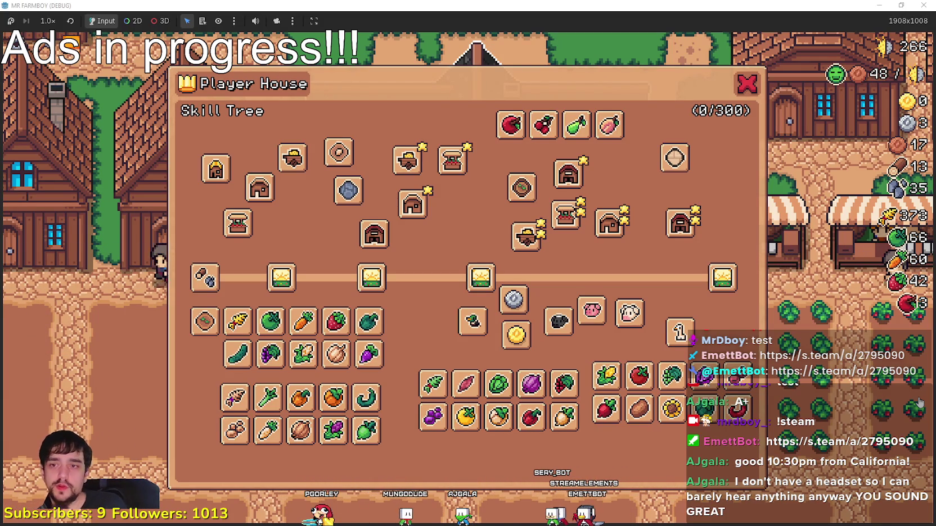
# - Close the Player House skill tree and return from the running game to the editor
pyautogui.click(748, 84)
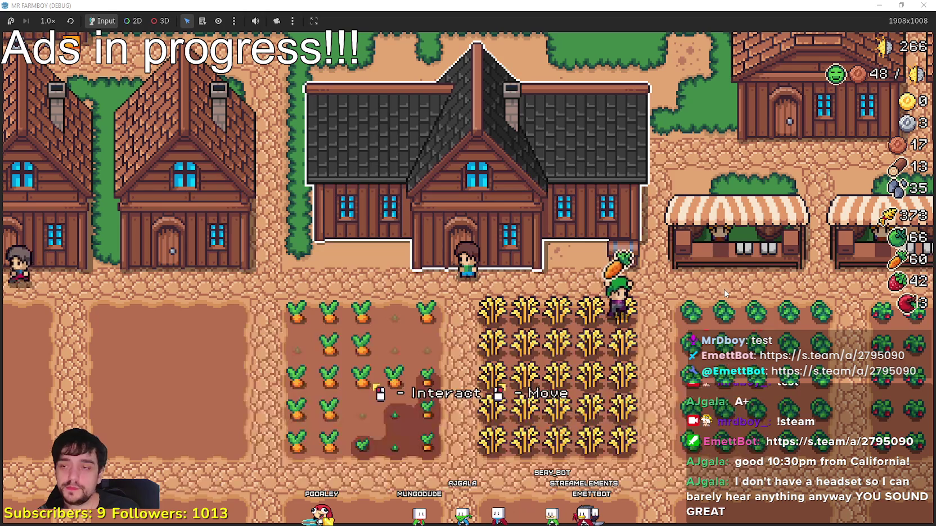
pyautogui.press('F8')
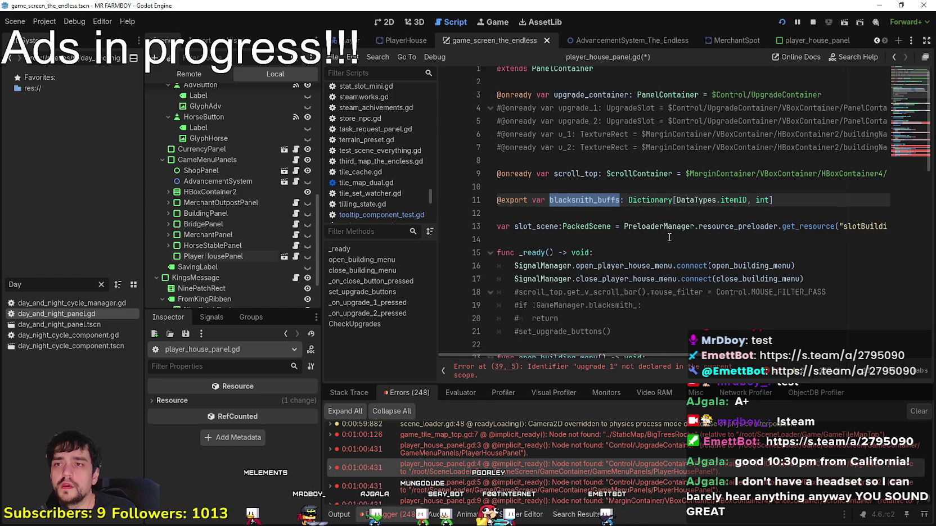
# - Go to the error's script line and comment out the blacksmith_buffs export on line 11
pyautogui.scroll(1, 664, 230)
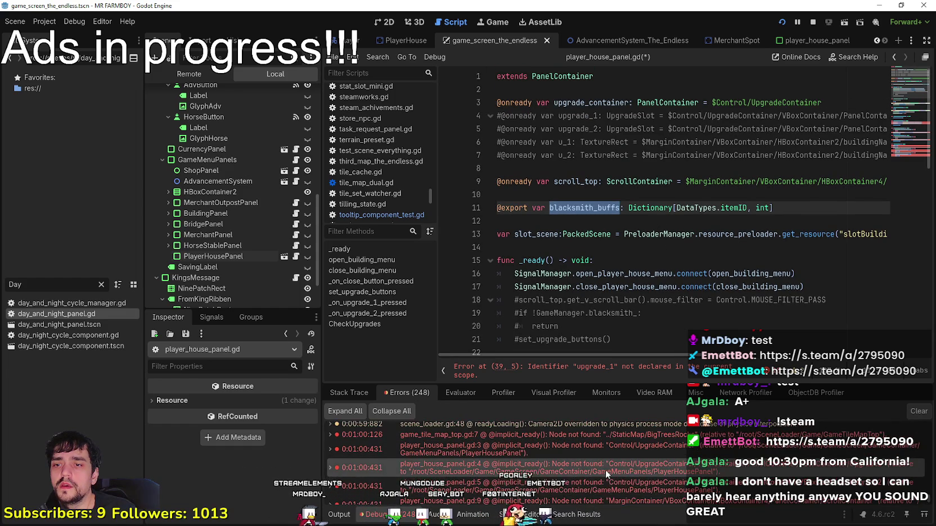
pyautogui.moveTo(611, 466)
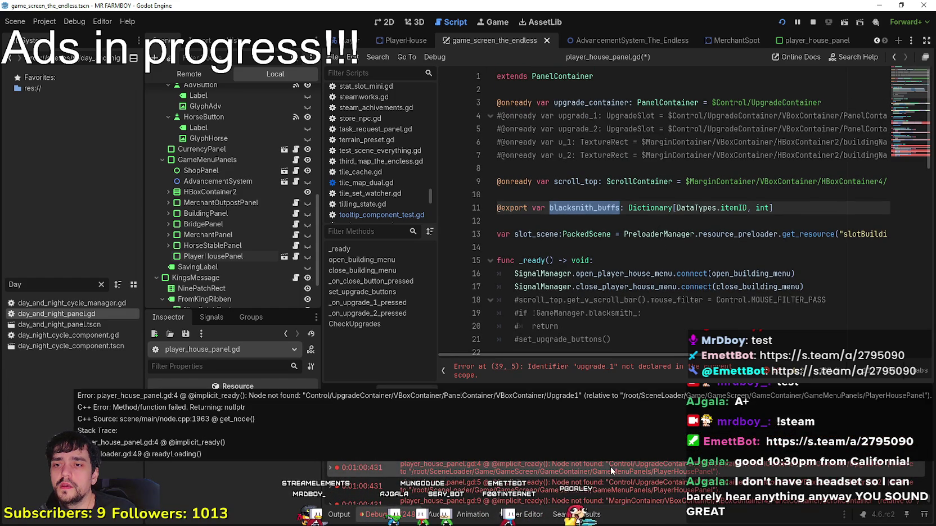
pyautogui.click(611, 467)
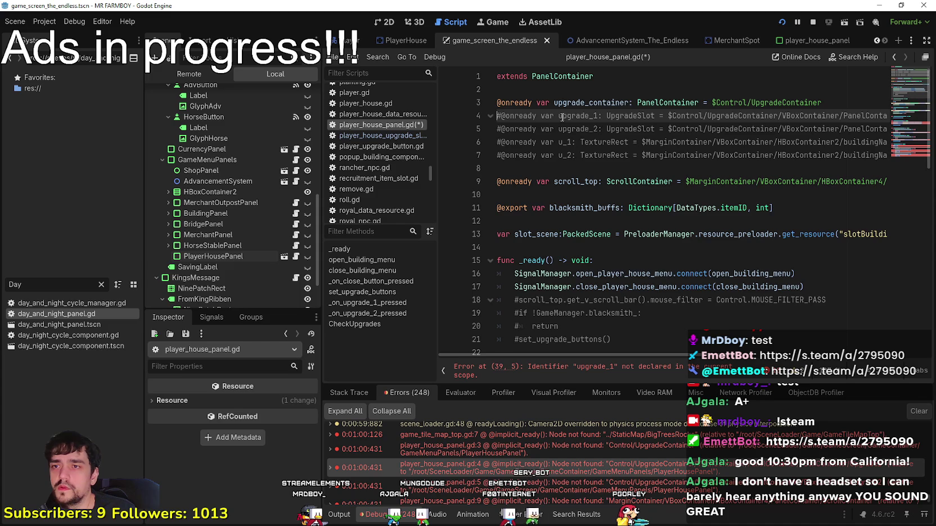
pyautogui.doubleClick(575, 102)
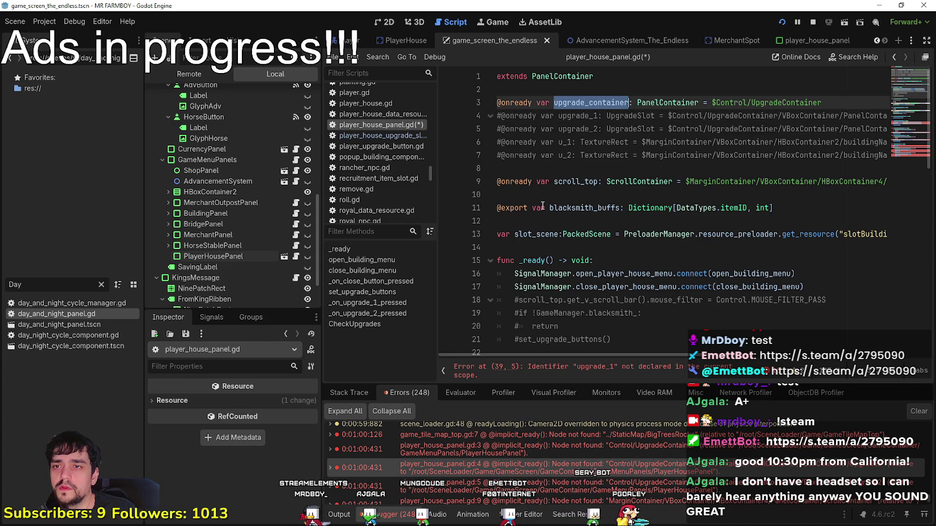
pyautogui.click(506, 208)
pyautogui.hotkey('ctrl', 'k')
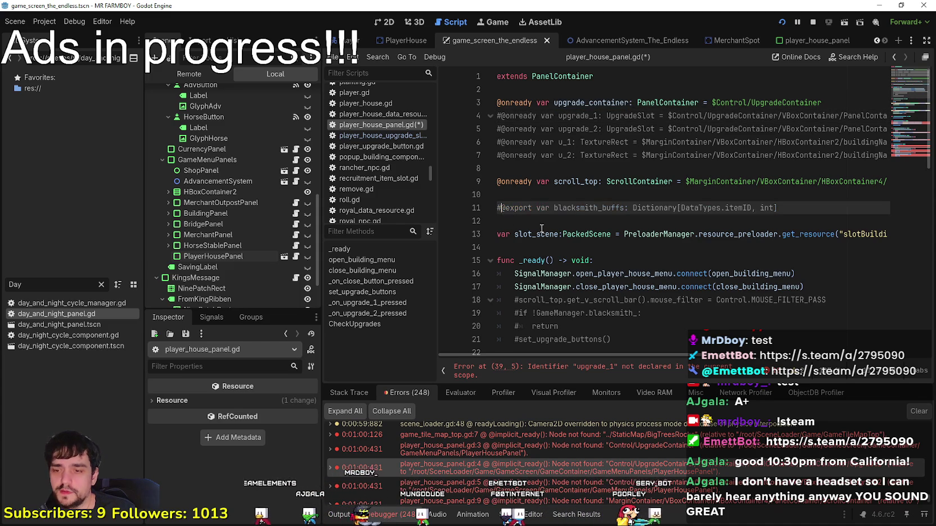
pyautogui.click(546, 233)
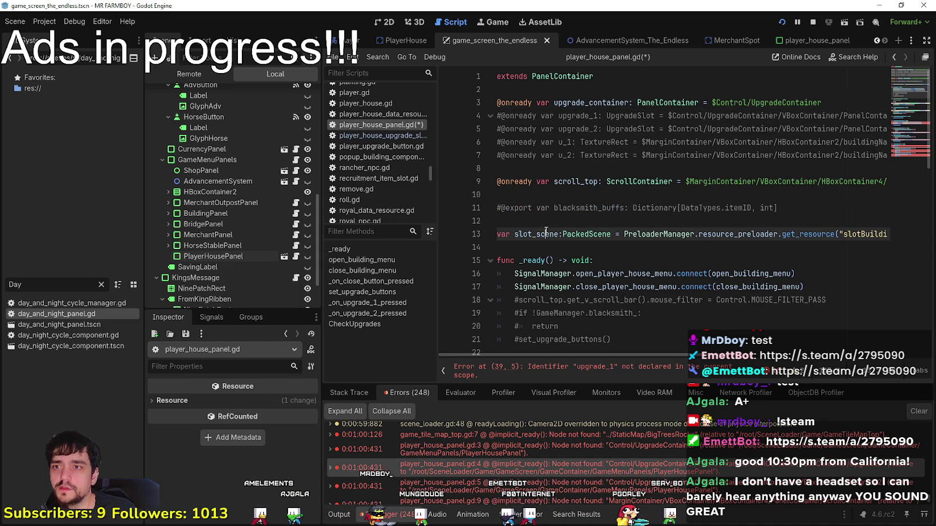
# - Comment out the scroll_top declaration on line 9, then stop and relaunch the game
pyautogui.doubleClick(576, 182)
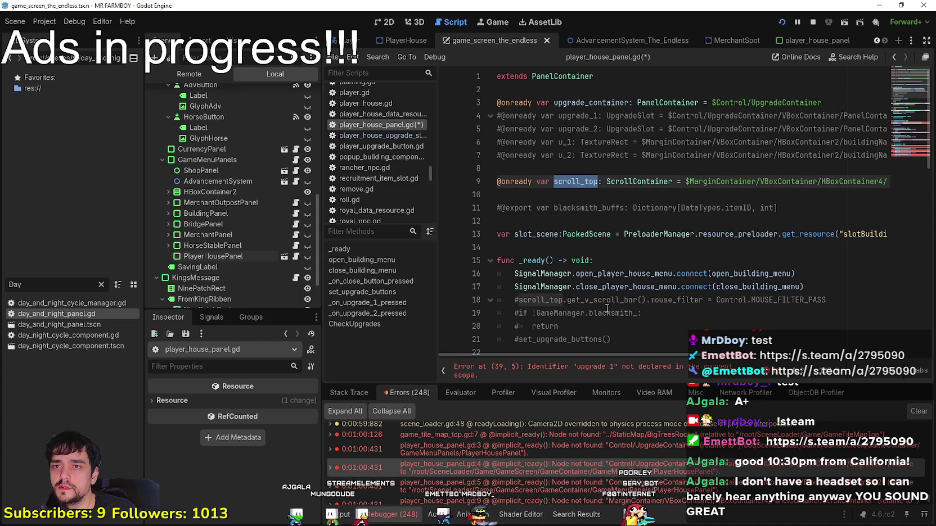
pyautogui.click(496, 179)
pyautogui.hotkey('ctrl', 'k')
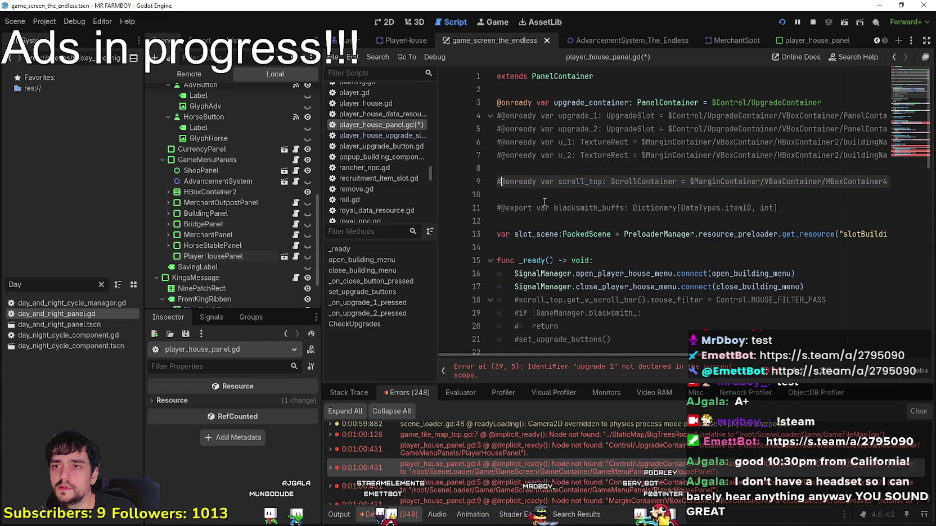
pyautogui.click(546, 208)
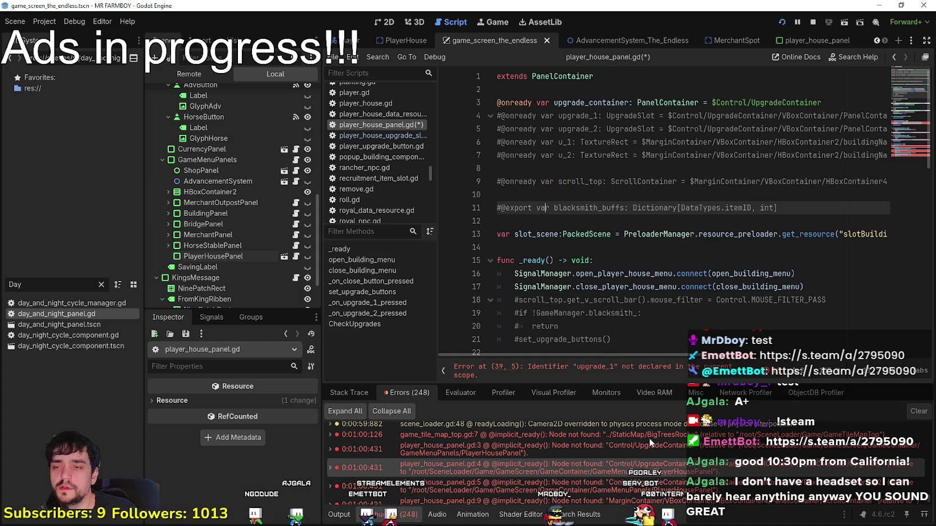
pyautogui.click(790, 23)
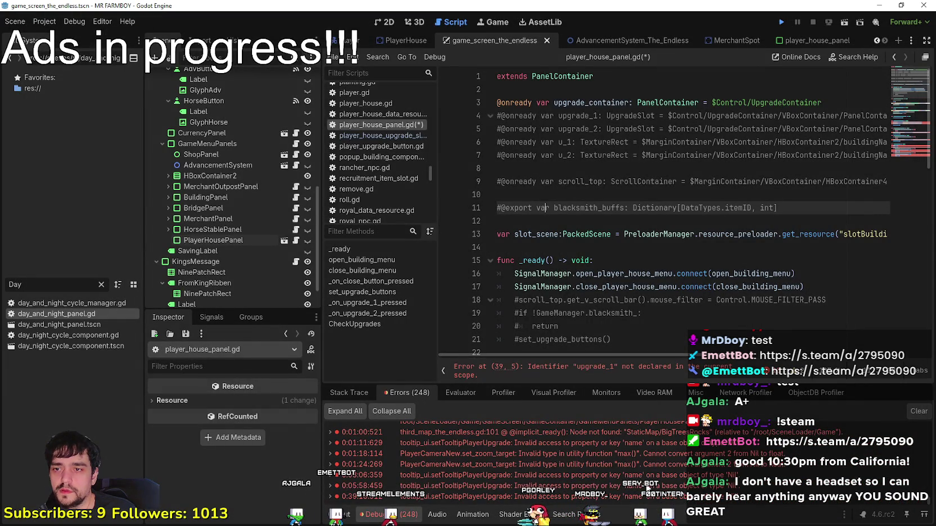
pyautogui.click(782, 22)
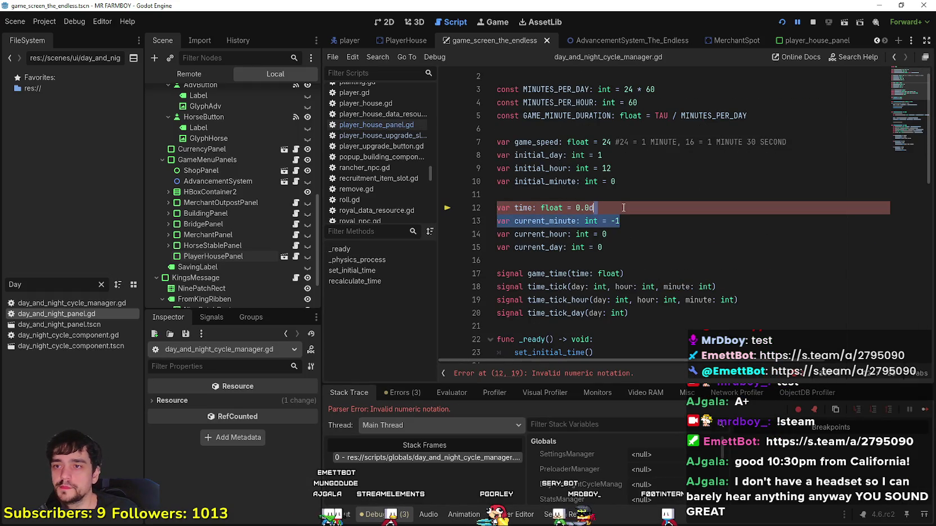
# - Remove the stray 'd' so line 12 reads time: float = 0.0, and save day_and_night_cycle_manager.gd
pyautogui.click(646, 231)
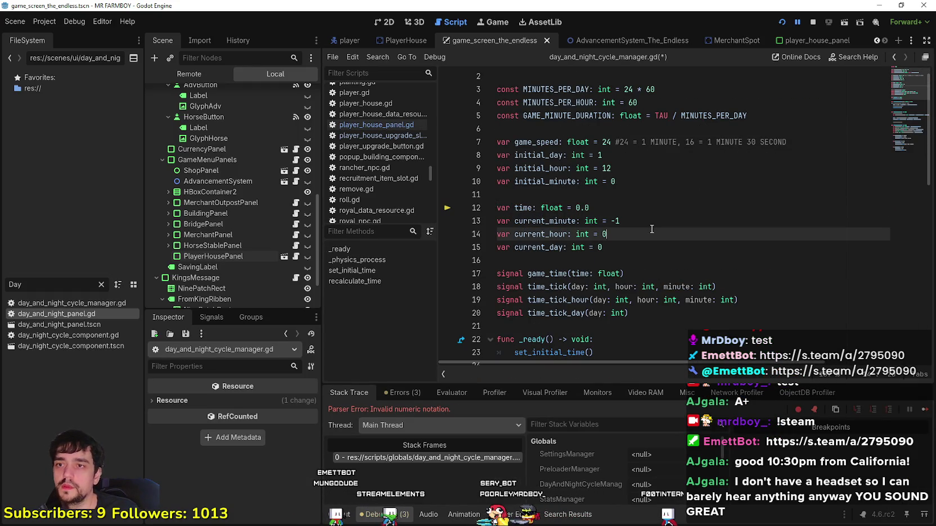
pyautogui.hotkey('ctrl', 's')
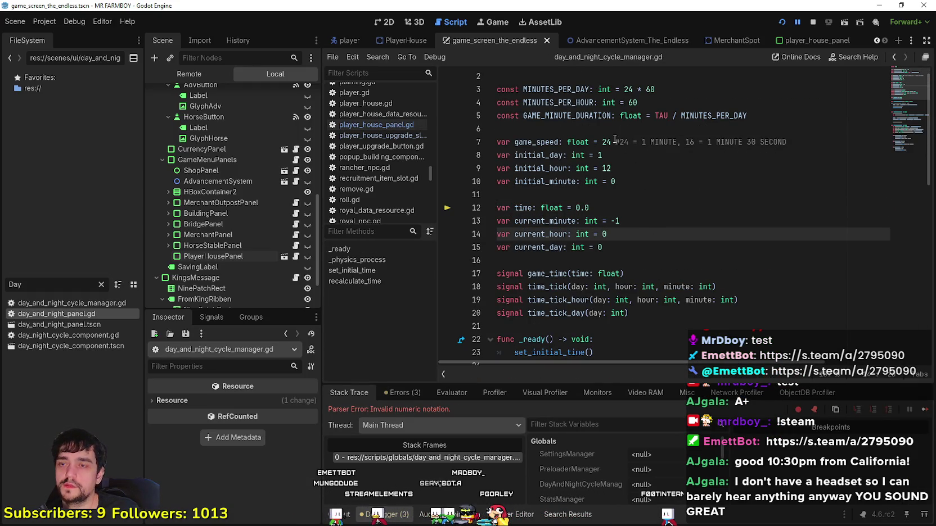
pyautogui.doubleClick(606, 142)
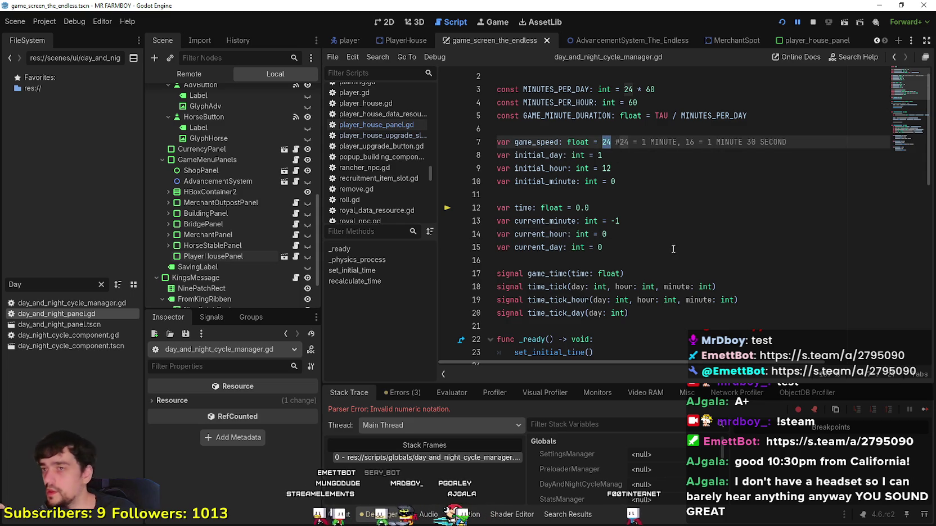
pyautogui.scroll(-6, 675, 251)
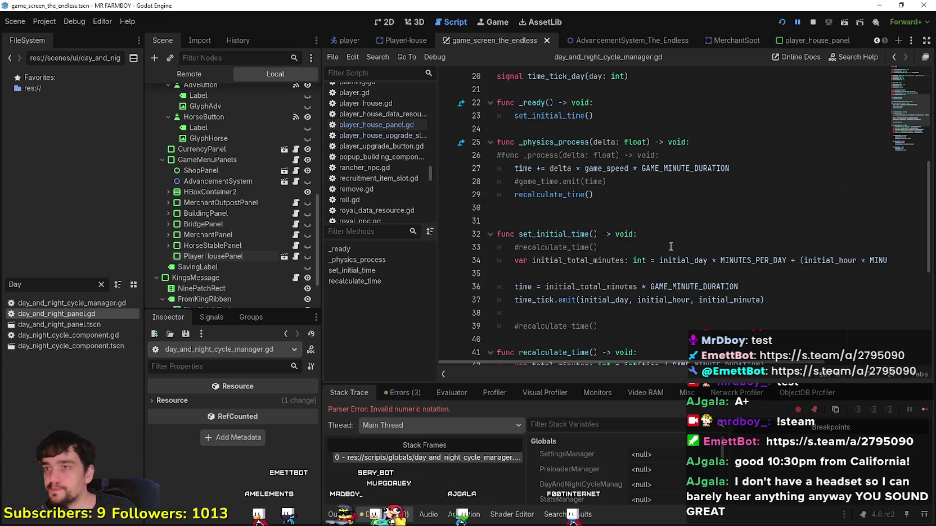
pyautogui.scroll(6, 669, 245)
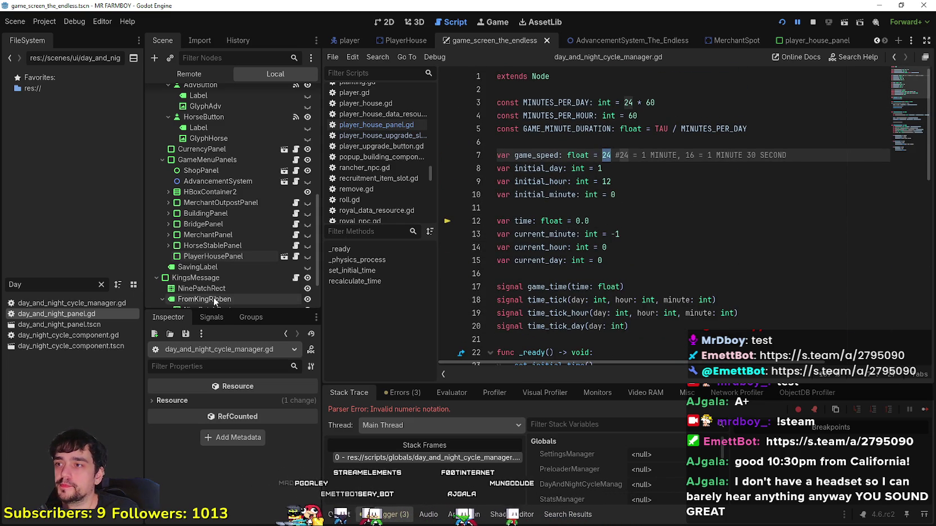
pyautogui.scroll(1, 368, 196)
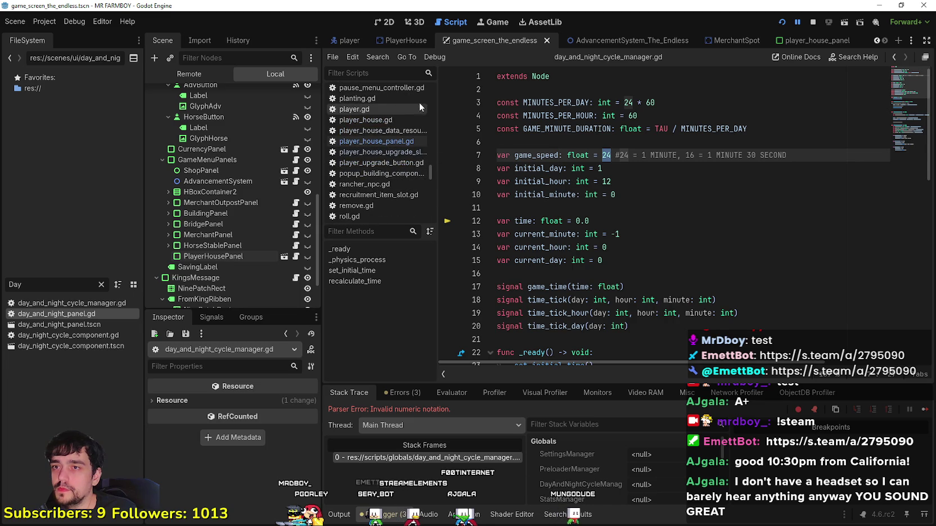
pyautogui.press('Up')
pyautogui.doubleClick(57, 313)
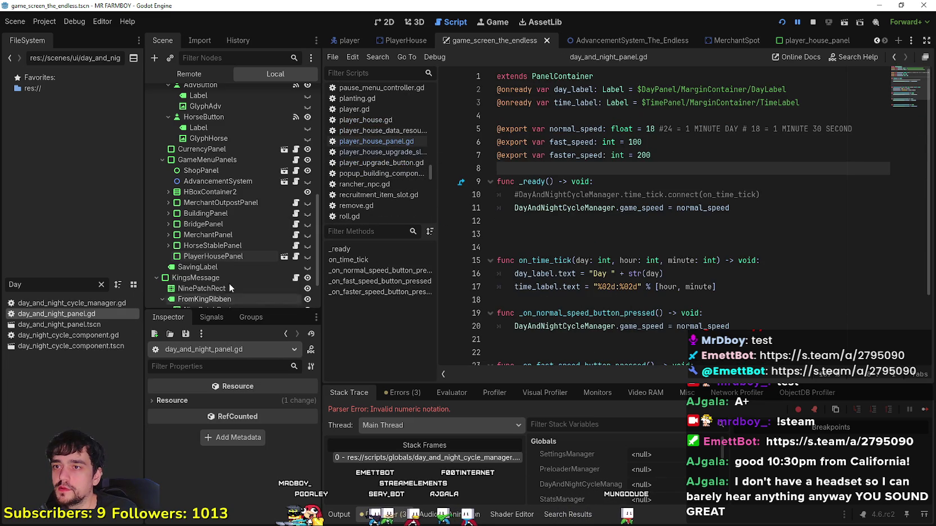
pyautogui.click(893, 58)
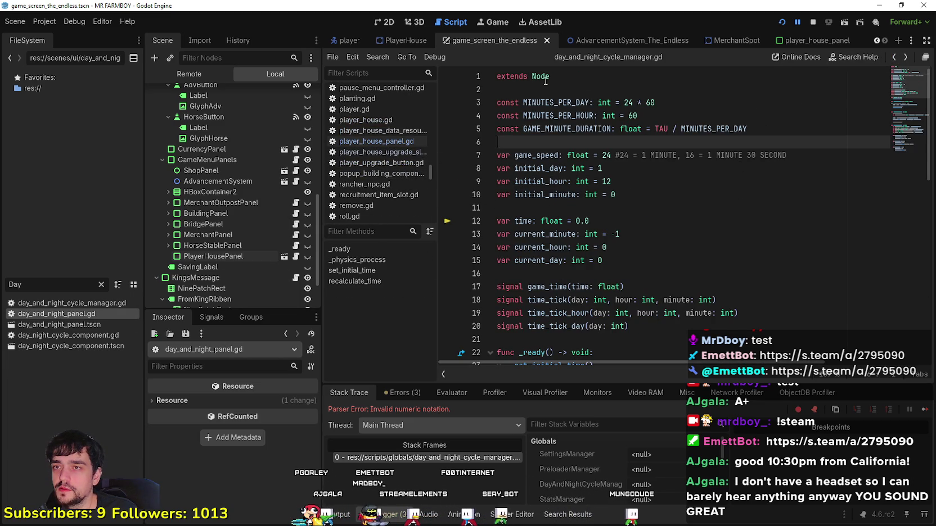
pyautogui.scroll(-12, 587, 181)
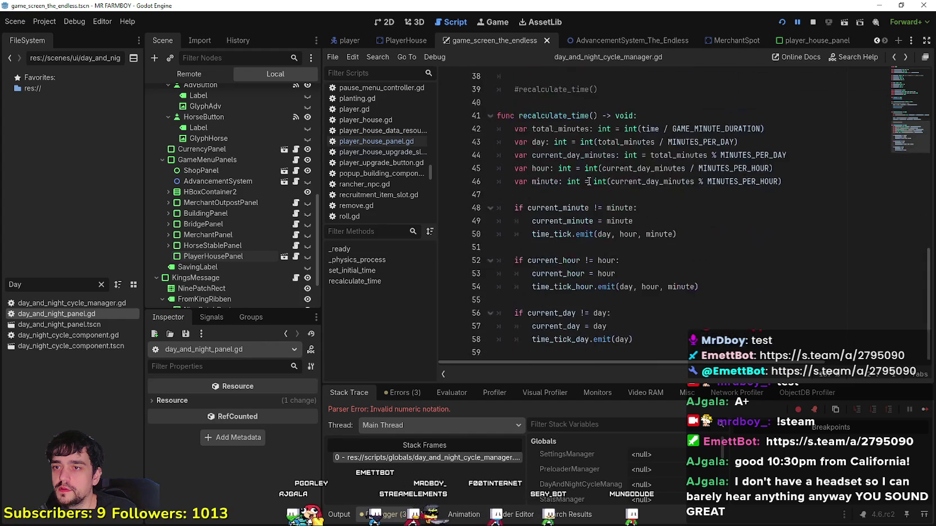
pyautogui.scroll(12, 588, 185)
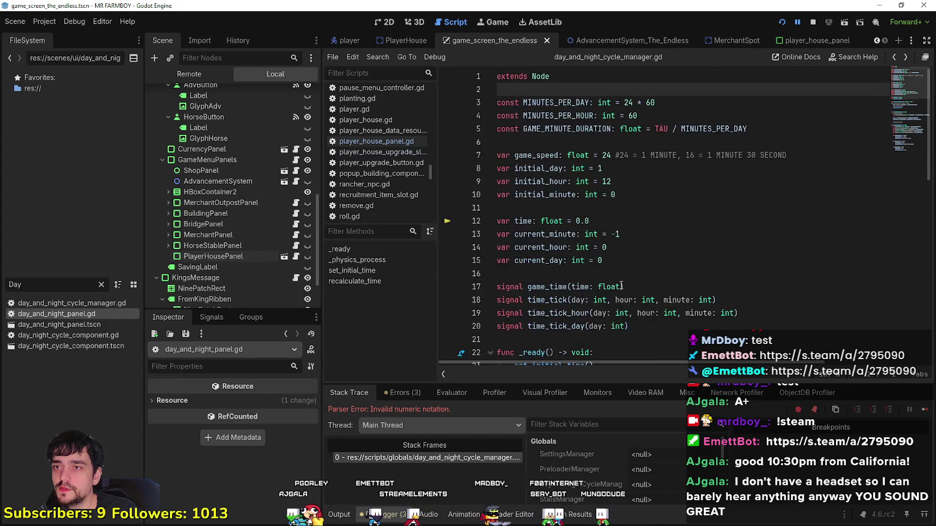
pyautogui.scroll(-8, 614, 284)
pyautogui.scroll(-4, 614, 284)
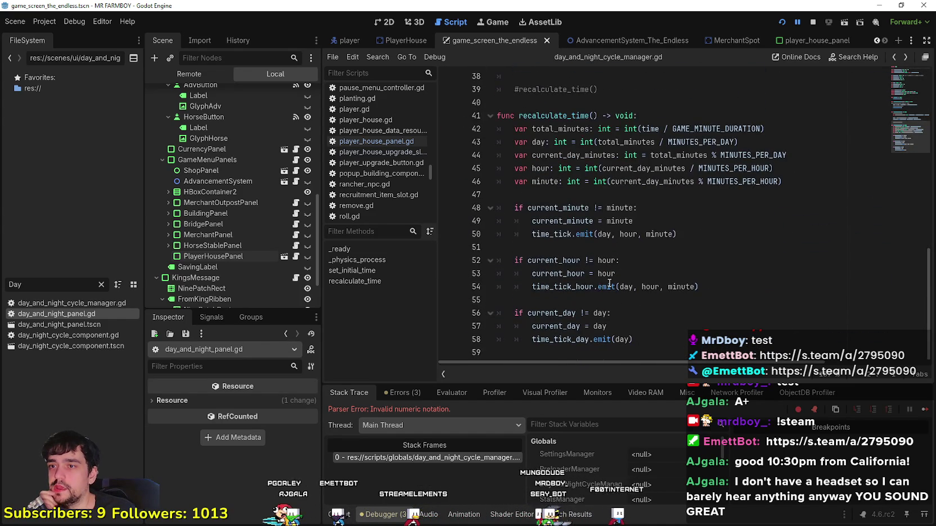
pyautogui.scroll(12, 609, 284)
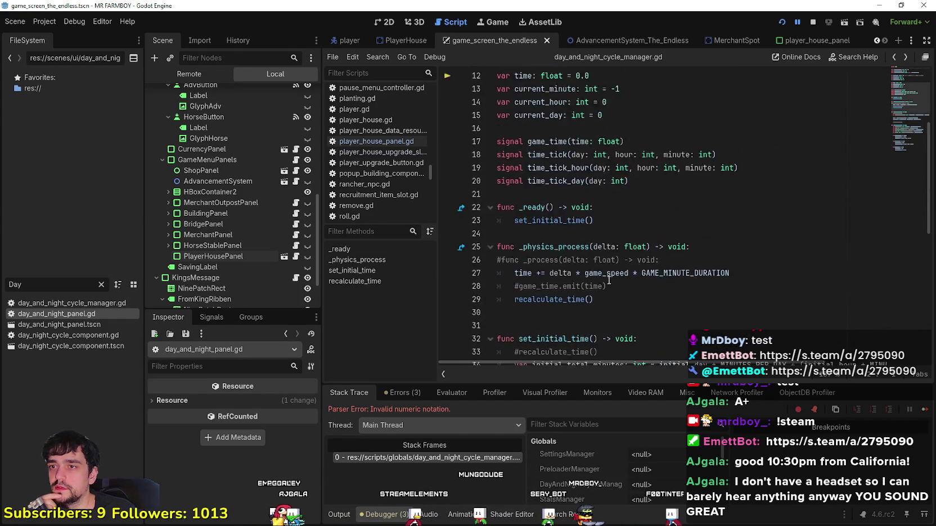
pyautogui.click(607, 260)
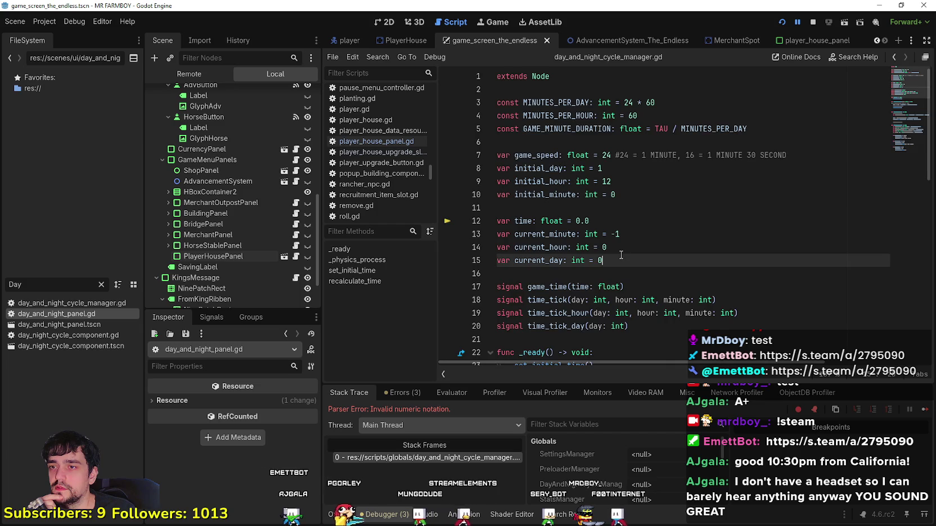
pyautogui.scroll(-1, 619, 256)
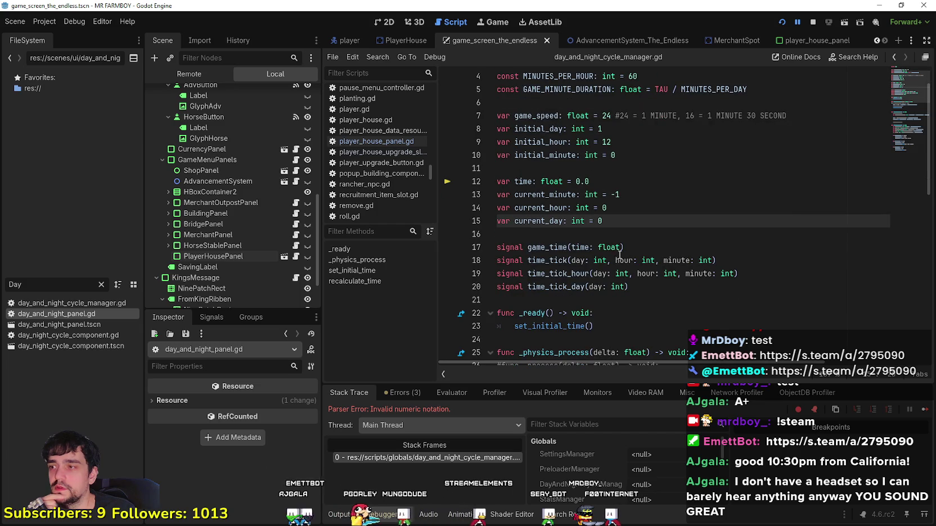
pyautogui.click(73, 303)
pyautogui.scroll(1, 619, 225)
pyautogui.click(625, 195)
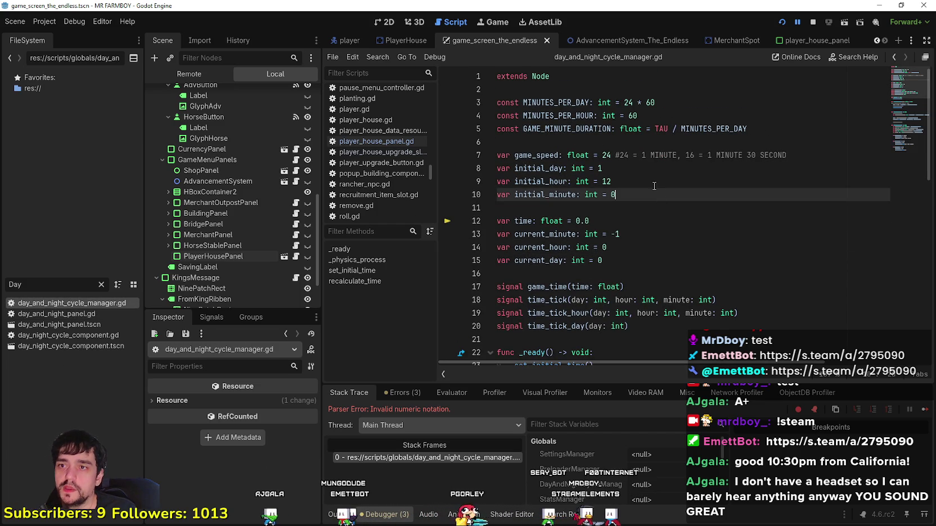
pyautogui.doubleClick(607, 156)
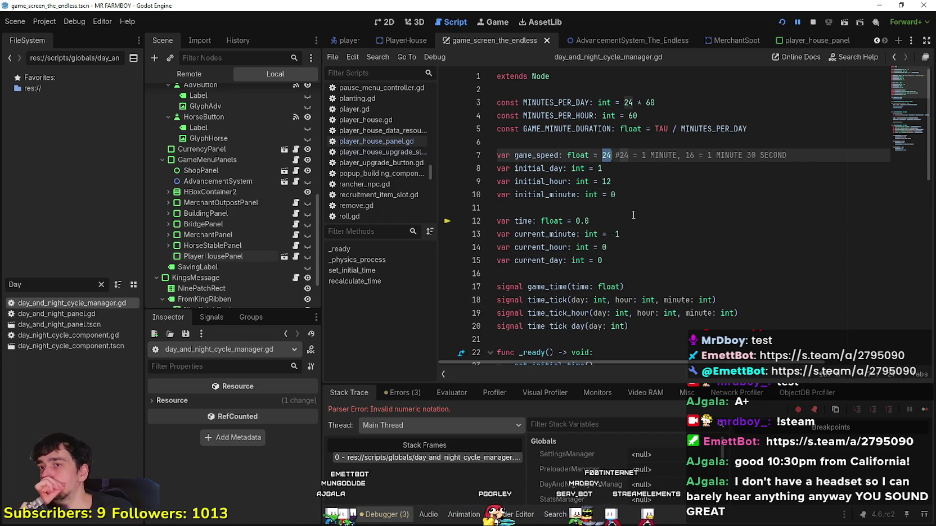
pyautogui.scroll(-4, 619, 205)
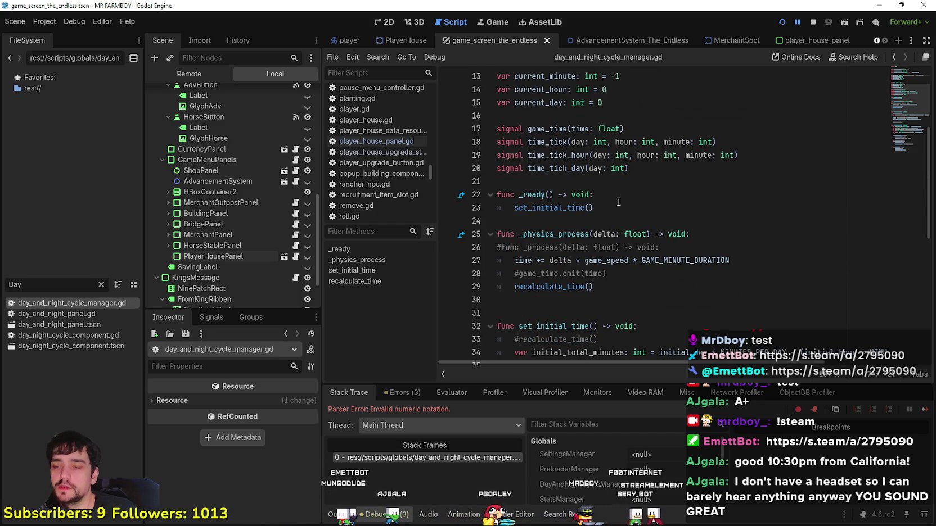
pyautogui.scroll(-2, 618, 202)
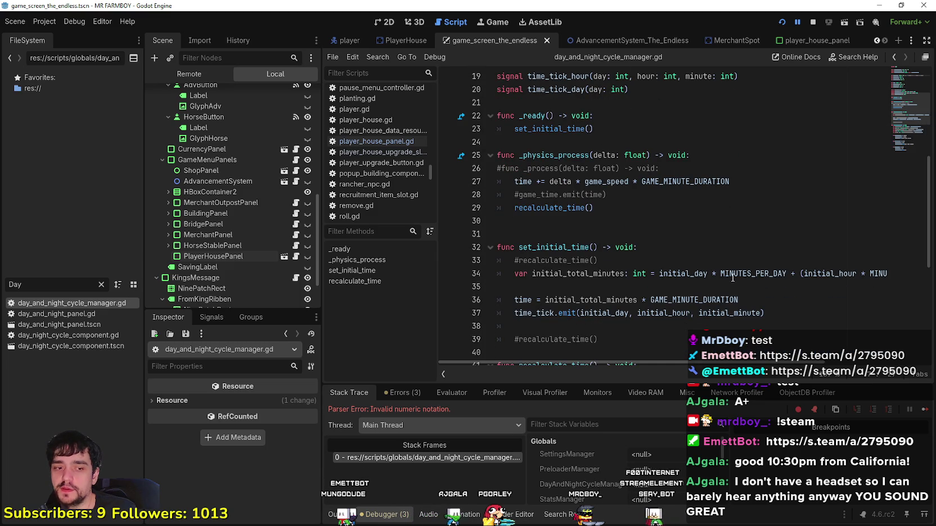
pyautogui.click(675, 228)
pyautogui.scroll(-3, 675, 226)
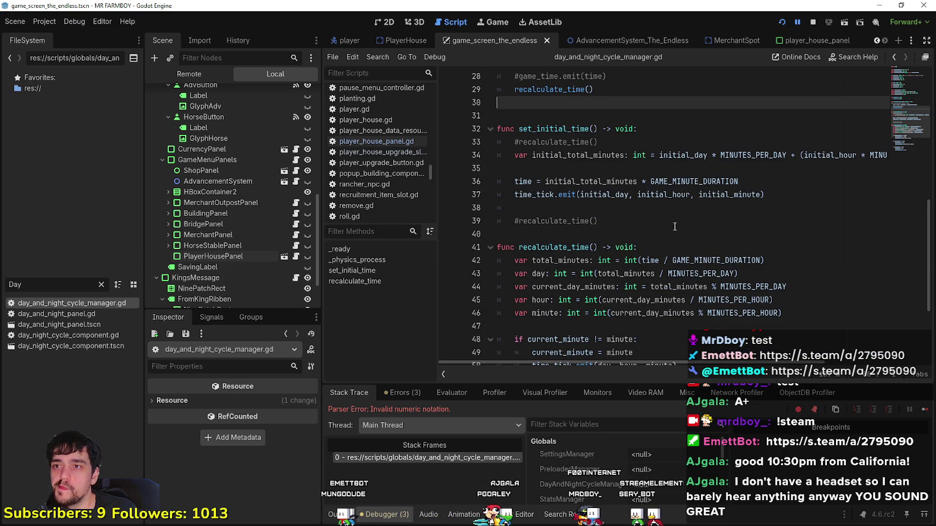
pyautogui.scroll(2, 675, 227)
pyautogui.doubleClick(554, 198)
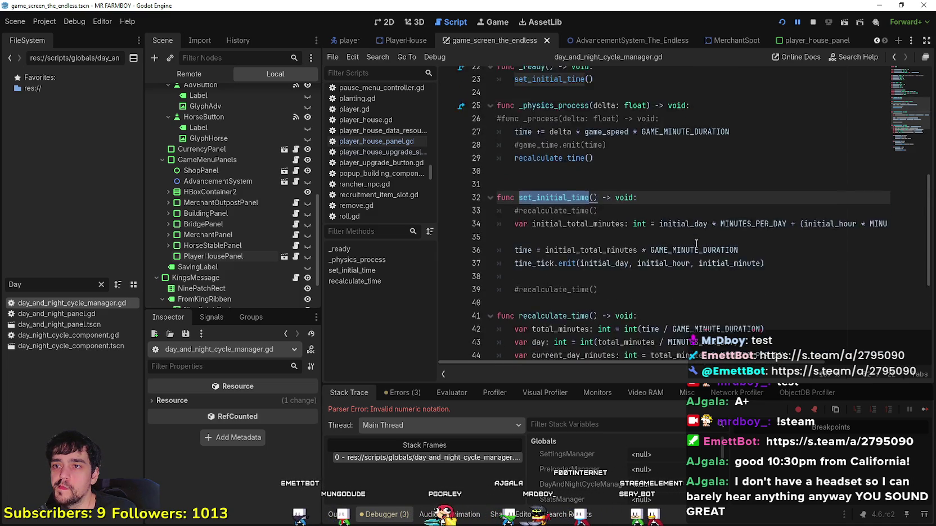
pyautogui.scroll(2, 692, 242)
pyautogui.scroll(-7, 681, 250)
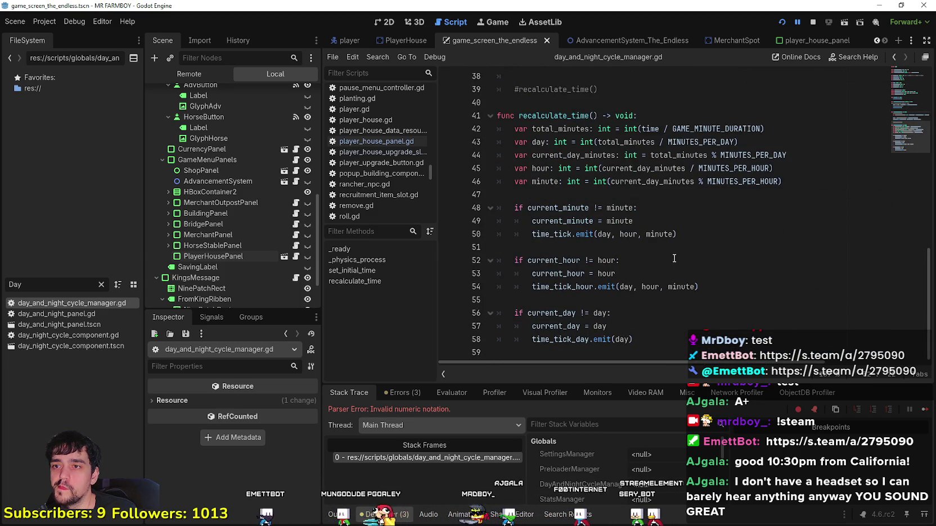
pyautogui.scroll(12, 674, 259)
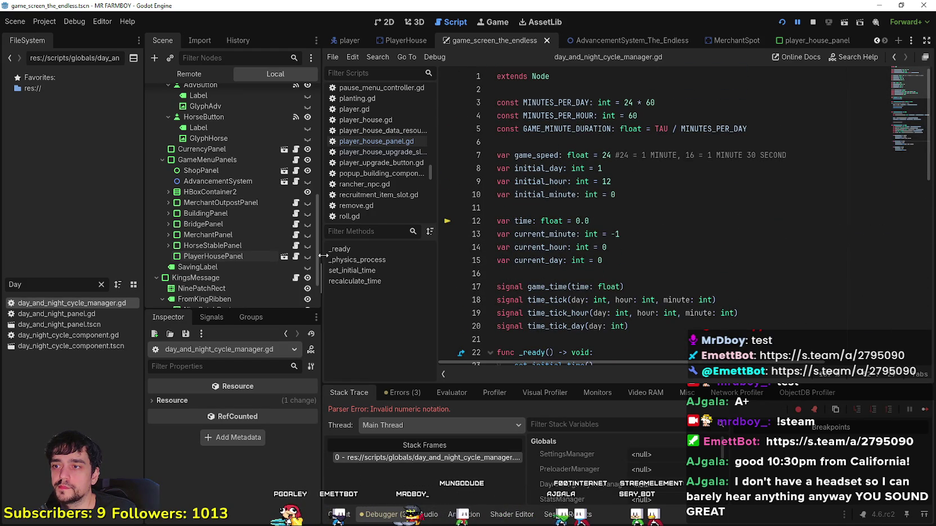
# - Widen the Scene and Inspector docks and stop the paused debug run
pyautogui.moveTo(324, 254); pyautogui.dragTo(367, 256)
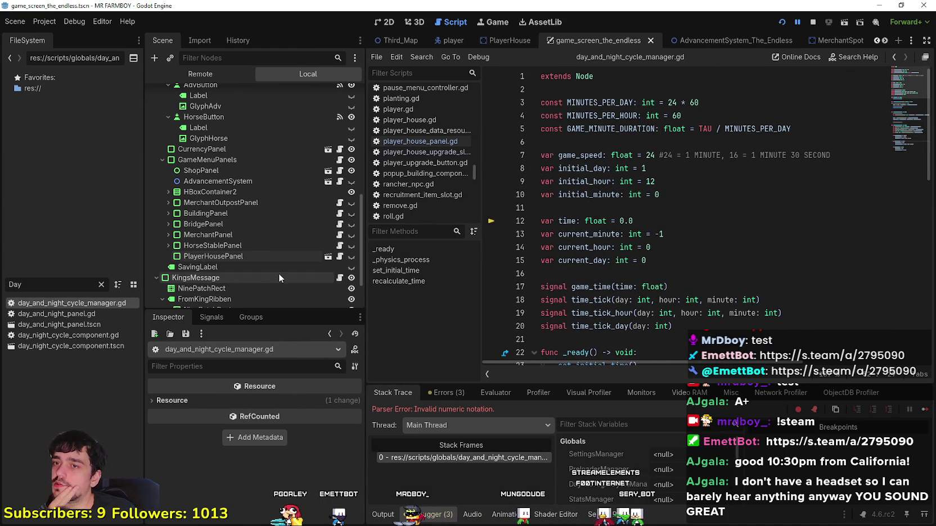
pyautogui.scroll(-3, 279, 271)
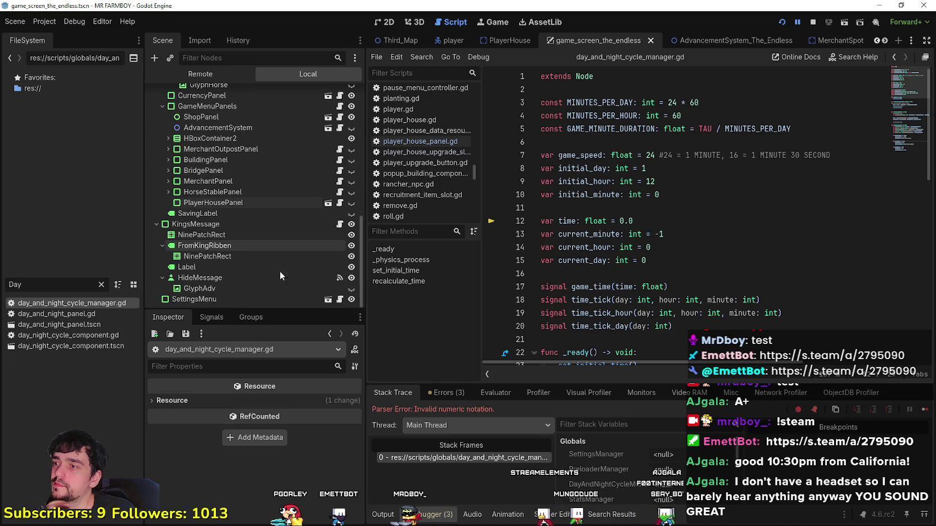
pyautogui.scroll(4, 252, 254)
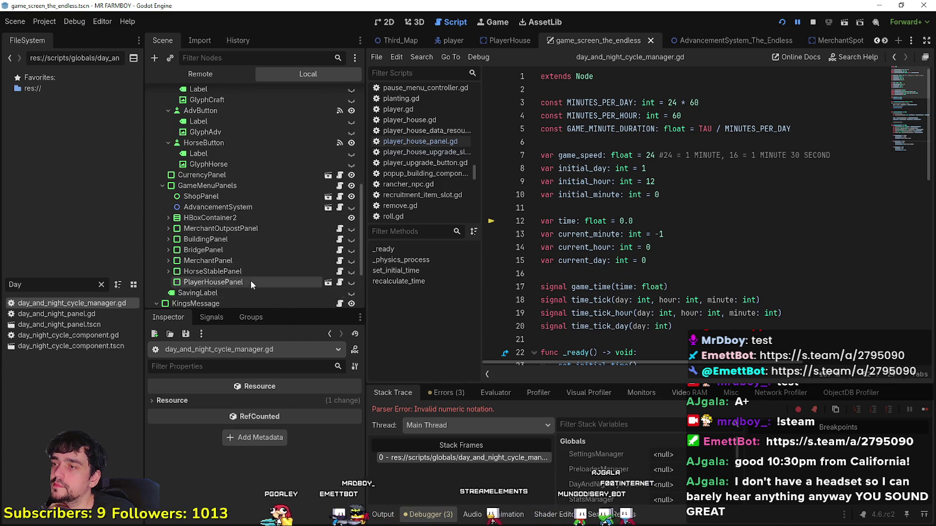
pyautogui.scroll(7, 249, 278)
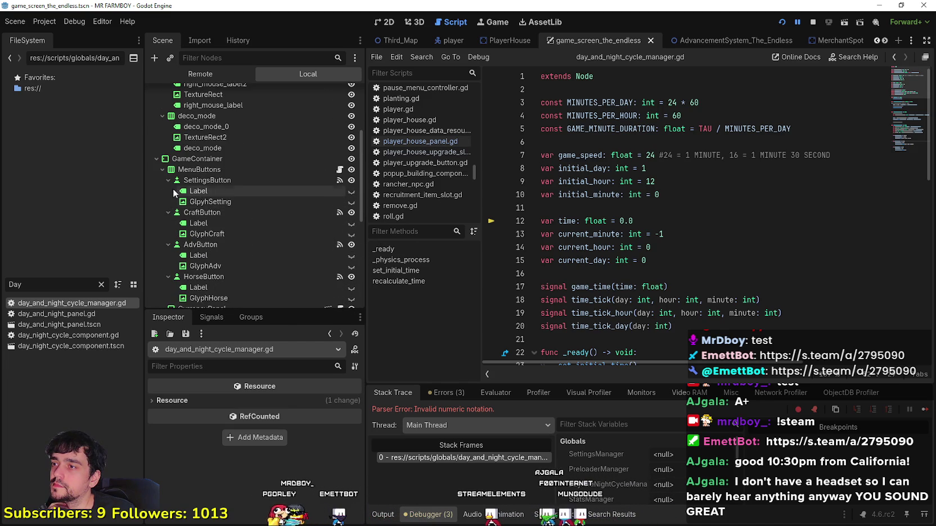
pyautogui.click(659, 250)
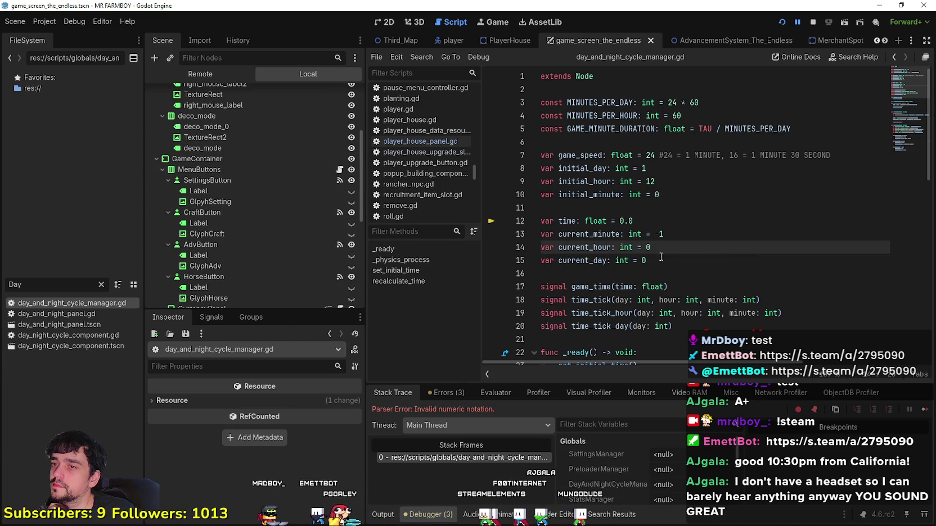
pyautogui.click(810, 22)
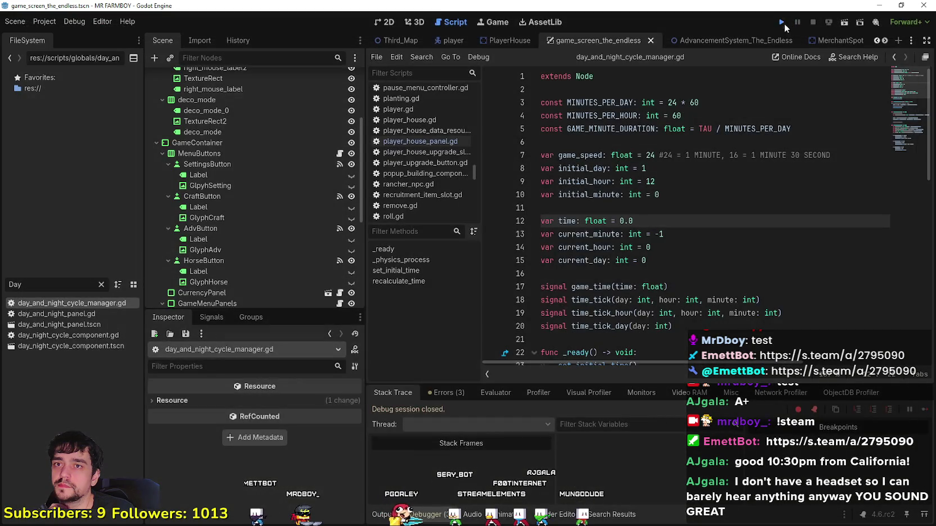
# - Run the project, which breaks on the undeclared upgrade_1 at player_house_panel.gd line 39
pyautogui.click(784, 24)
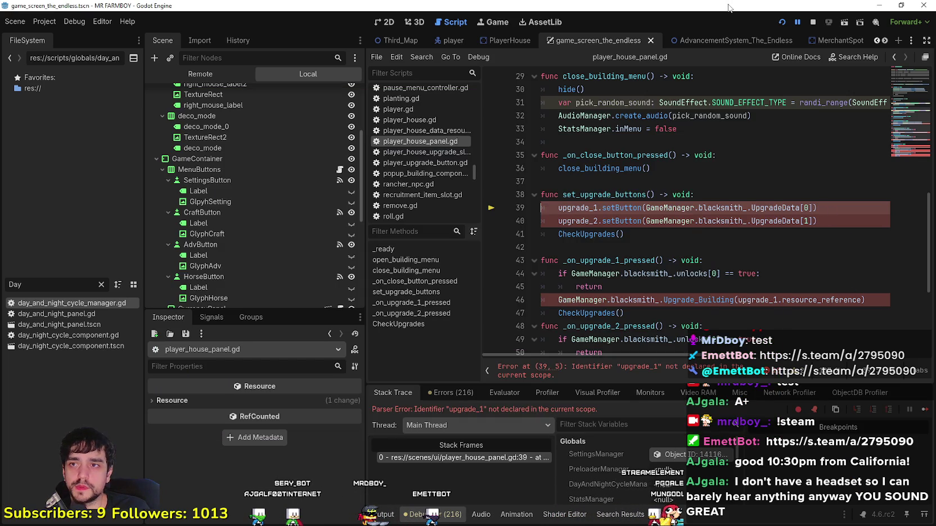
# - Delete lines 37–62: set_upgrade_buttons, the upgrade-pressed handlers and CheckUpgrades
pyautogui.scroll(10, 648, 246)
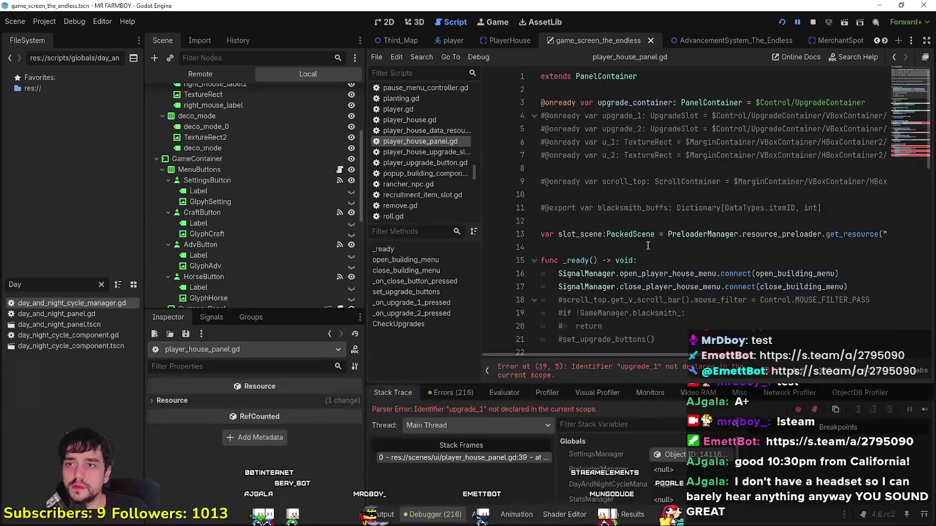
pyautogui.scroll(-11, 645, 243)
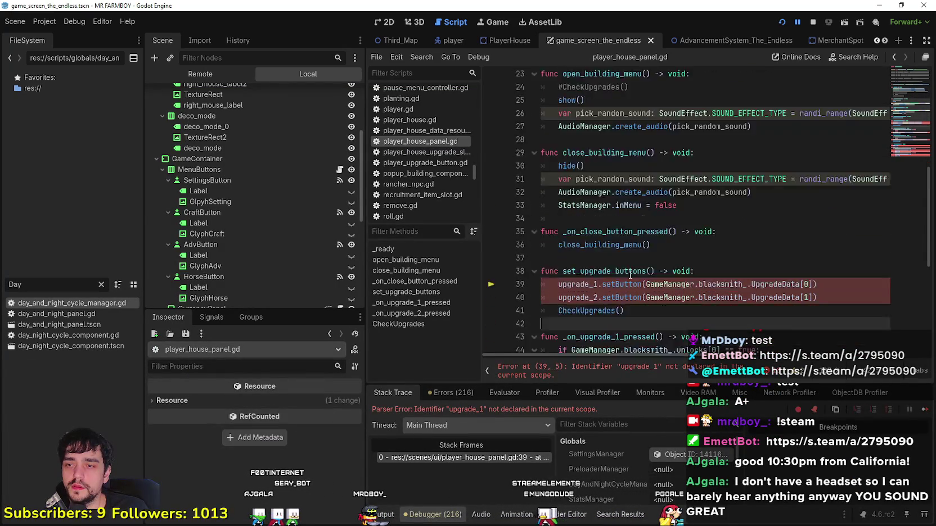
pyautogui.scroll(-2, 680, 274)
pyautogui.scroll(-1, 653, 258)
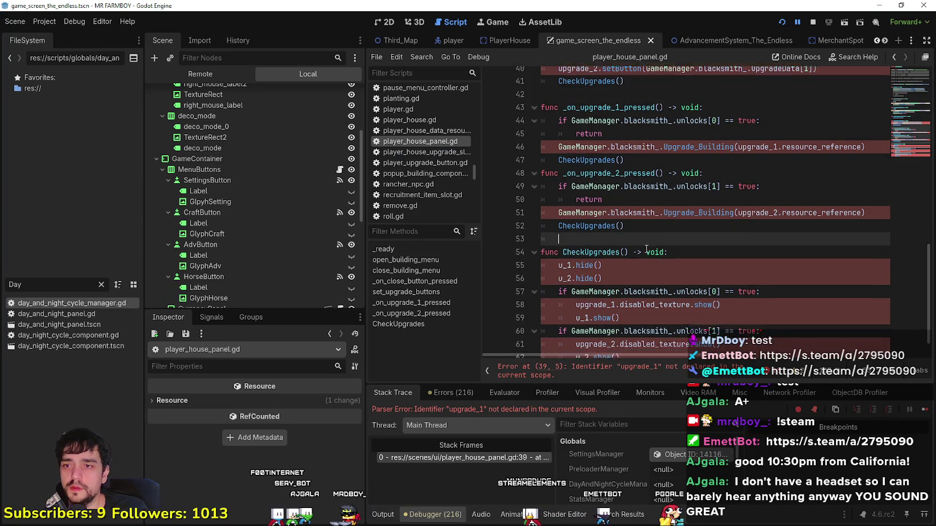
pyautogui.moveTo(691, 335)
pyautogui.mouseDown()
pyautogui.moveTo(562, 273)
pyautogui.moveTo(557, 84)
pyautogui.moveTo(550, 121)
pyautogui.mouseUp()
pyautogui.press('BackSpace')
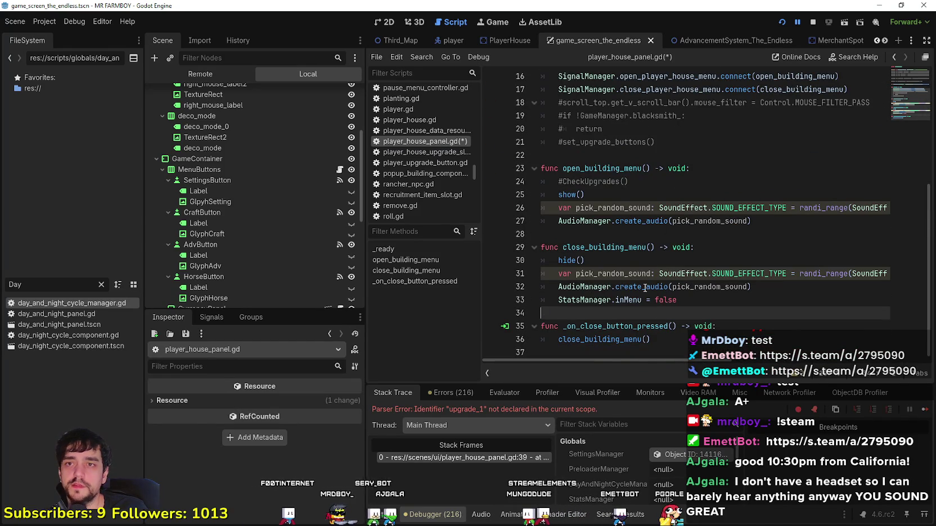
# - Test-run the game, stop it, and save the script
pyautogui.press('F5')
pyautogui.press('F8')
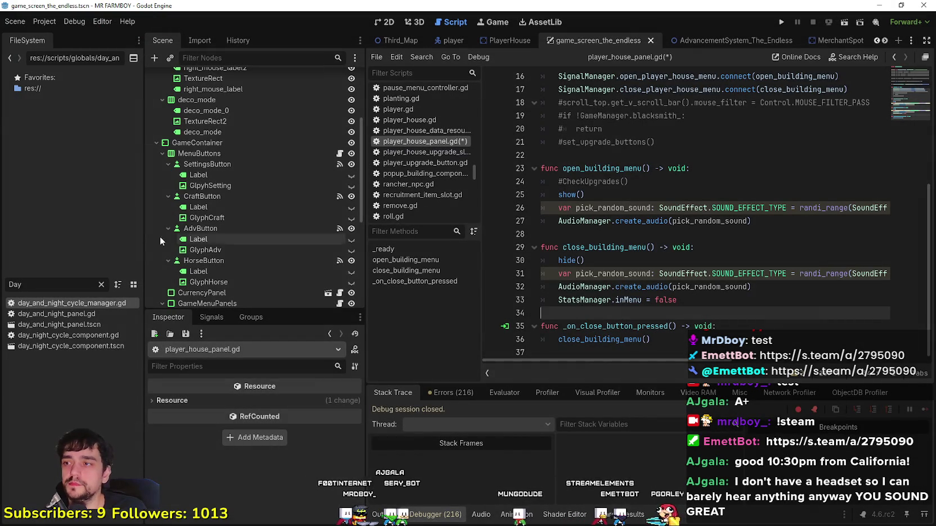
pyautogui.hotkey('ctrl', 's')
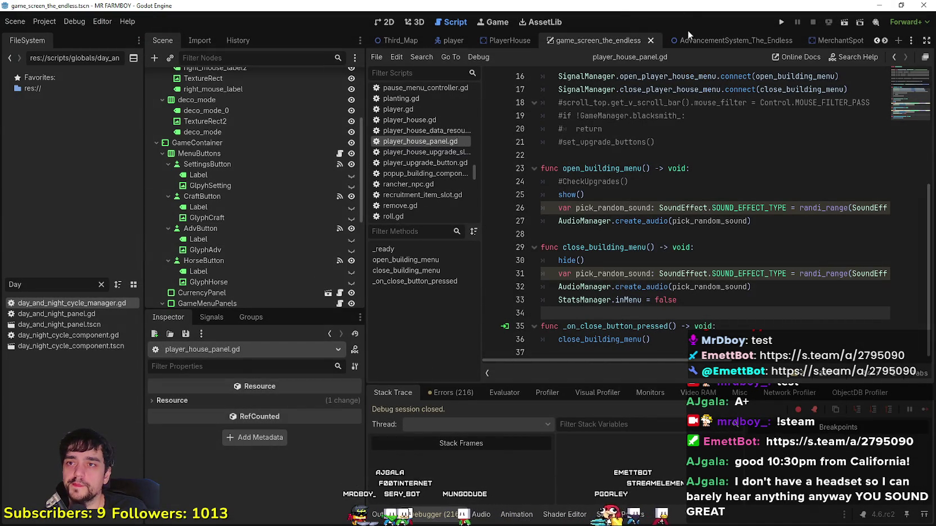
# - Show the player_house_panel scene in the 2D view
pyautogui.click(886, 42)
pyautogui.click(885, 41)
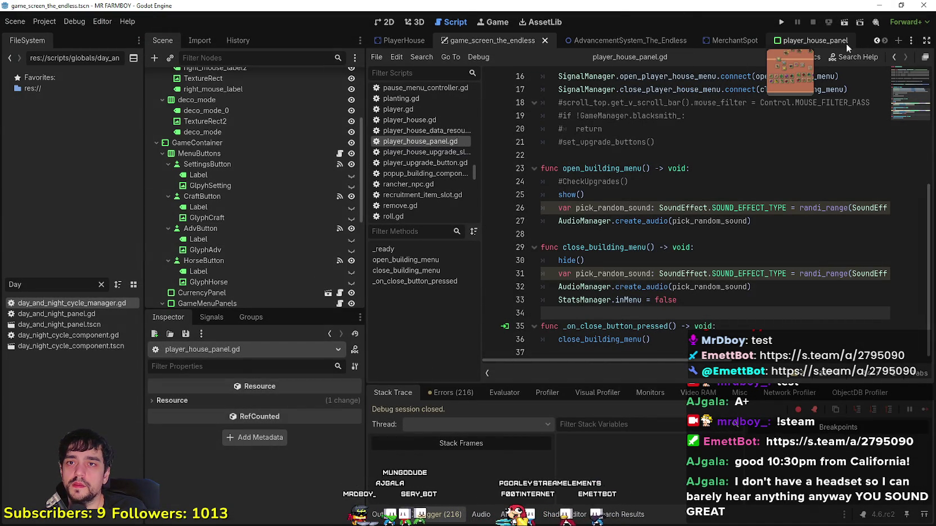
pyautogui.click(388, 22)
pyautogui.scroll(5, 514, 262)
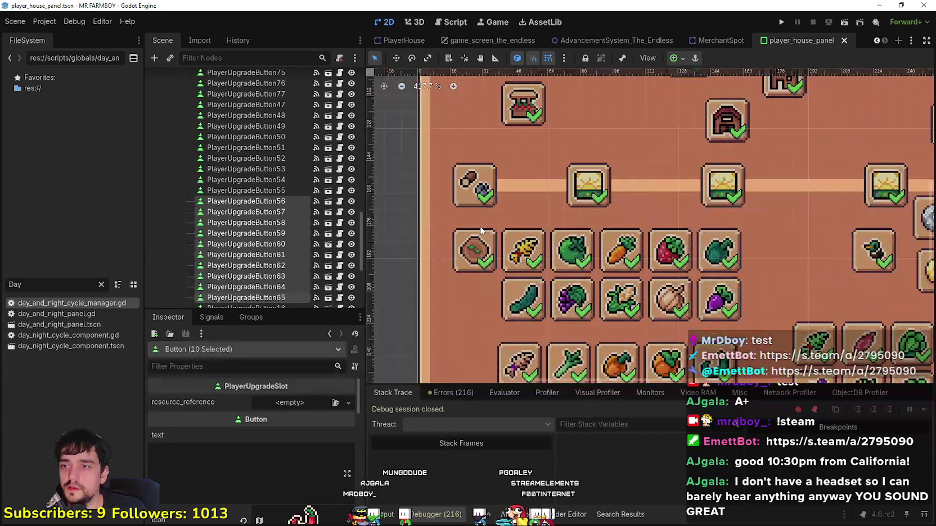
pyautogui.scroll(-3, 471, 227)
# - Select the market building upgrade button and enlarge the Inspector to show its properties
pyautogui.click(473, 234)
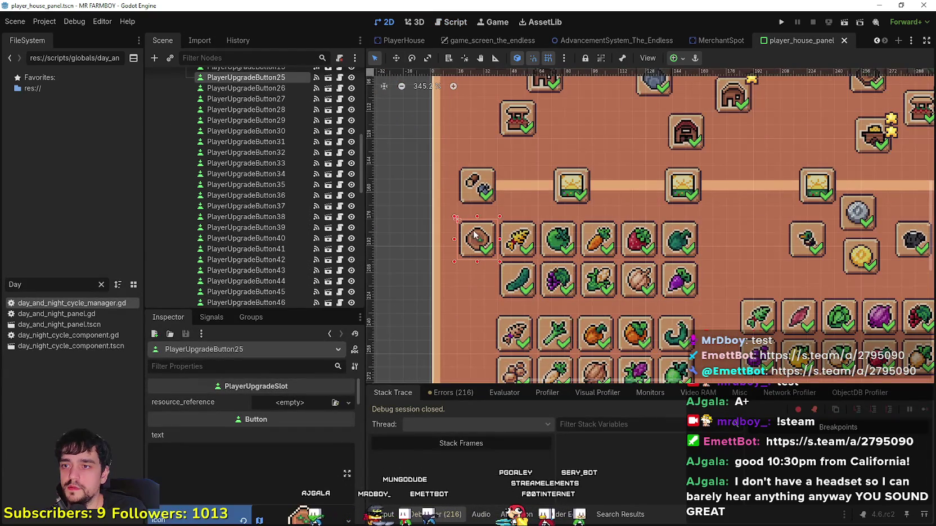
pyautogui.scroll(-2, 531, 194)
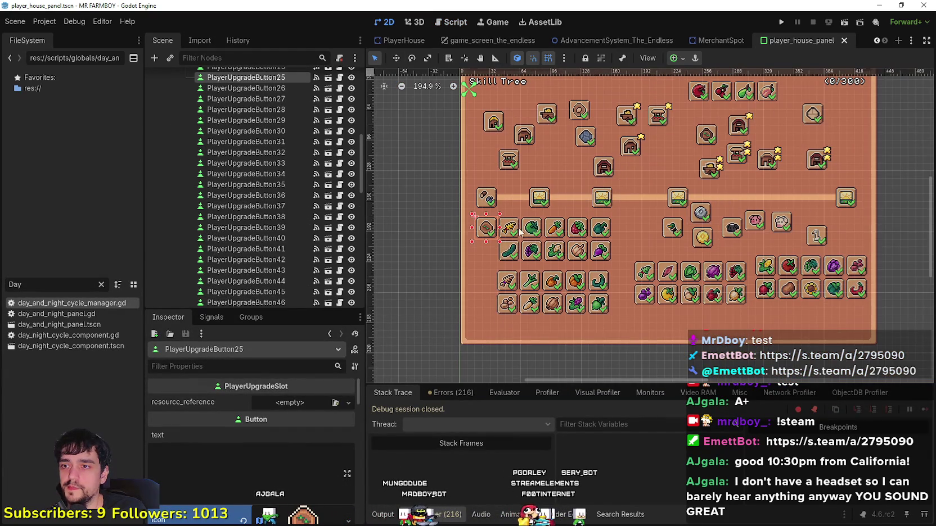
pyautogui.click(487, 196)
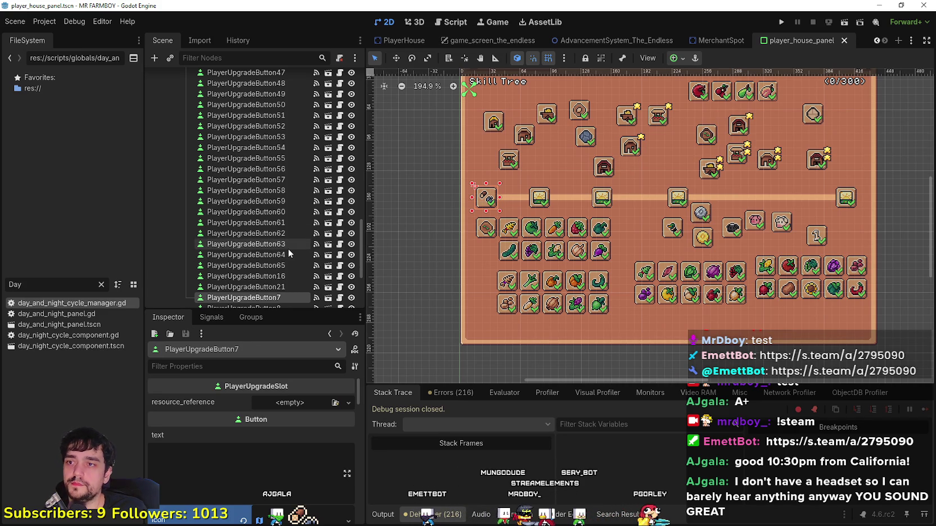
pyautogui.scroll(-4, 288, 249)
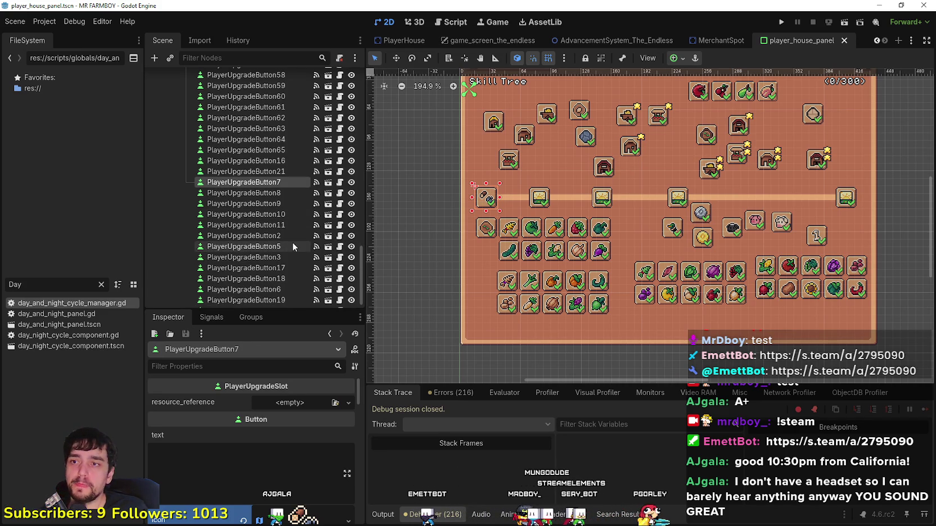
pyautogui.click(508, 162)
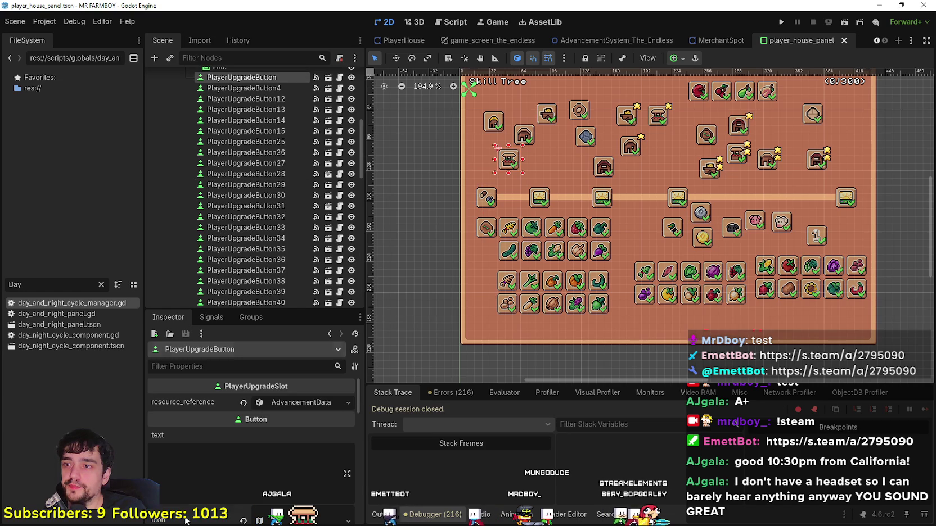
pyautogui.scroll(-5, 276, 467)
pyautogui.scroll(3, 275, 463)
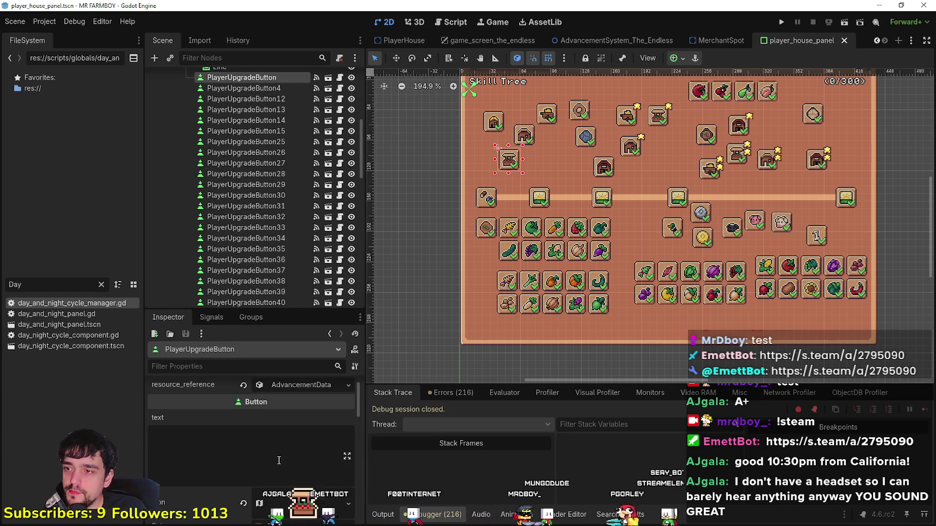
pyautogui.scroll(3, 291, 387)
pyautogui.scroll(3, 280, 495)
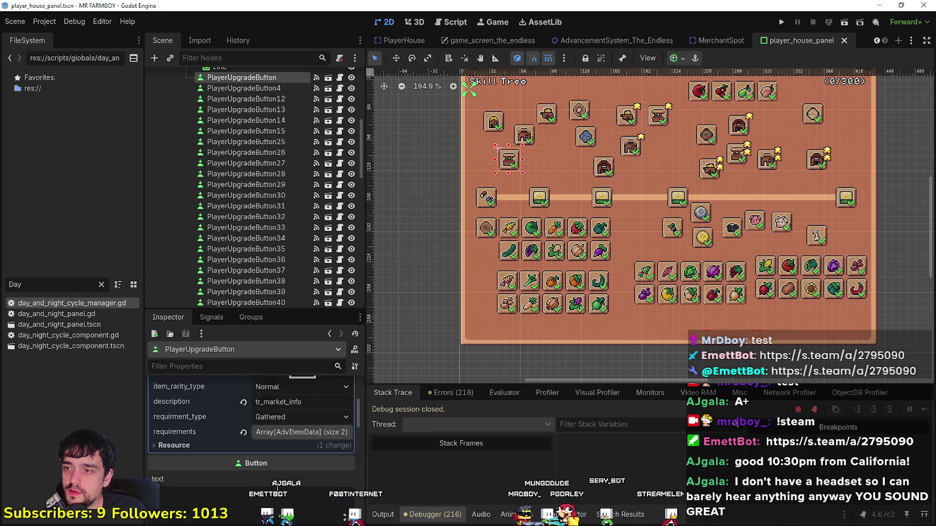
pyautogui.moveTo(289, 313); pyautogui.dragTo(293, 203)
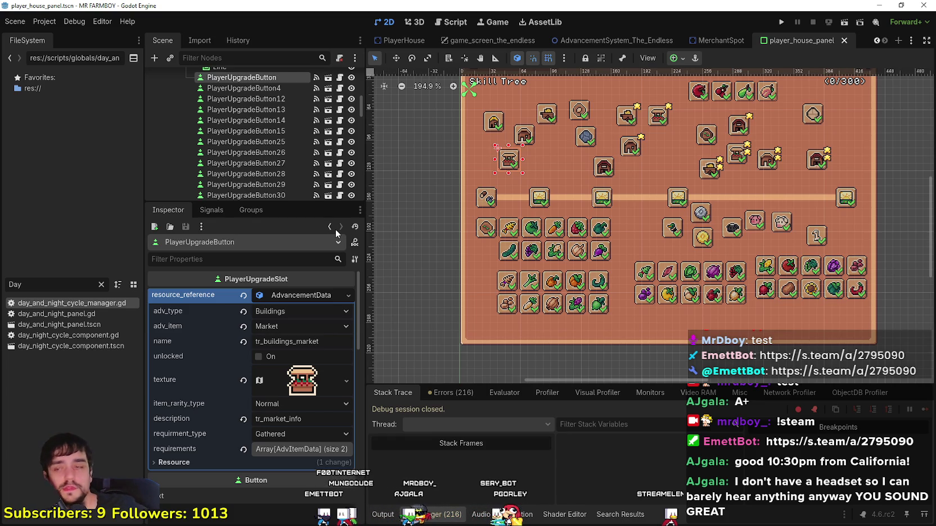
# - Remove the Wood and Stone requirement entries and add one empty requirement element
pyautogui.scroll(-2, 278, 416)
pyautogui.click(297, 390)
pyautogui.click(287, 419)
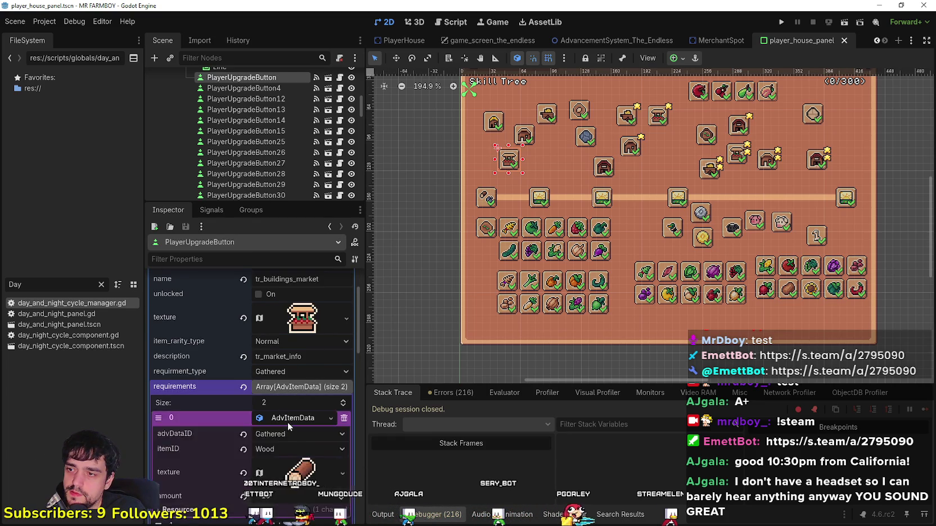
pyautogui.scroll(-2, 285, 435)
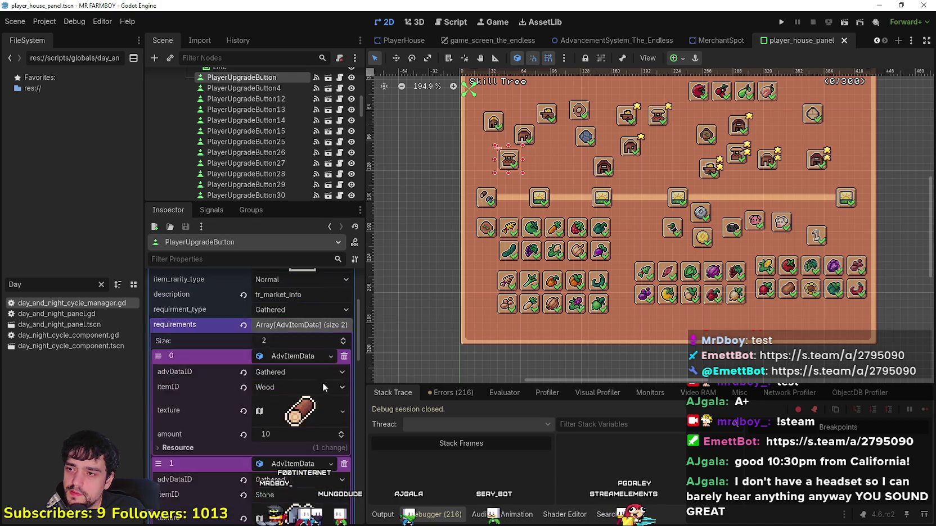
pyautogui.click(293, 356)
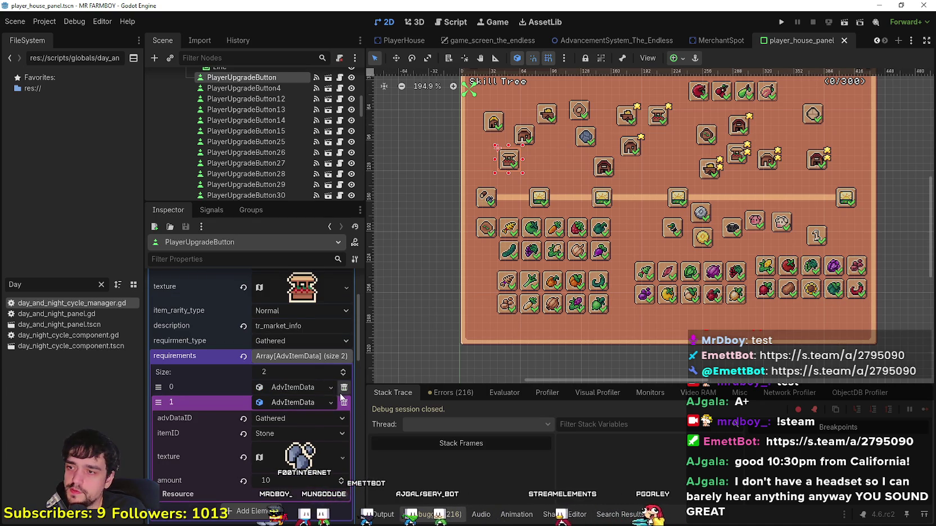
pyautogui.click(344, 402)
pyautogui.click(344, 387)
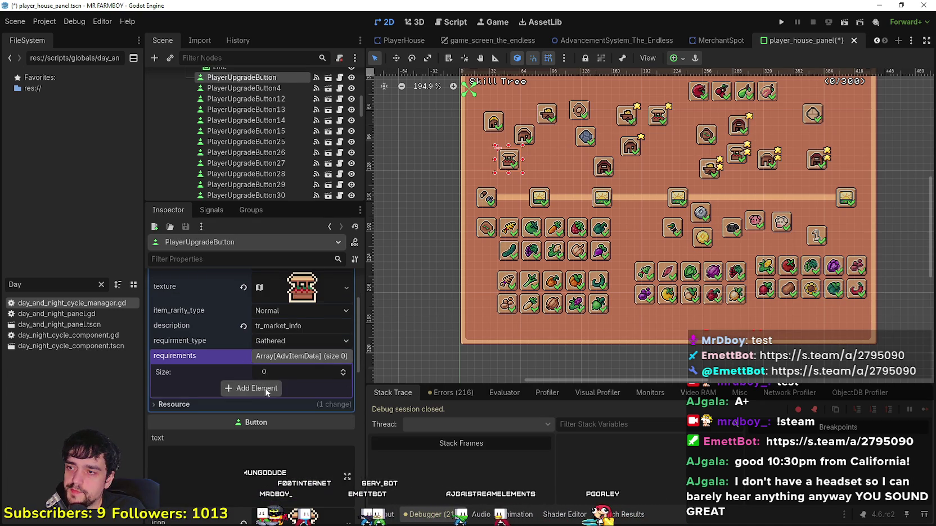
pyautogui.click(265, 388)
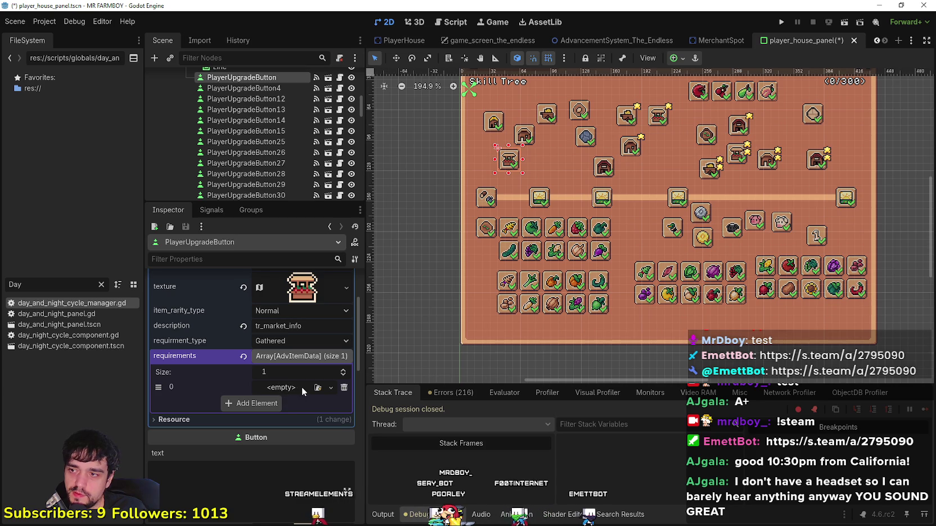
# - Keep a single requirement slot holding a new AdvItemData with advDataID Upgrade
pyautogui.click(256, 409)
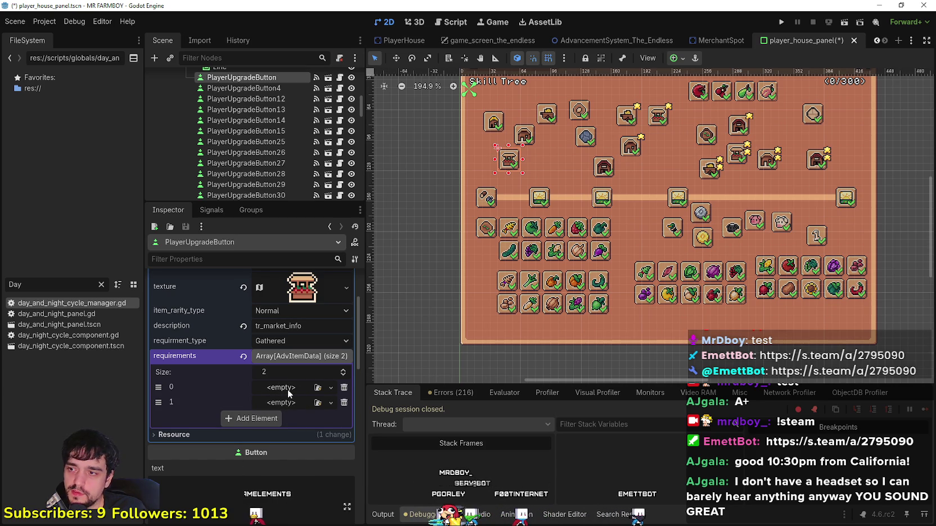
pyautogui.click(345, 402)
pyautogui.click(330, 388)
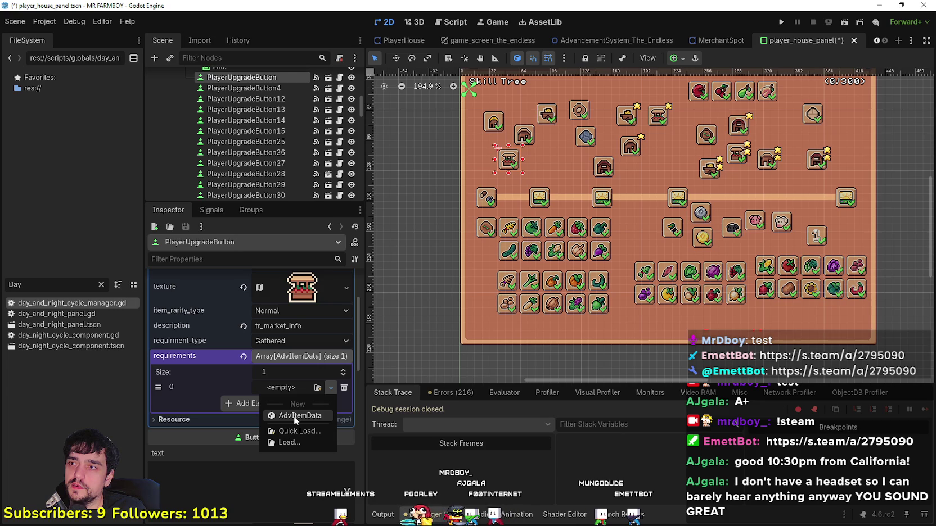
pyautogui.click(296, 414)
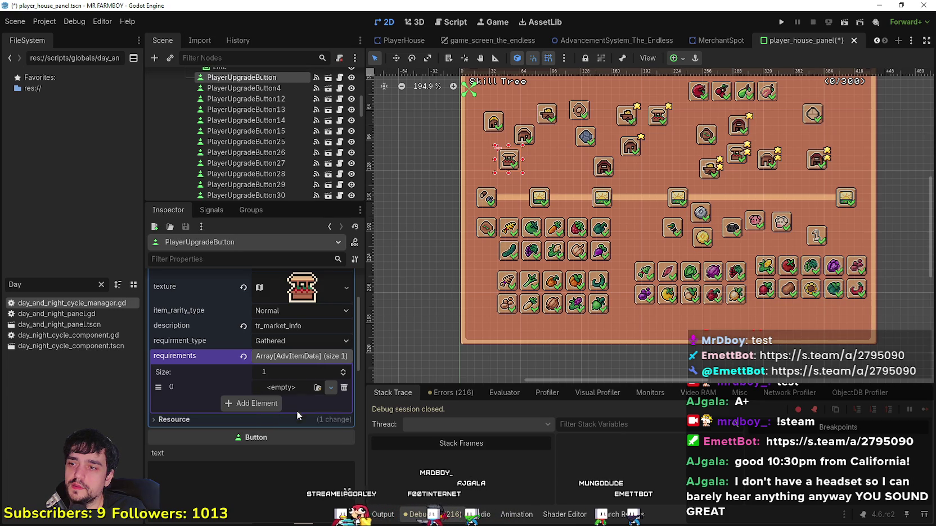
pyautogui.click(298, 401)
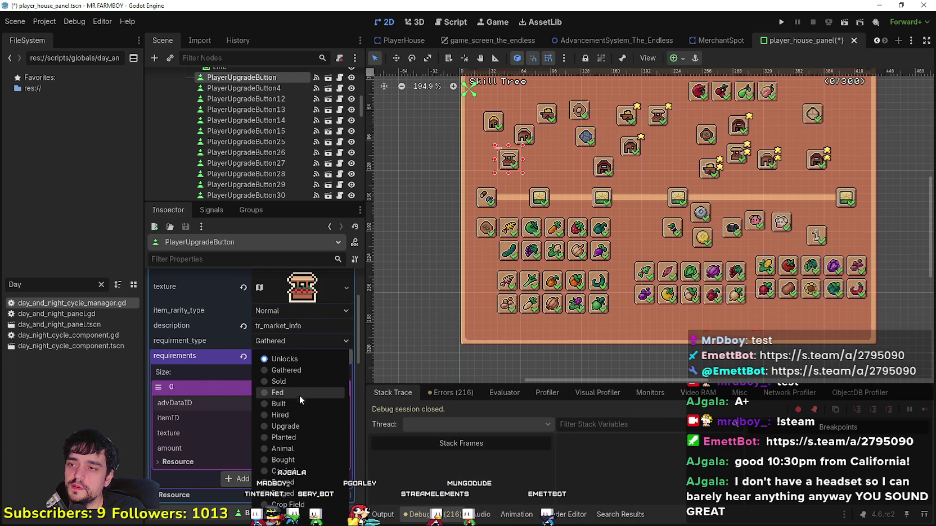
pyautogui.click(302, 427)
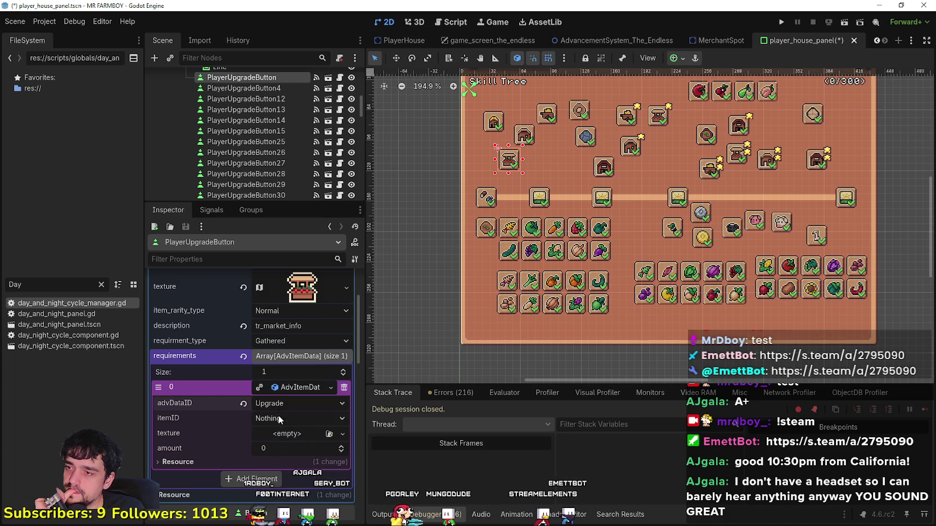
# - Set the requirement's itemID to Copper and amount to 20, and begin assigning its texture
pyautogui.click(289, 419)
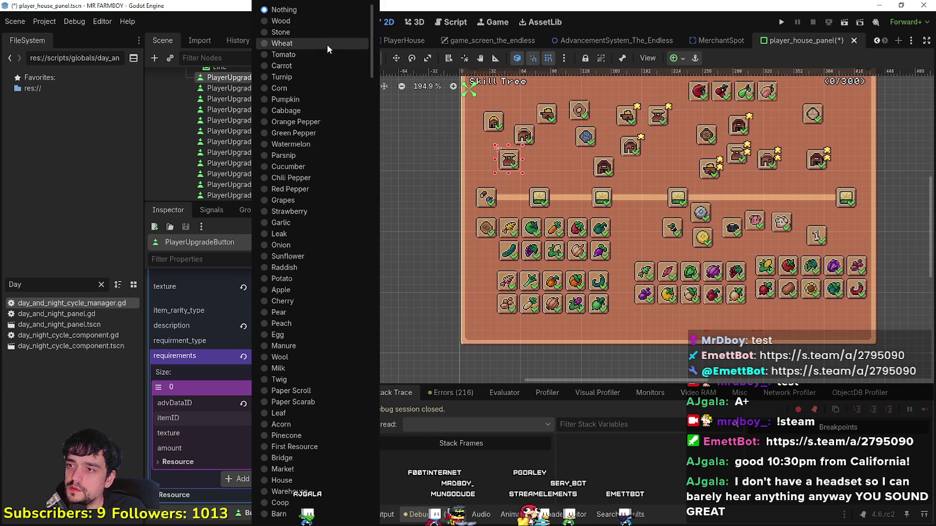
pyautogui.scroll(-8, 288, 388)
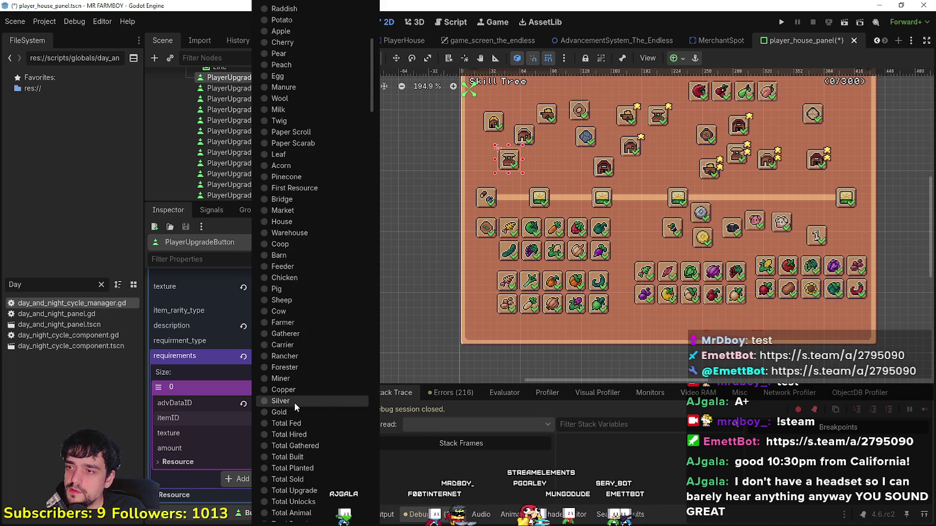
pyautogui.click(289, 393)
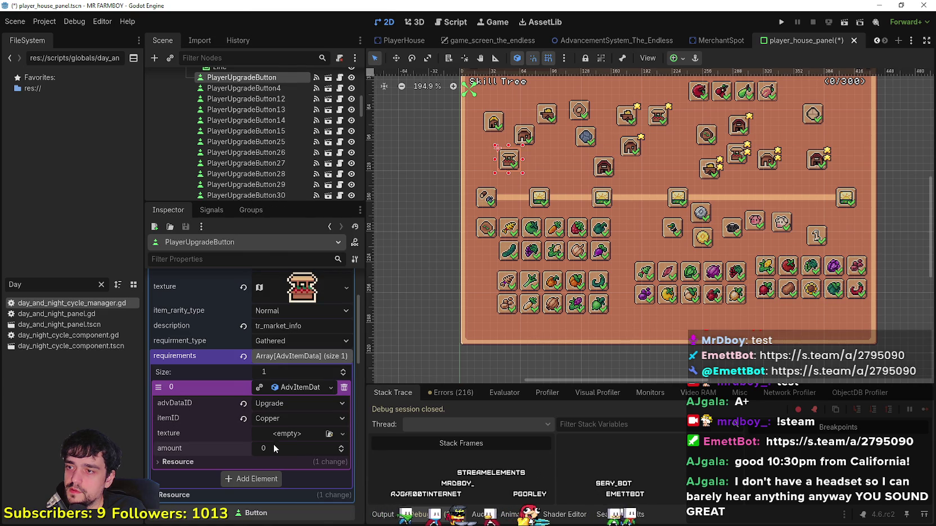
pyautogui.click(273, 444)
pyautogui.write('20')
pyautogui.press('Return')
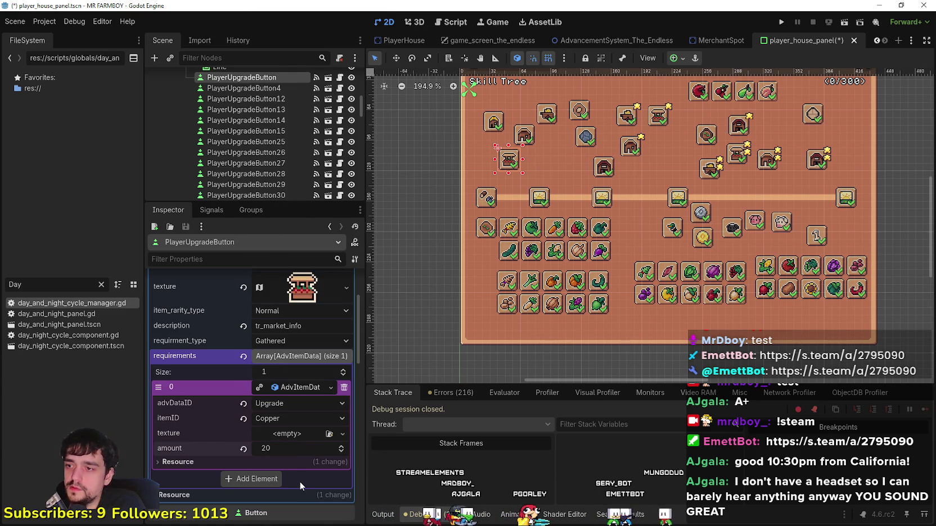
pyautogui.click(272, 432)
# - Give the requirement a new AtlasTexture using the quick-loaded sprite sheet as its atlas
pyautogui.click(288, 447)
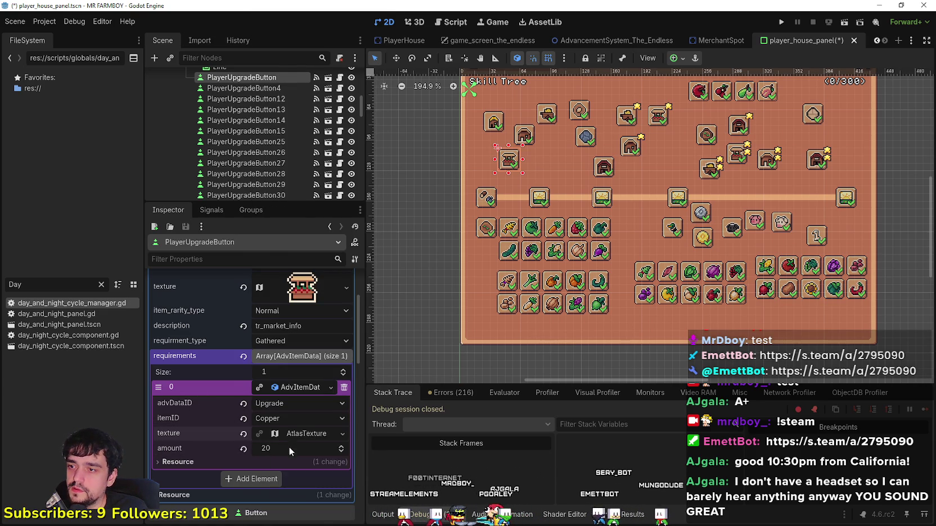
pyautogui.click(284, 434)
pyautogui.scroll(-5, 282, 433)
pyautogui.click(287, 388)
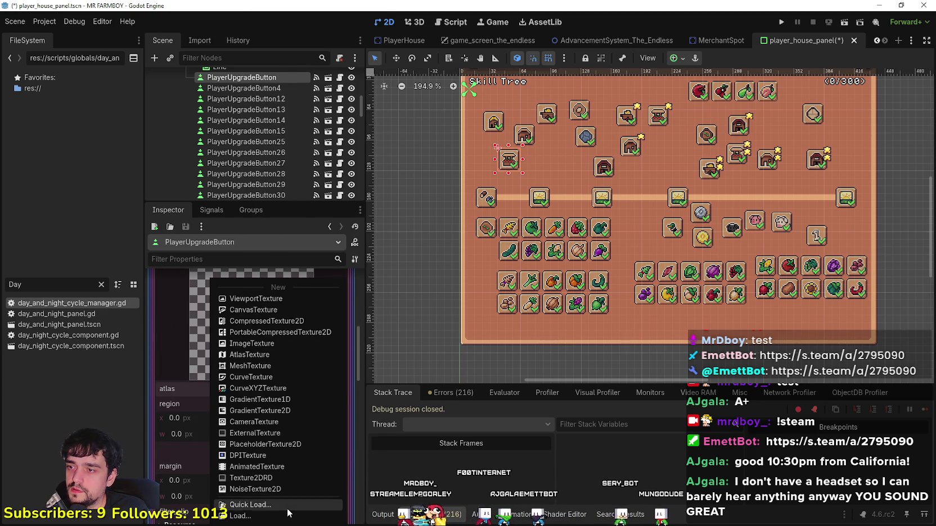
pyautogui.click(287, 506)
pyautogui.press('Return')
# - Set the atlas region to the round copper coin sprite, save the scene, and select PlayerUpgradeButton7
pyautogui.click(256, 468)
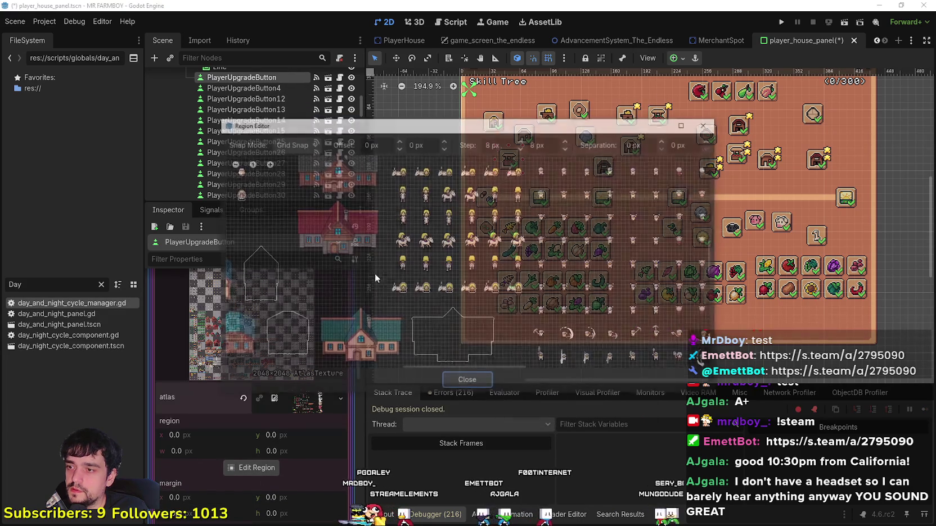
pyautogui.scroll(-5, 360, 319)
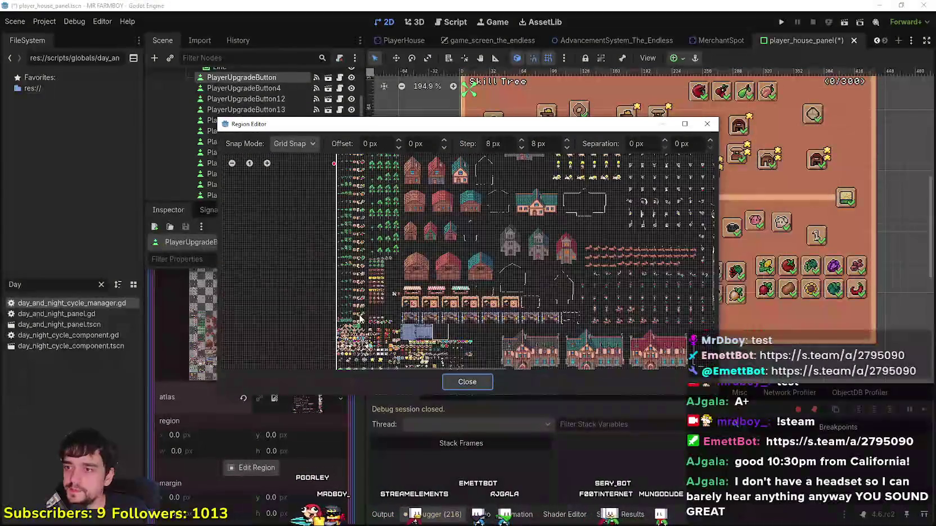
pyautogui.scroll(6, 360, 319)
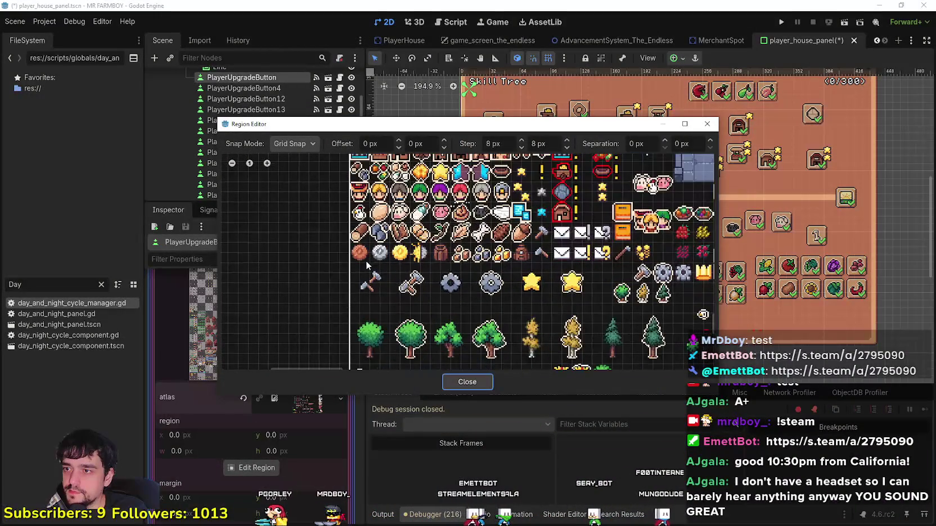
pyautogui.moveTo(367, 265); pyautogui.dragTo(350, 251)
pyautogui.click(467, 382)
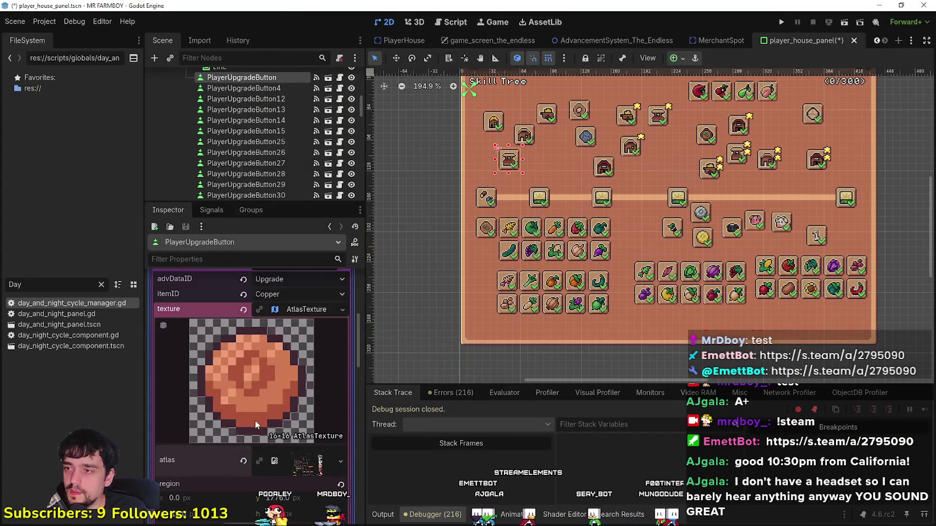
pyautogui.scroll(2, 255, 421)
pyautogui.click(301, 374)
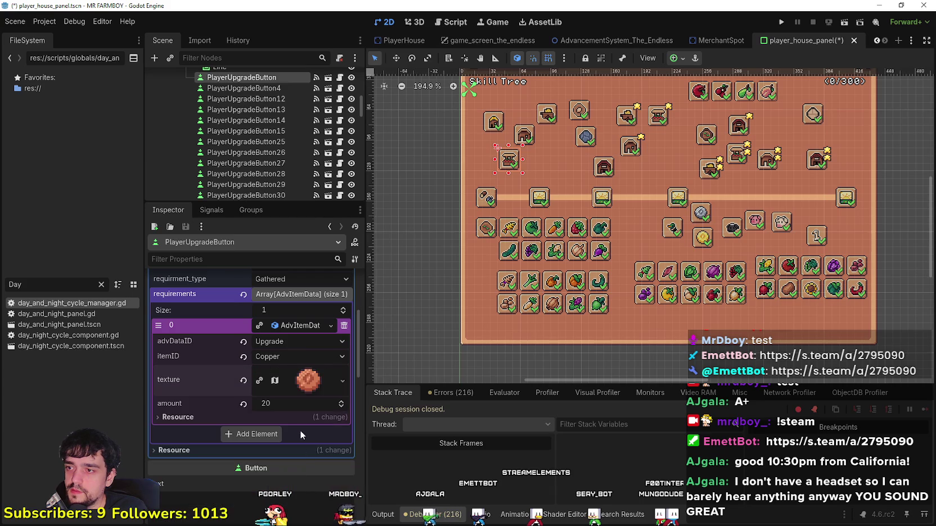
pyautogui.scroll(2, 281, 314)
pyautogui.hotkey('ctrl', 's')
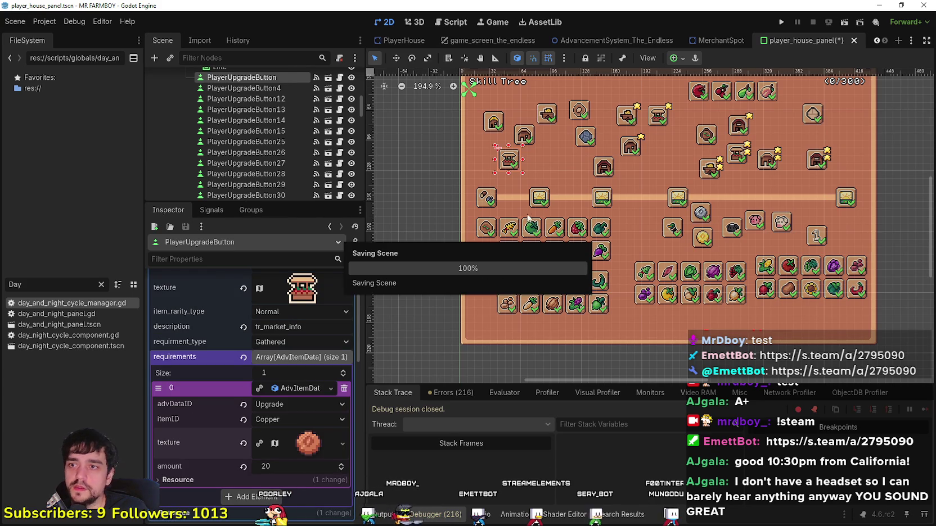
pyautogui.click(485, 200)
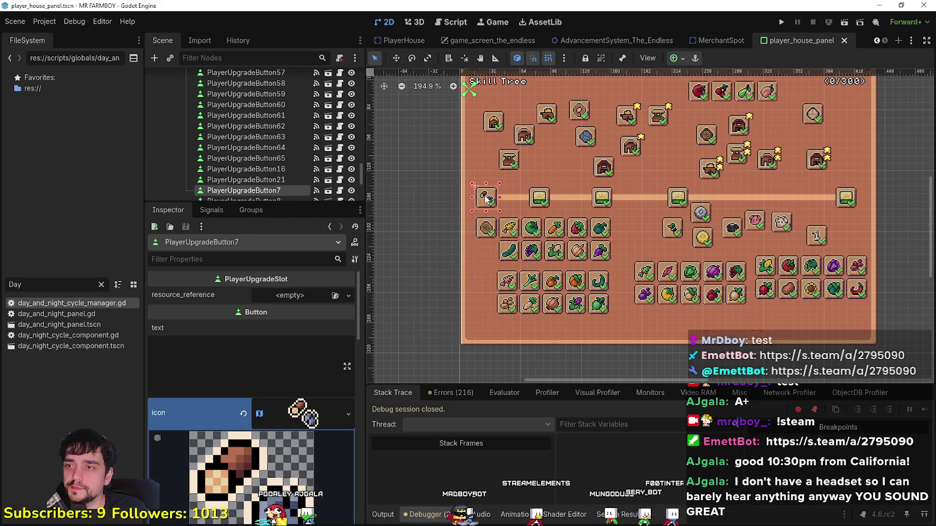
pyautogui.click(294, 423)
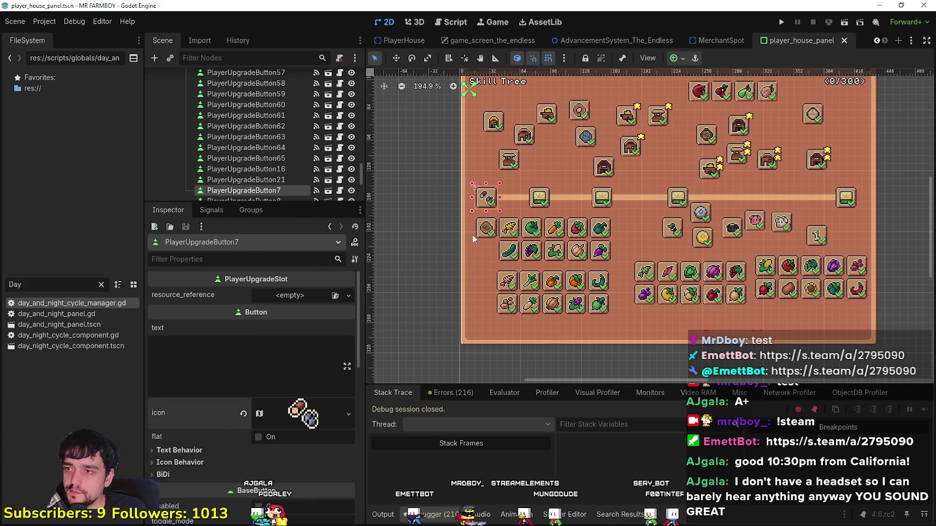
pyautogui.scroll(8, 491, 192)
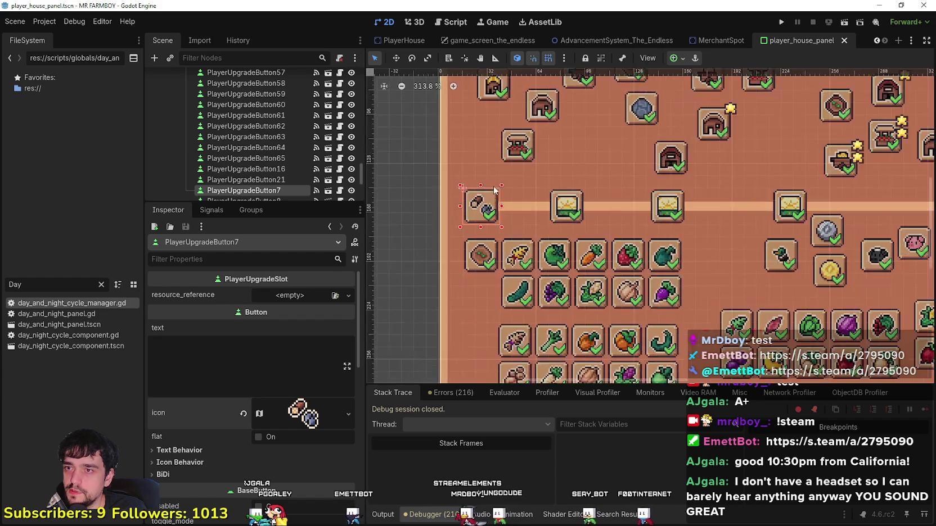
pyautogui.scroll(-1, 534, 169)
pyautogui.scroll(-1, 515, 192)
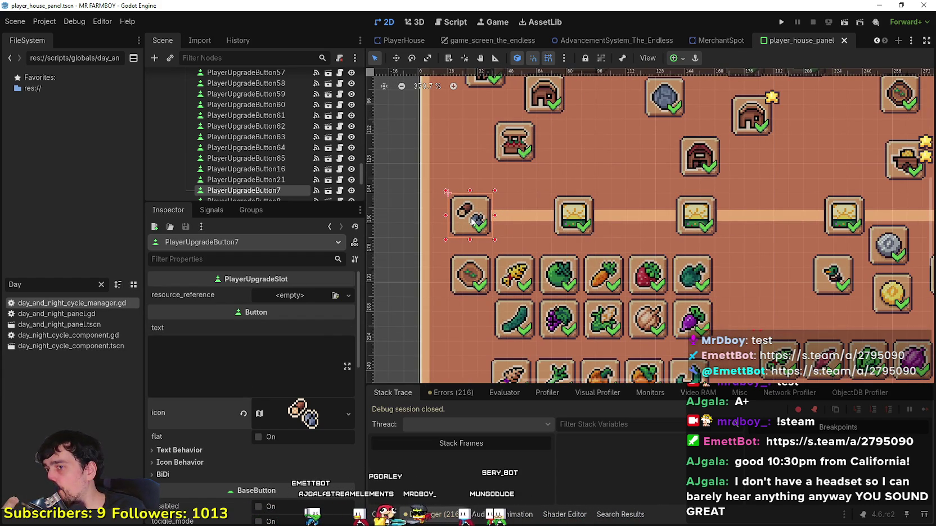
pyautogui.scroll(-2, 471, 220)
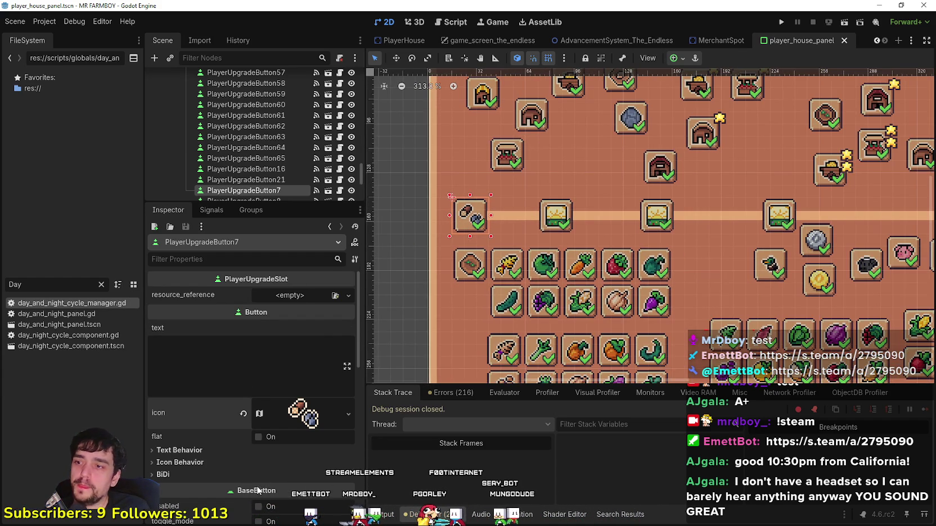
pyautogui.scroll(-5, 286, 482)
pyautogui.scroll(1, 288, 468)
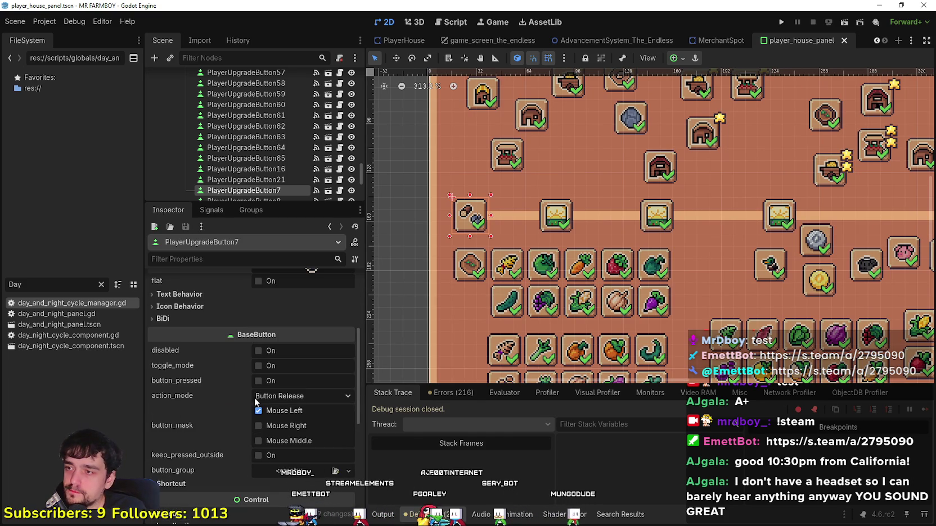
pyautogui.scroll(5, 255, 402)
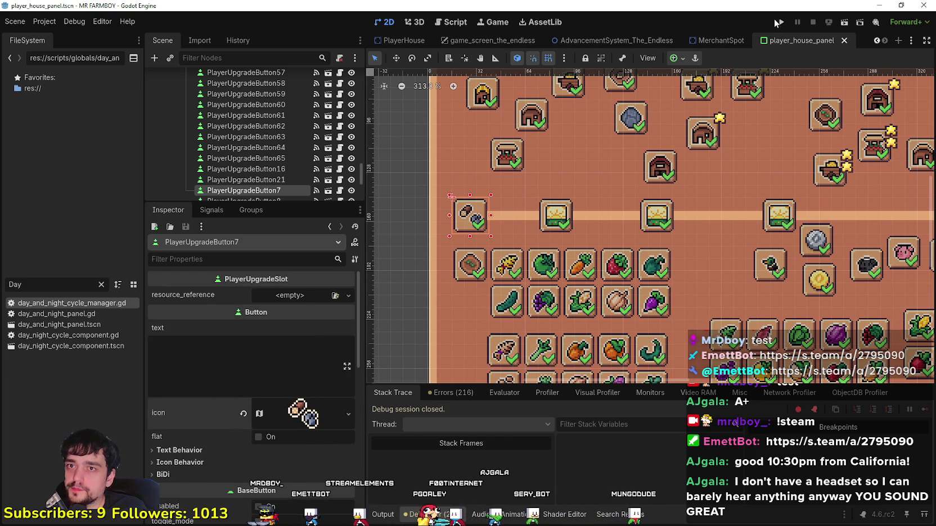
pyautogui.scroll(-5, 572, 187)
pyautogui.scroll(3, 544, 192)
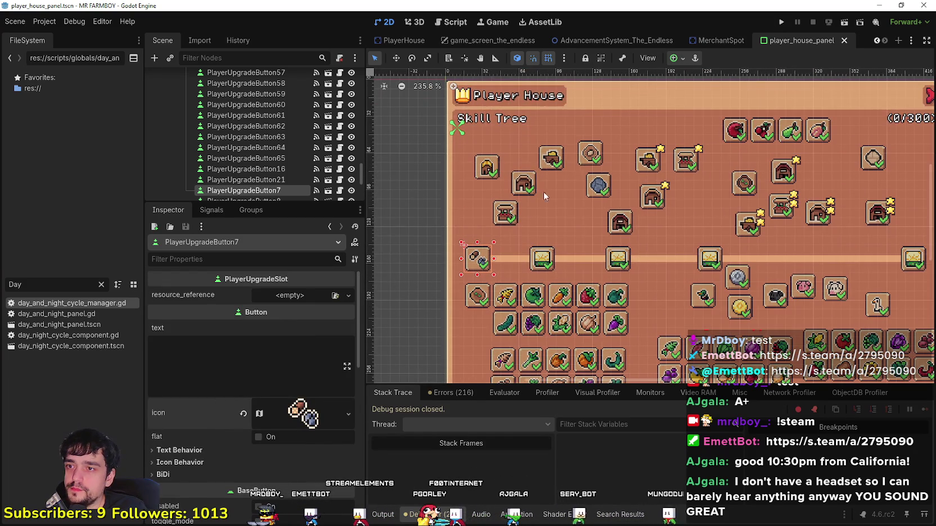
# - Run the game and load Save 5 from the Select Save Game list
pyautogui.click(782, 22)
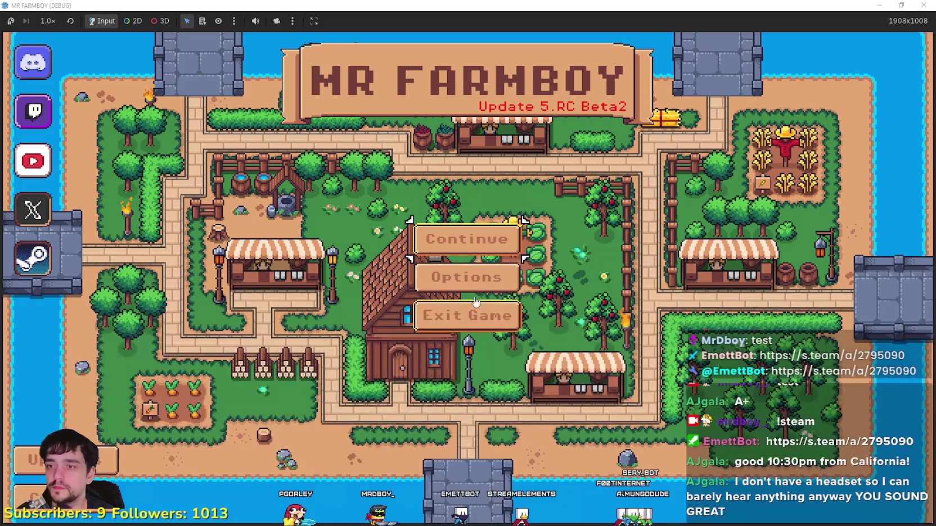
pyautogui.click(467, 238)
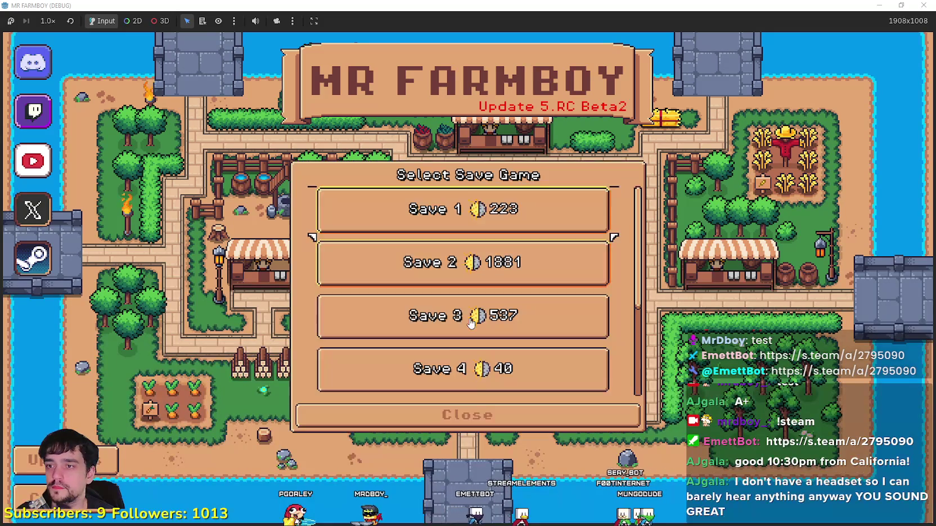
pyautogui.scroll(-5, 475, 313)
pyautogui.click(394, 265)
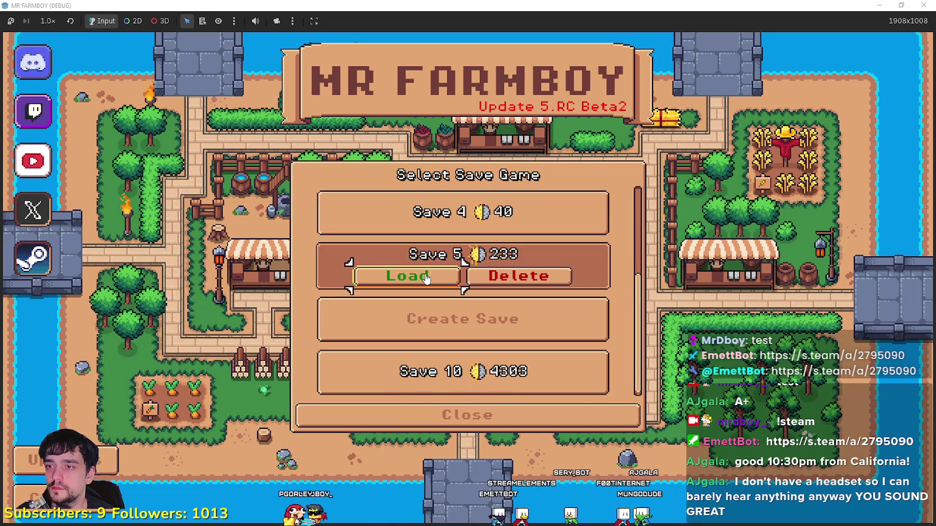
pyautogui.click(394, 276)
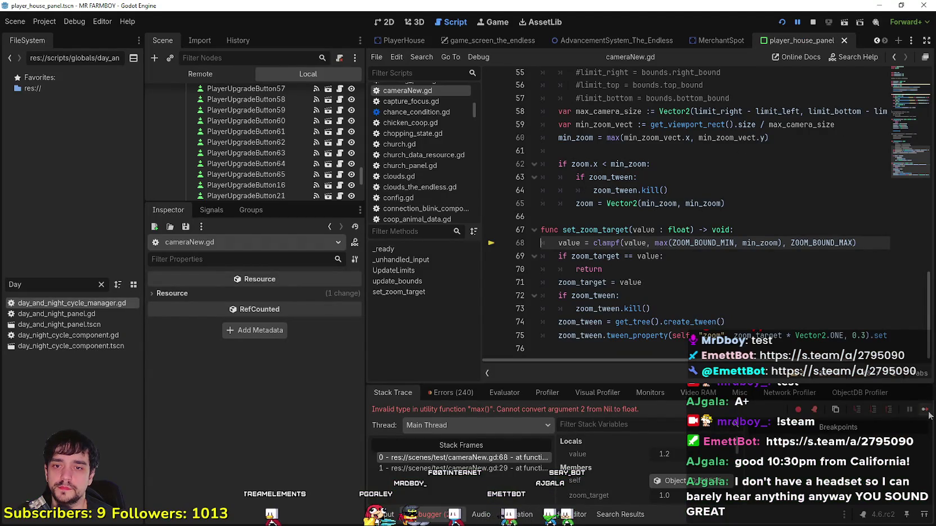
# - Resume the game, open the Player House skill tree, and hover the Market skill's tooltip
pyautogui.click(924, 410)
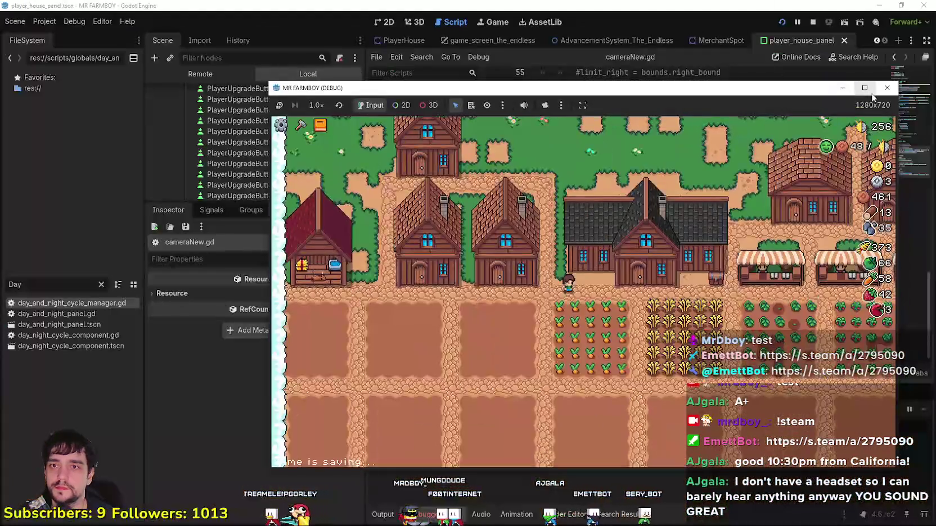
pyautogui.click(864, 87)
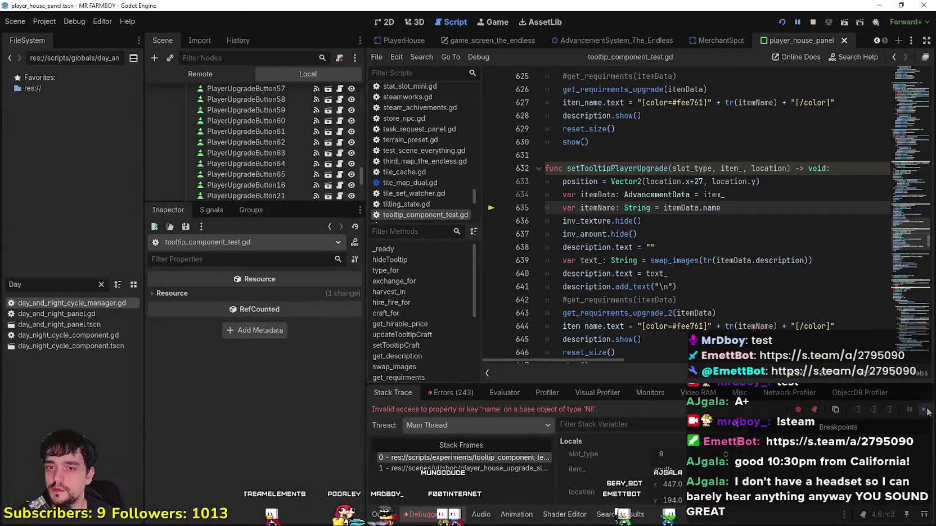
pyautogui.click(925, 410)
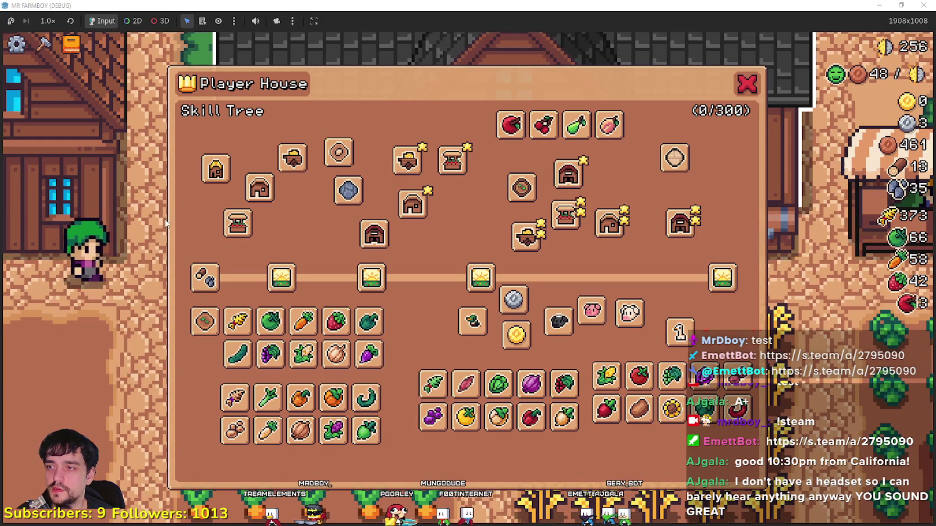
pyautogui.moveTo(232, 242)
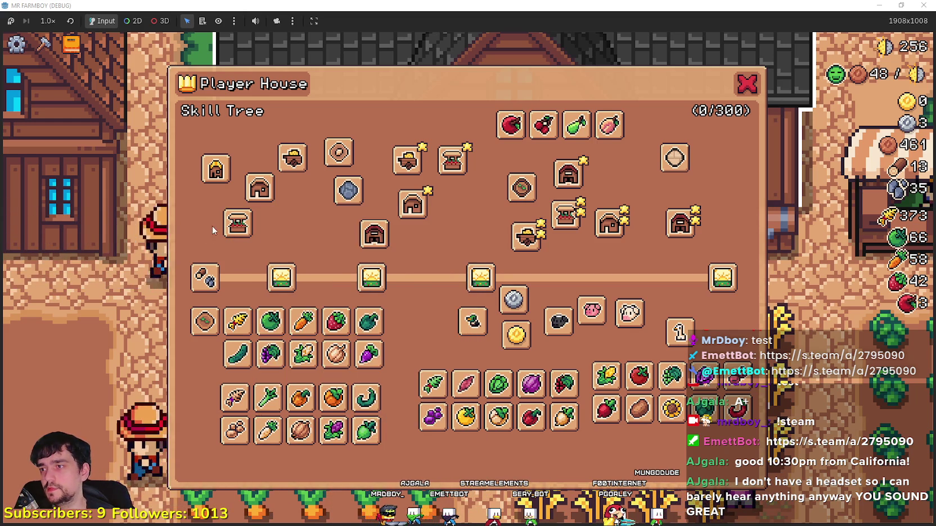
pyautogui.moveTo(229, 223)
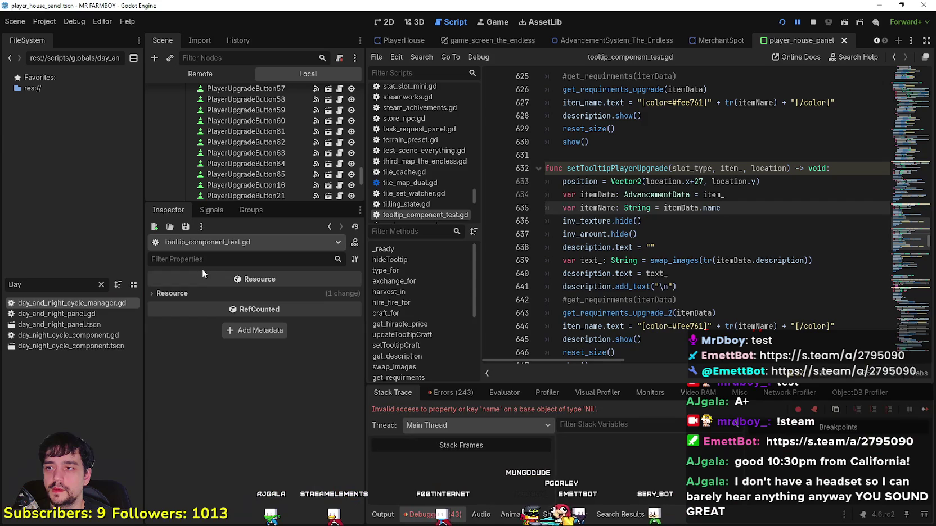
# - Continue execution past three Nil 'name' errors, then return to the tooltip script
pyautogui.click(921, 407)
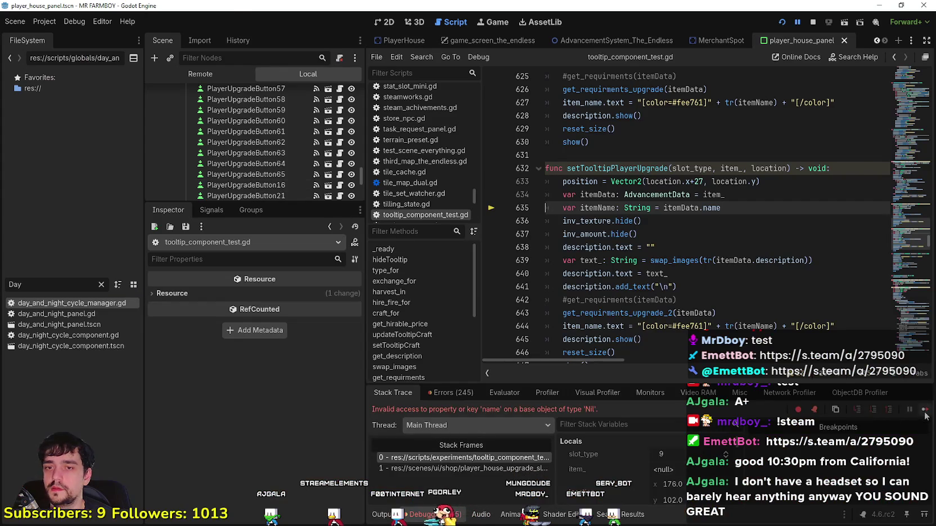
pyautogui.click(924, 413)
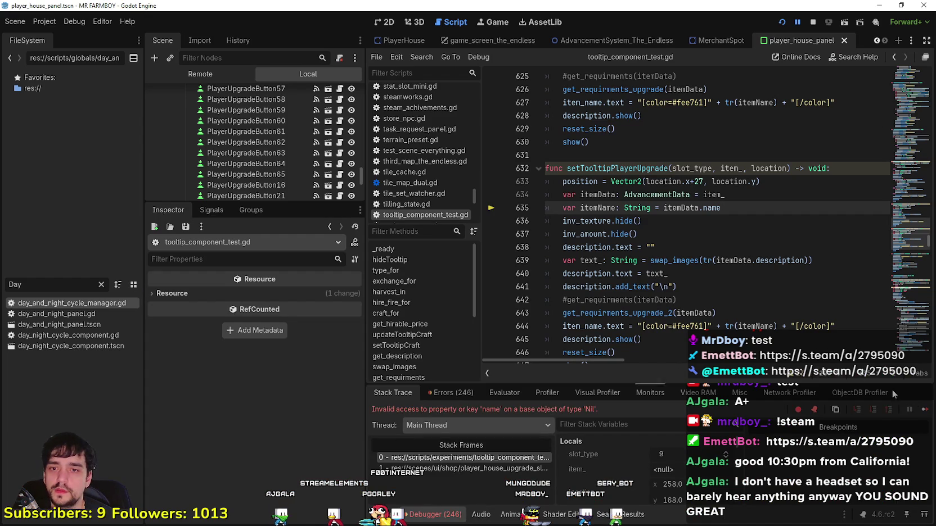
pyautogui.click(926, 411)
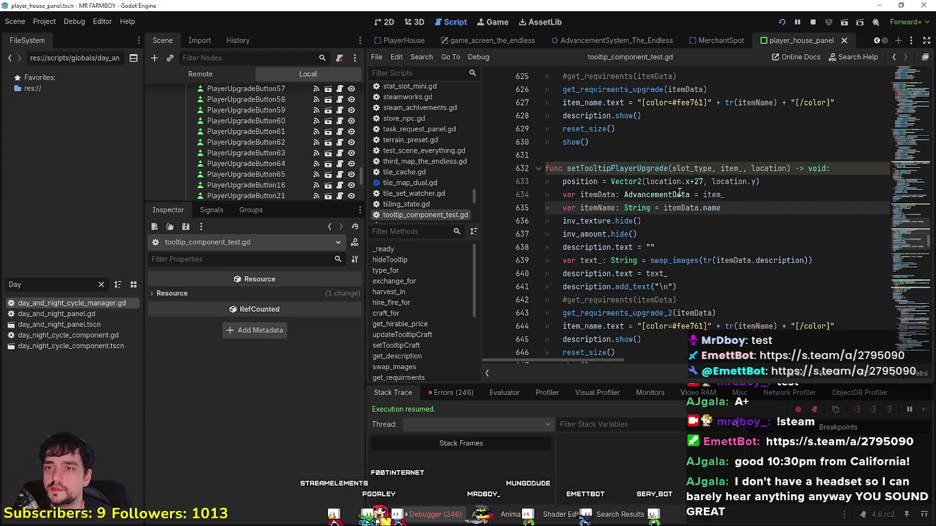
pyautogui.click(682, 194)
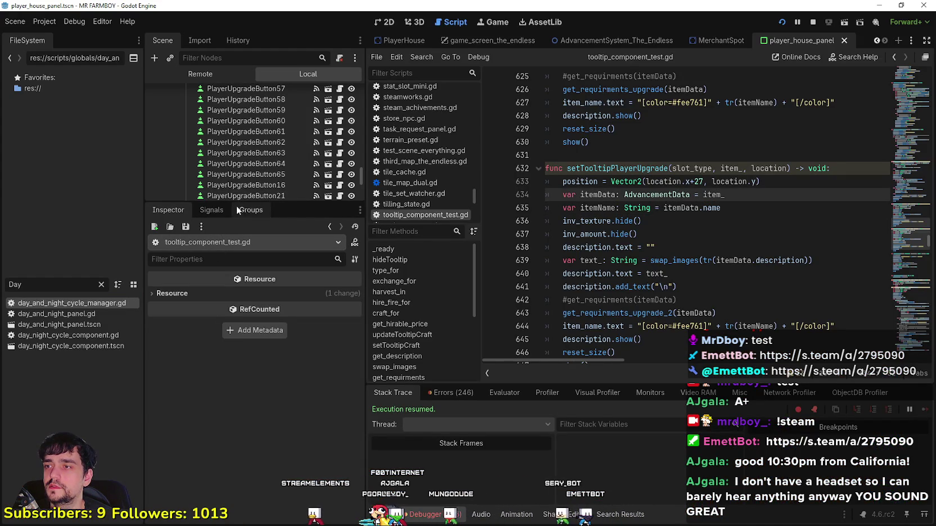
# - Enlarge the Scene dock and inspect the get_requirments_upgrade_2 call on line 643
pyautogui.scroll(2, 309, 141)
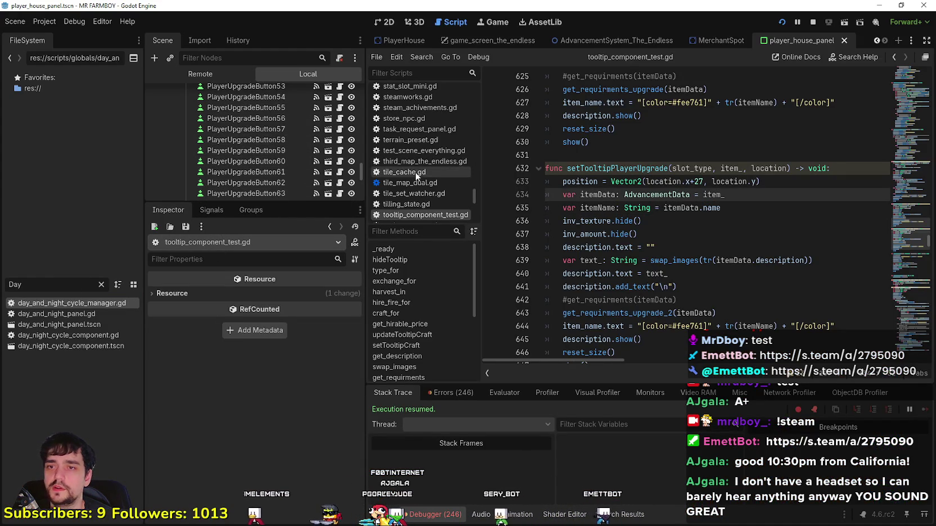
pyautogui.scroll(8, 286, 169)
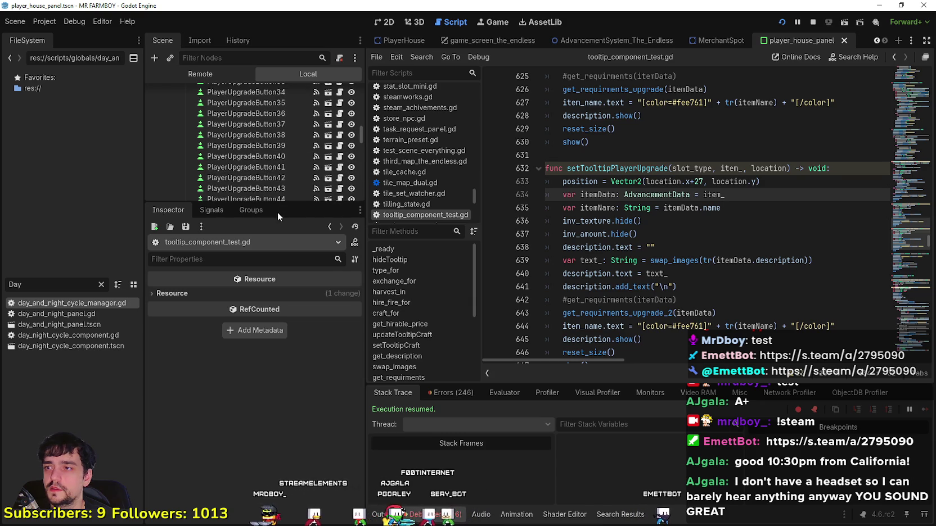
pyautogui.moveTo(281, 204); pyautogui.dragTo(280, 406)
pyautogui.scroll(5, 254, 225)
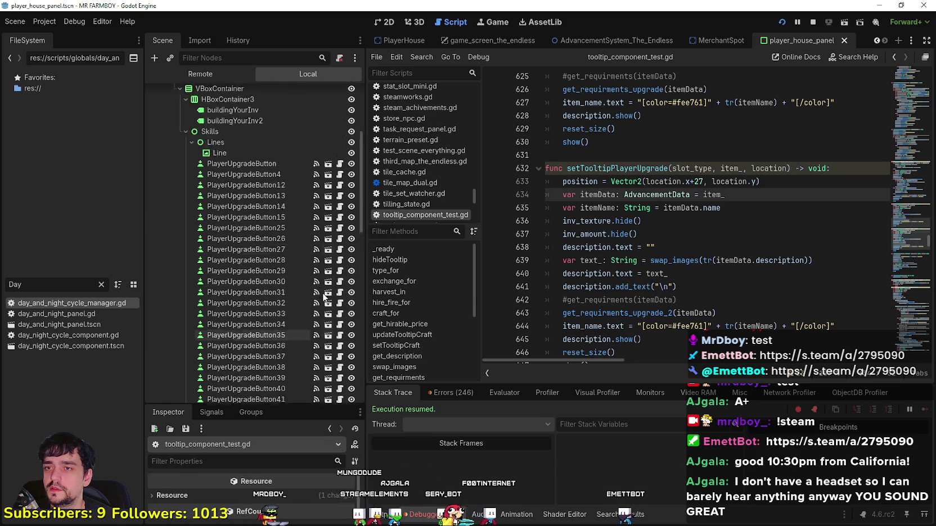
pyautogui.click(670, 236)
pyautogui.scroll(-3, 671, 236)
pyautogui.click(647, 248)
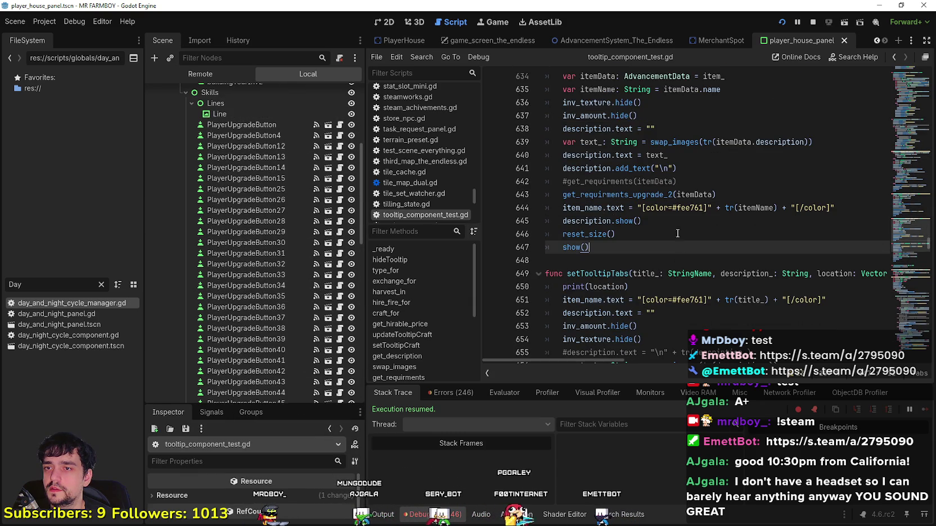
pyautogui.click(629, 194)
pyautogui.doubleClick(628, 196)
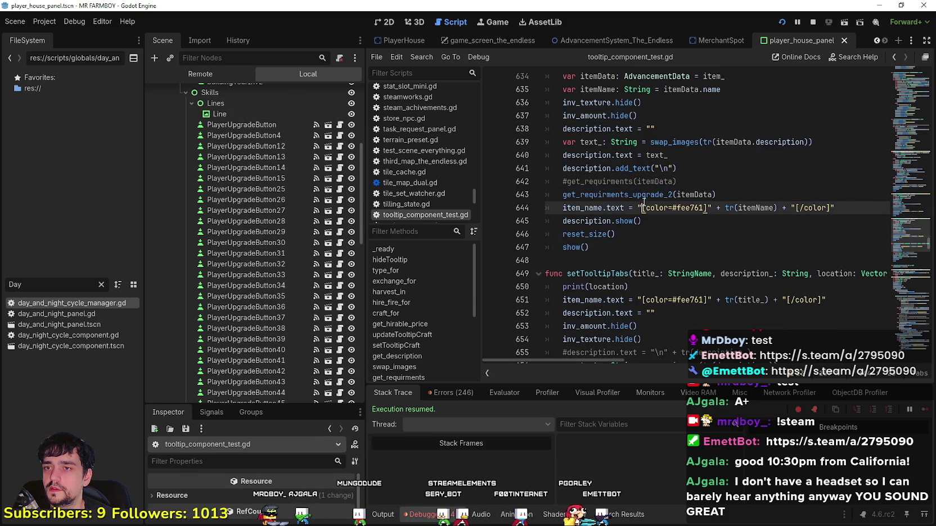
pyautogui.rightClick(643, 195)
pyautogui.click(643, 195)
pyautogui.rightClick(628, 198)
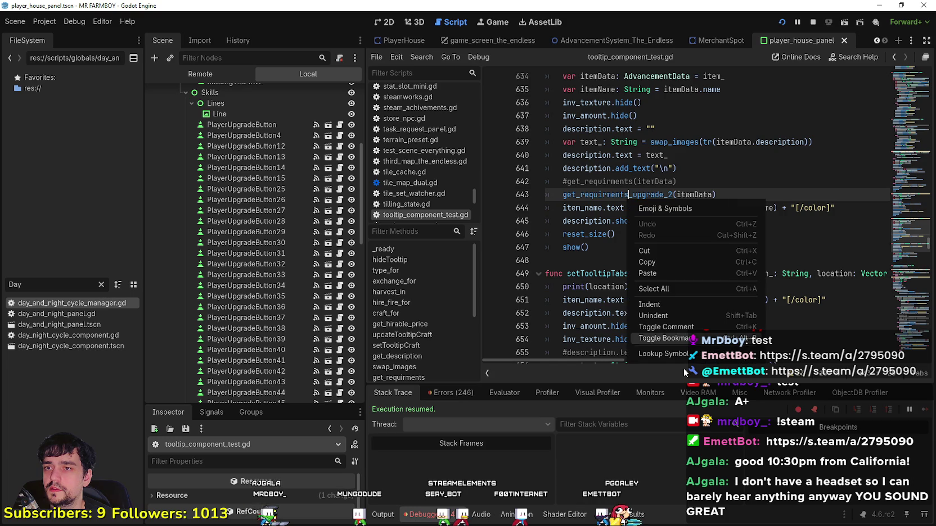
# - Jump to the setTooltipUpgrade definition and select its get_requirments_upgrade call on line 626
pyautogui.scroll(-1, 679, 289)
pyautogui.scroll(-8, 679, 289)
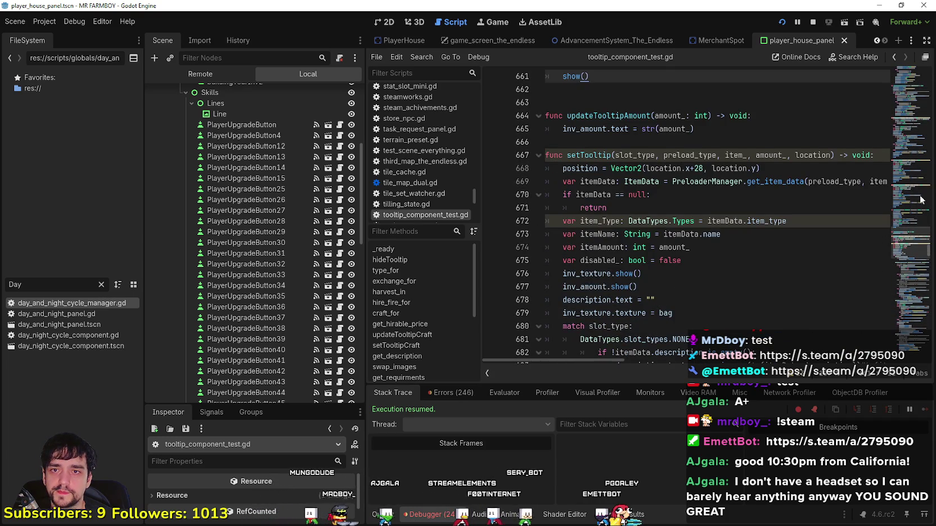
pyautogui.scroll(9, 917, 180)
pyautogui.scroll(20, 917, 180)
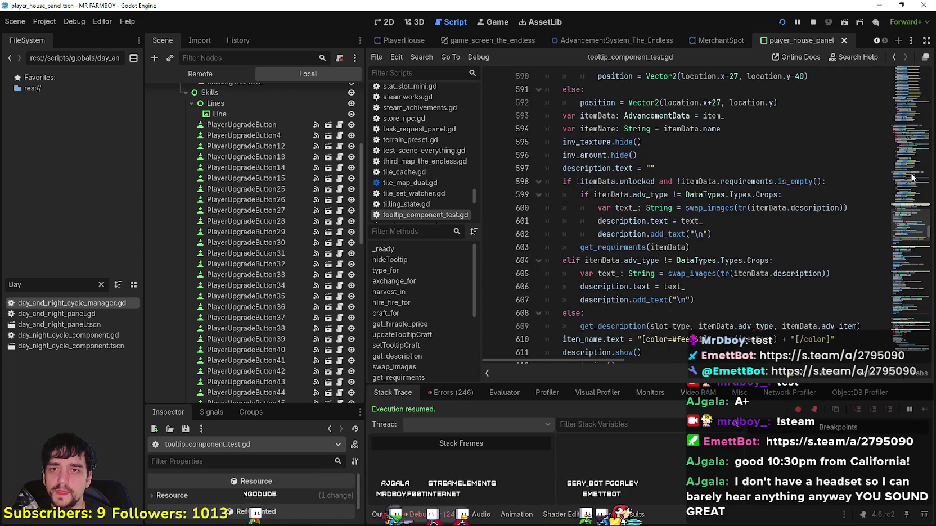
pyautogui.scroll(17, 904, 180)
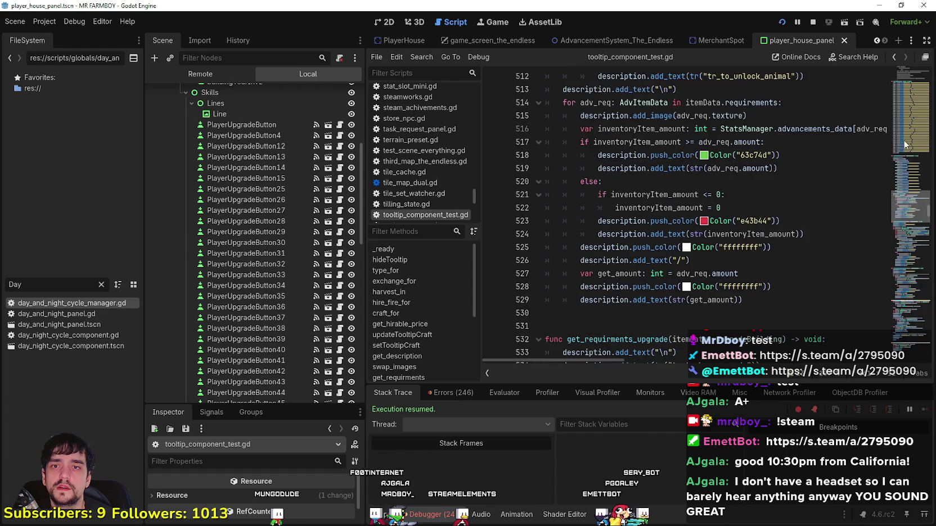
pyautogui.scroll(20, 909, 124)
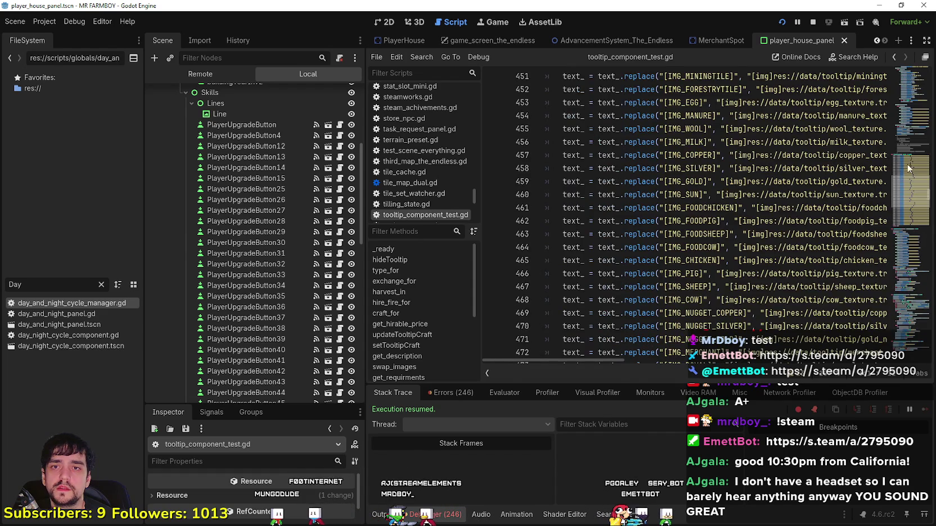
pyautogui.scroll(5, 890, 98)
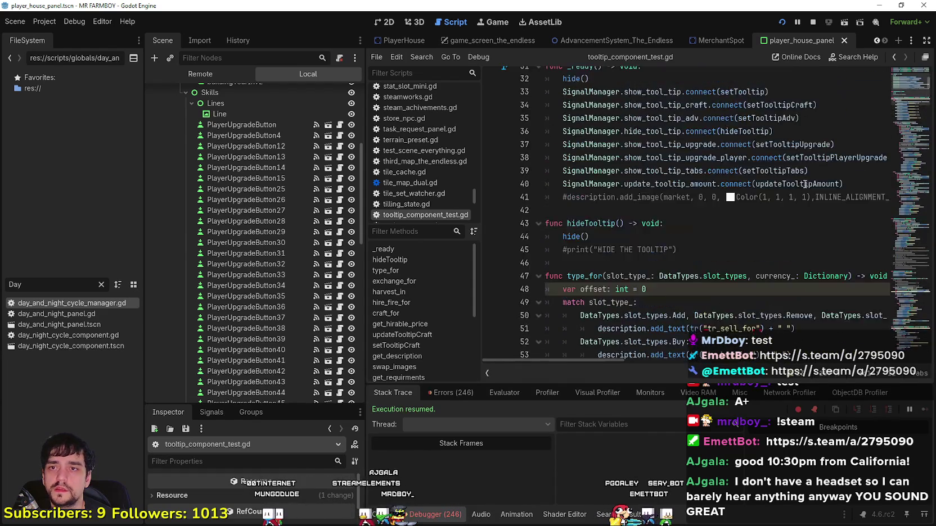
pyautogui.click(822, 251)
pyautogui.rightClick(795, 238)
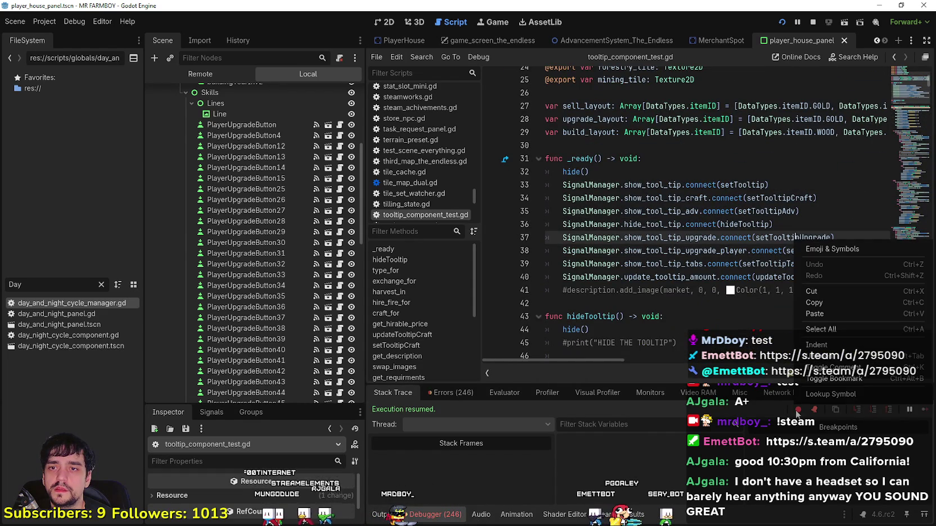
pyautogui.click(819, 393)
pyautogui.scroll(-3, 625, 209)
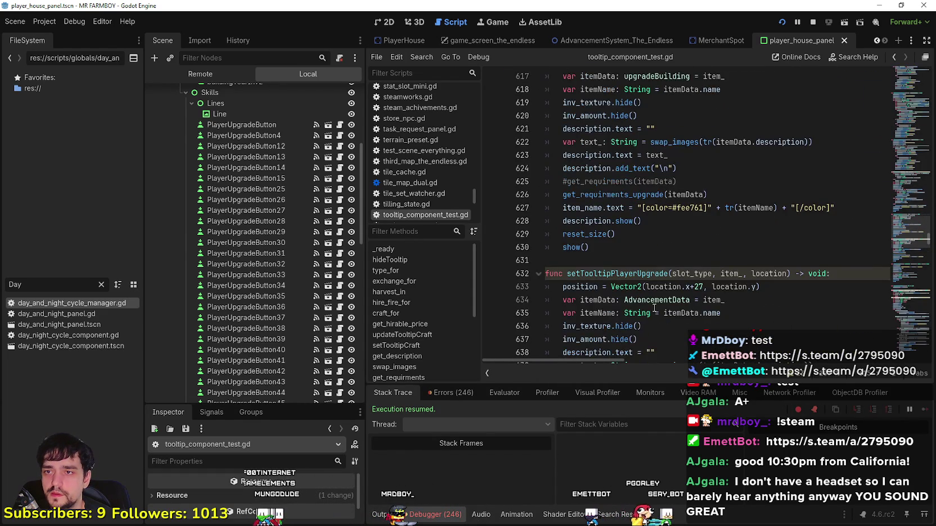
pyautogui.doubleClick(618, 197)
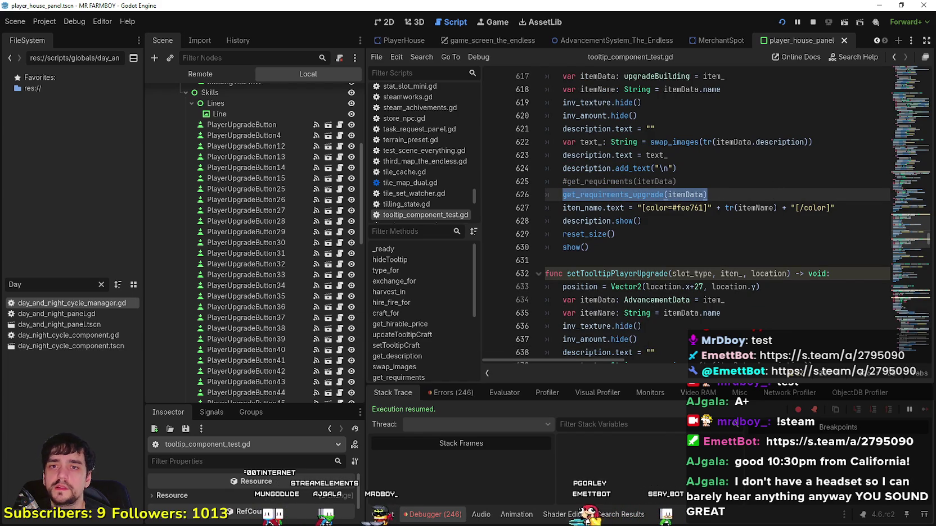
# - Jump to the setTooltipPlayerUpgrade function definition
pyautogui.scroll(15, 915, 200)
pyautogui.scroll(6, 719, 249)
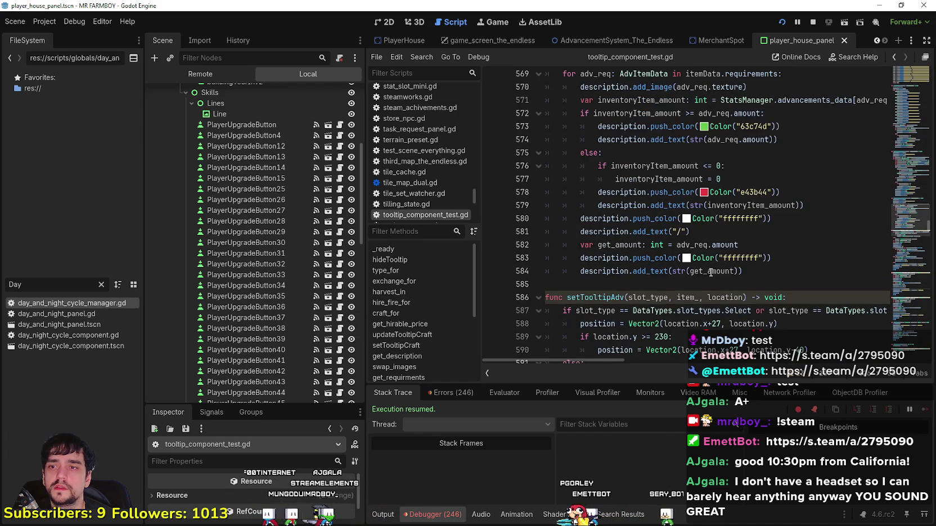
pyautogui.scroll(15, 901, 213)
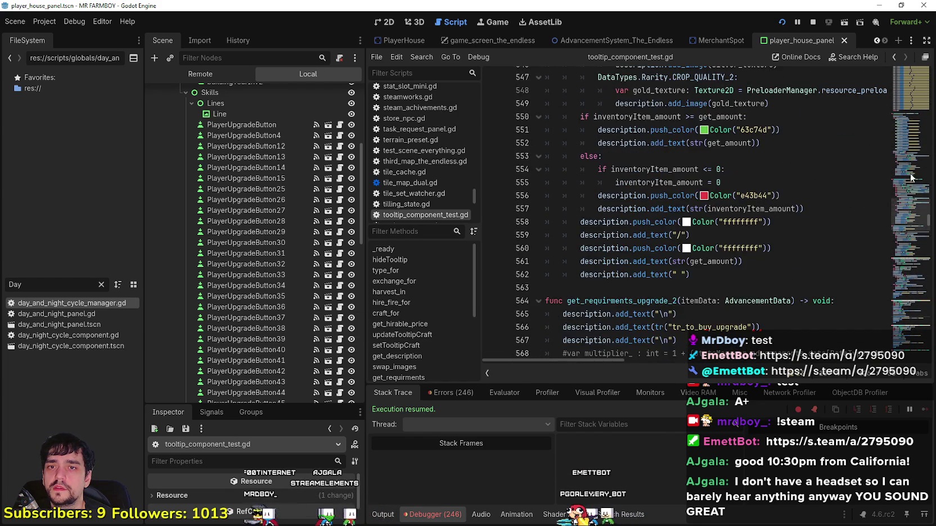
pyautogui.moveTo(901, 213); pyautogui.dragTo(906, 96)
pyautogui.scroll(5, 771, 175)
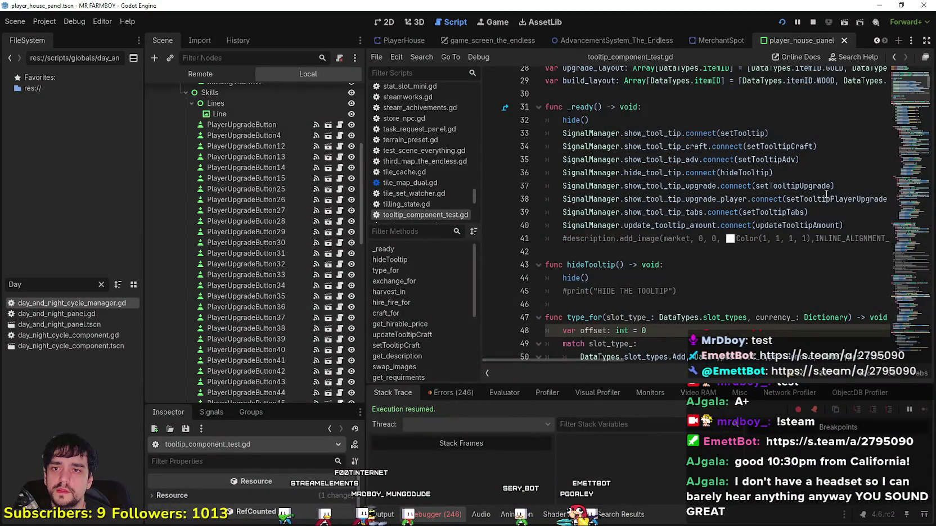
pyautogui.rightClick(826, 193)
pyautogui.click(827, 203)
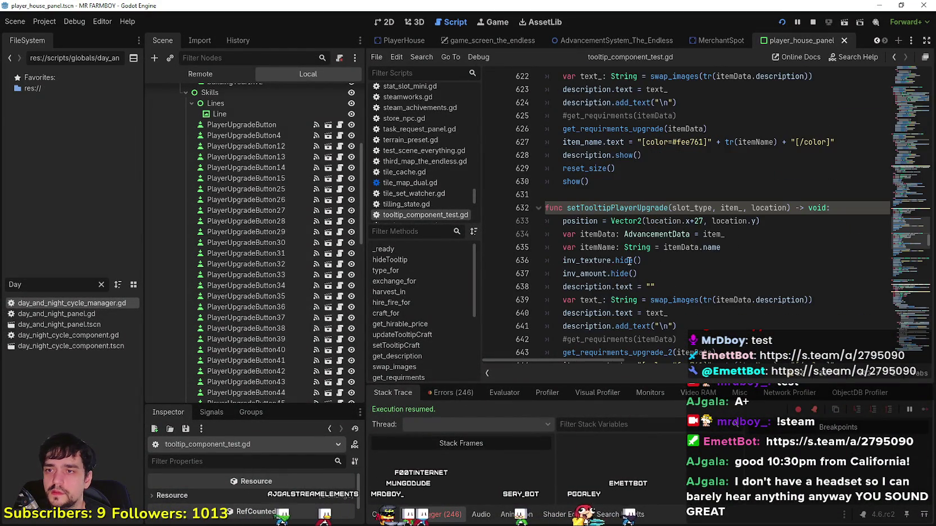
# - Replace line 643's _2 call with get_requirments_upgrade(itemData), save, and hover Market in-game
pyautogui.scroll(-2, 628, 260)
pyautogui.doubleClick(619, 273)
pyautogui.hotkey('ctrl', 'v')
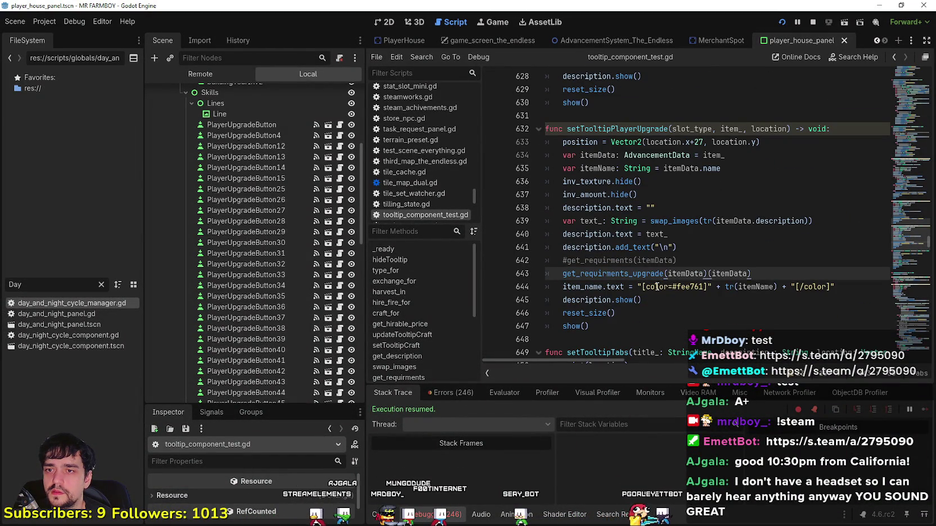
pyautogui.hotkey('ctrl', 'z')
pyautogui.keyDown('shift'); pyautogui.click(740, 274); pyautogui.keyUp('shift')
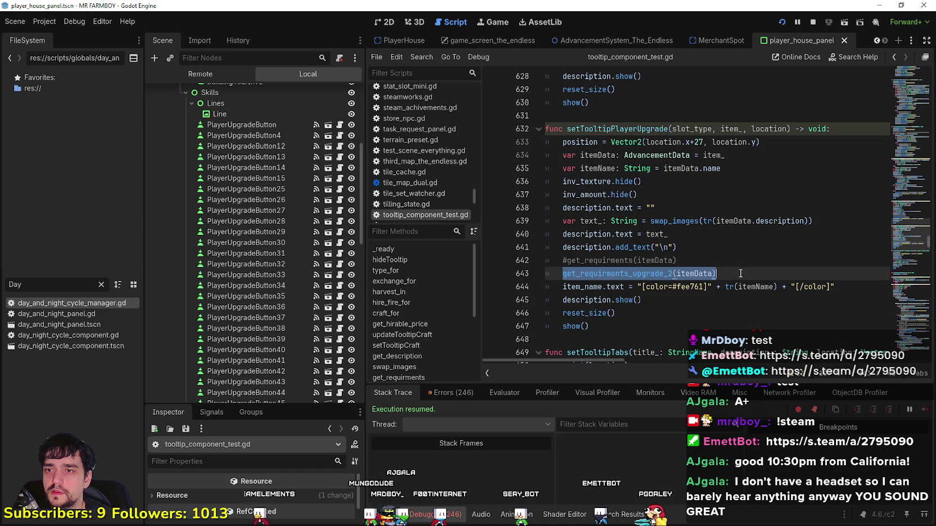
pyautogui.hotkey('ctrl', 'v')
pyautogui.click(730, 309)
pyautogui.hotkey('ctrl', 's')
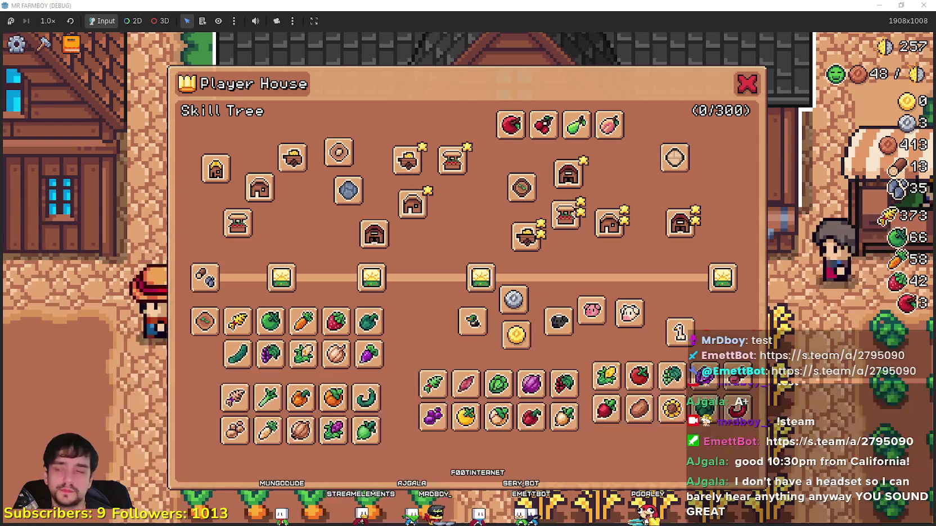
pyautogui.moveTo(225, 224)
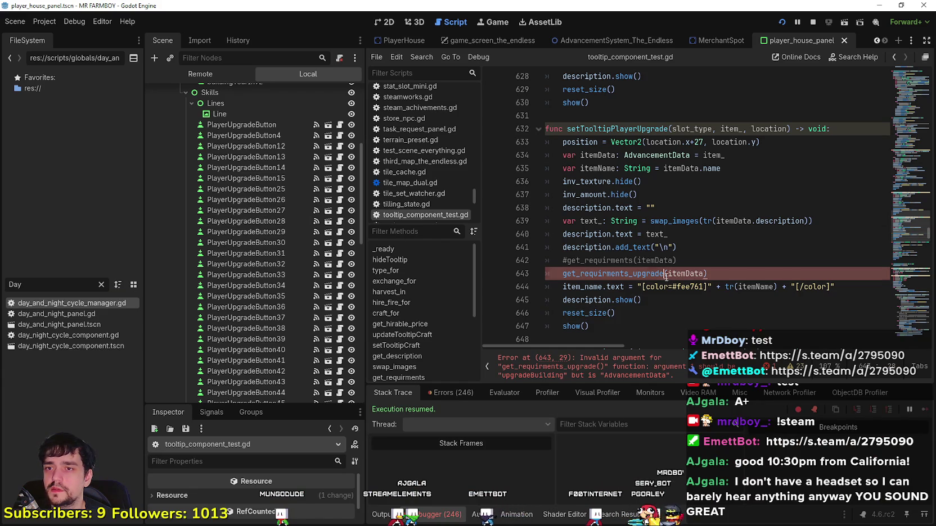
# - Append _2 so line 643 calls get_requirments_upgrade_2(itemData)
pyautogui.moveTo(631, 271)
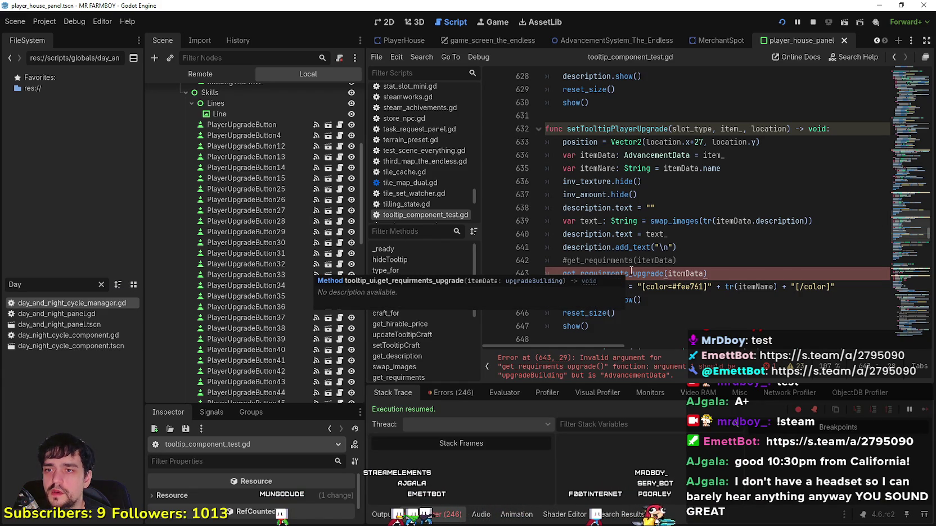
pyautogui.click(664, 273)
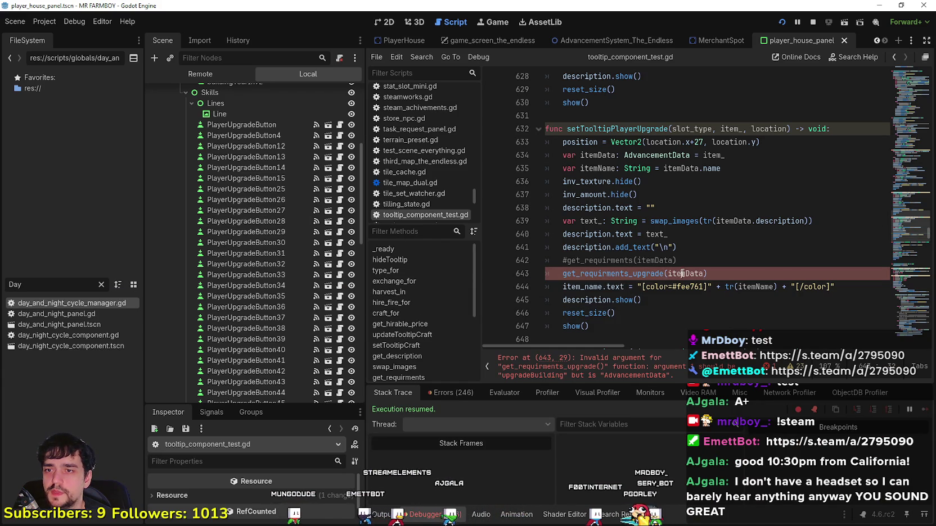
pyautogui.write('_2')
pyautogui.click(754, 266)
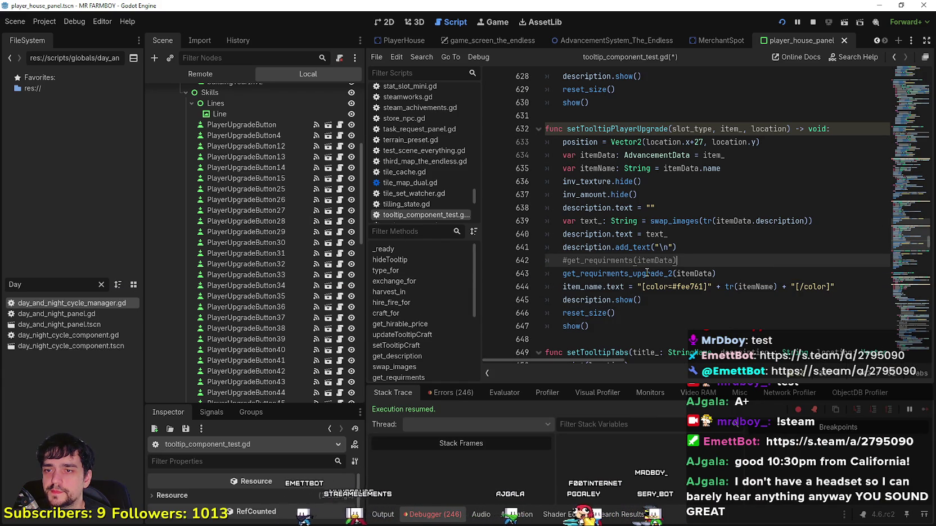
pyautogui.rightClick(754, 274)
pyautogui.click(658, 340)
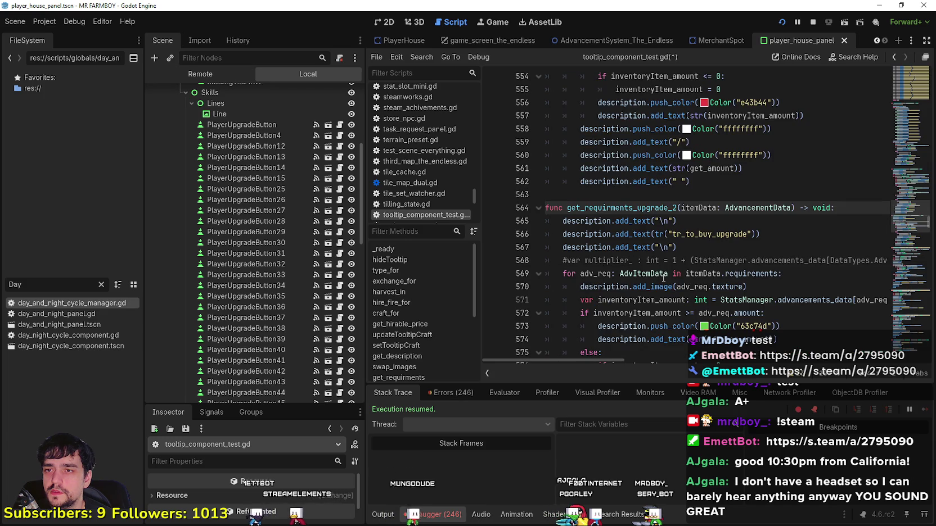
# - Review the tooltip code around the tr_to_buy_upgrade translation key
pyautogui.scroll(-2, 632, 236)
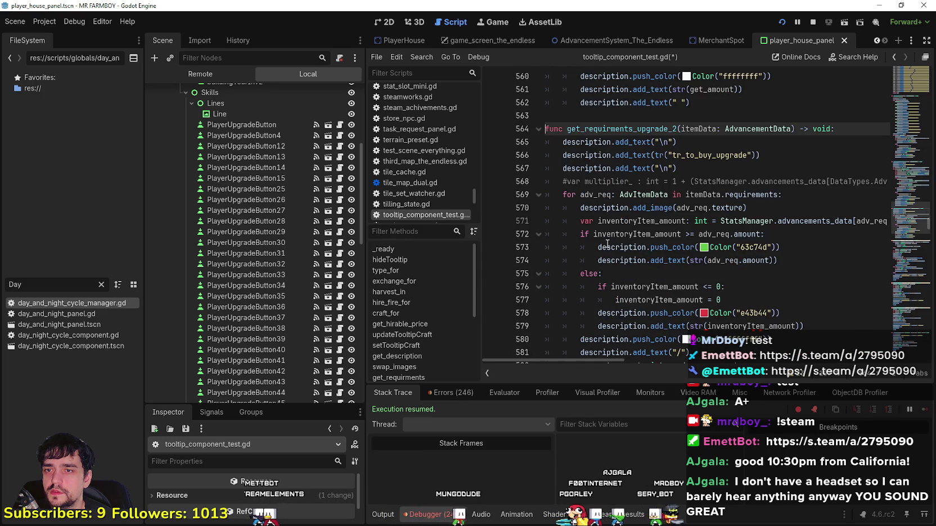
pyautogui.doubleClick(704, 155)
pyautogui.scroll(-2, 776, 294)
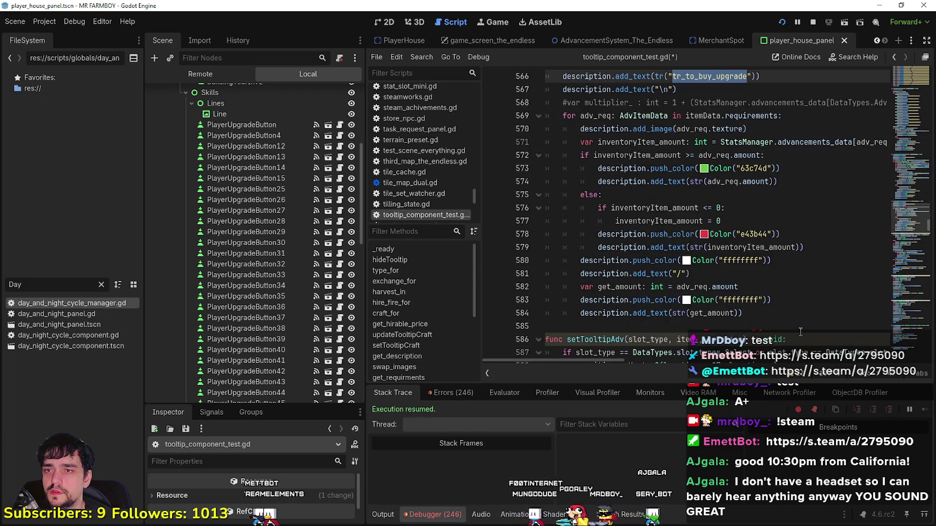
pyautogui.click(782, 319)
pyautogui.scroll(1, 703, 315)
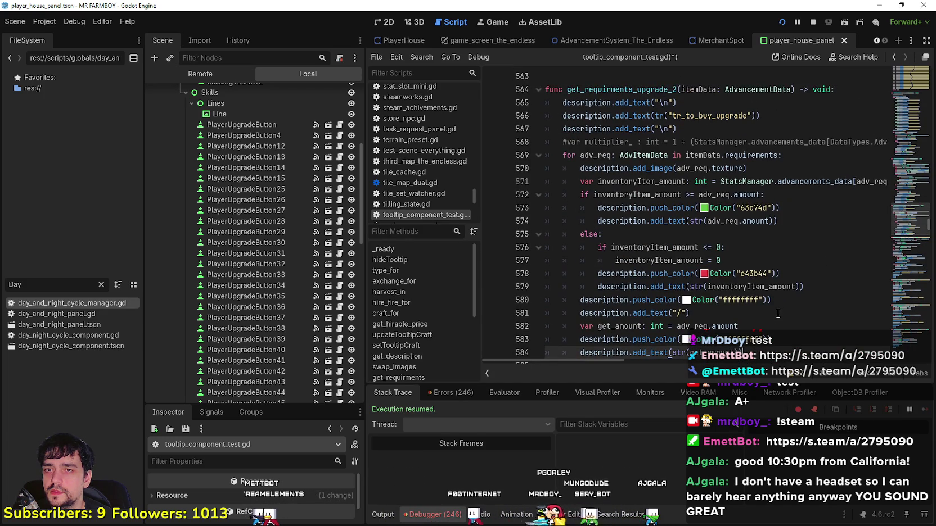
pyautogui.hscroll(2, 623, 360)
pyautogui.hscroll(2, 684, 362)
pyautogui.hscroll(-4, 684, 362)
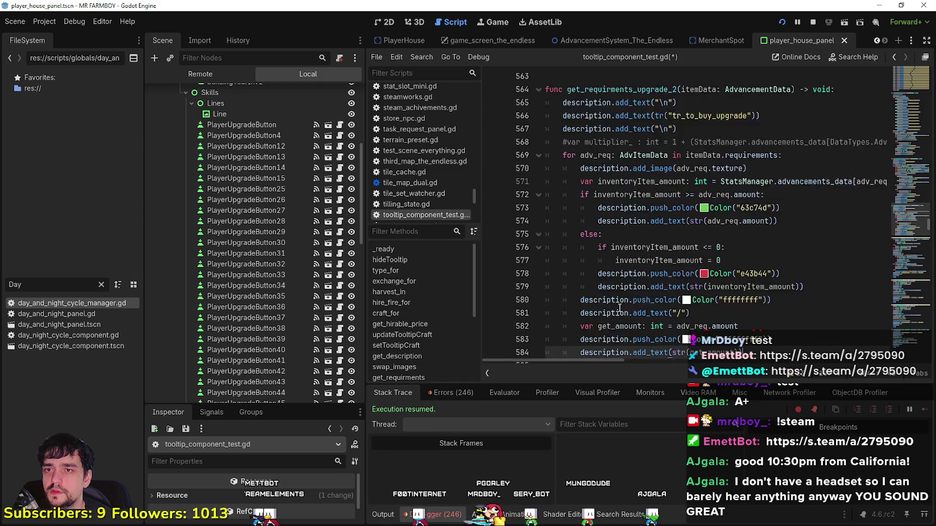
pyautogui.scroll(9, 661, 290)
pyautogui.scroll(3, 662, 290)
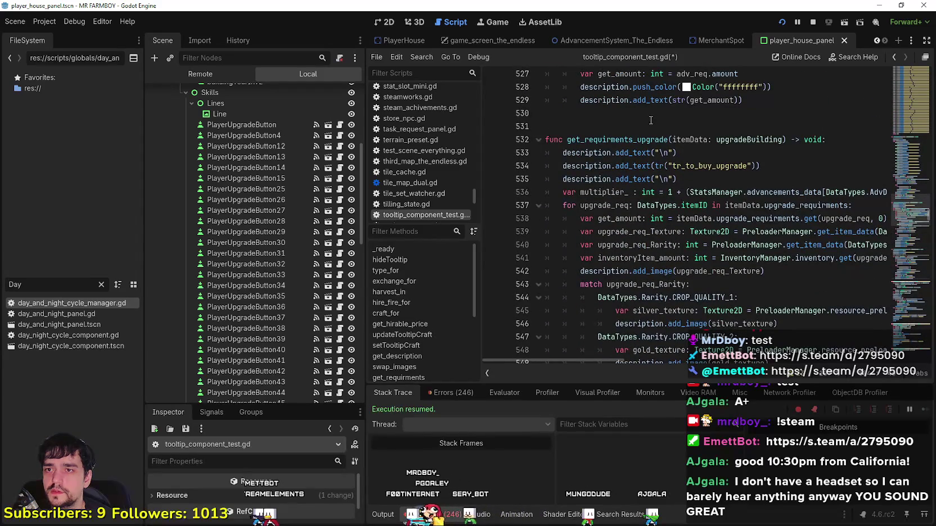
pyautogui.scroll(-2, 647, 129)
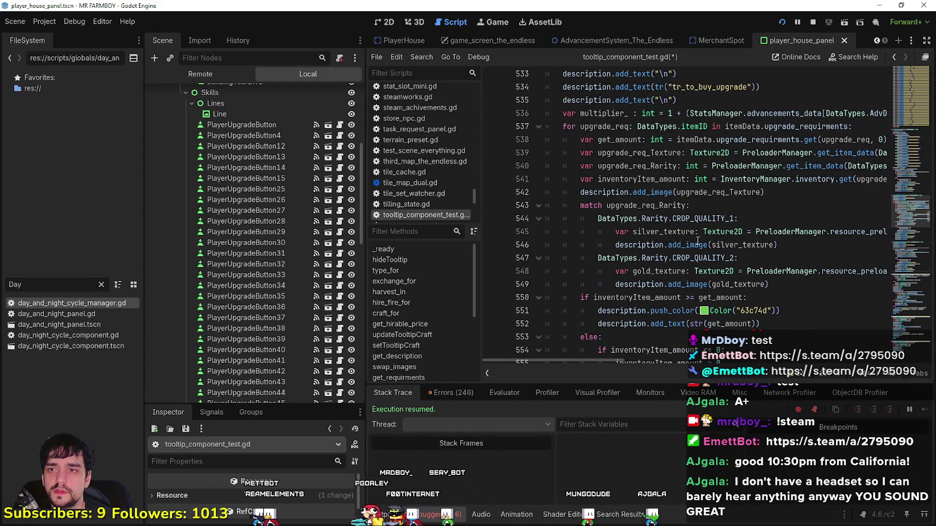
# - Compare the old function's closing amount lines, then show PlayerUpgradeButton's properties in the Inspector
pyautogui.moveTo(613, 360)
pyautogui.mouseDown()
pyautogui.moveTo(662, 360)
pyautogui.moveTo(592, 361)
pyautogui.mouseUp()
pyautogui.scroll(-1, 600, 351)
pyautogui.scroll(-5, 599, 351)
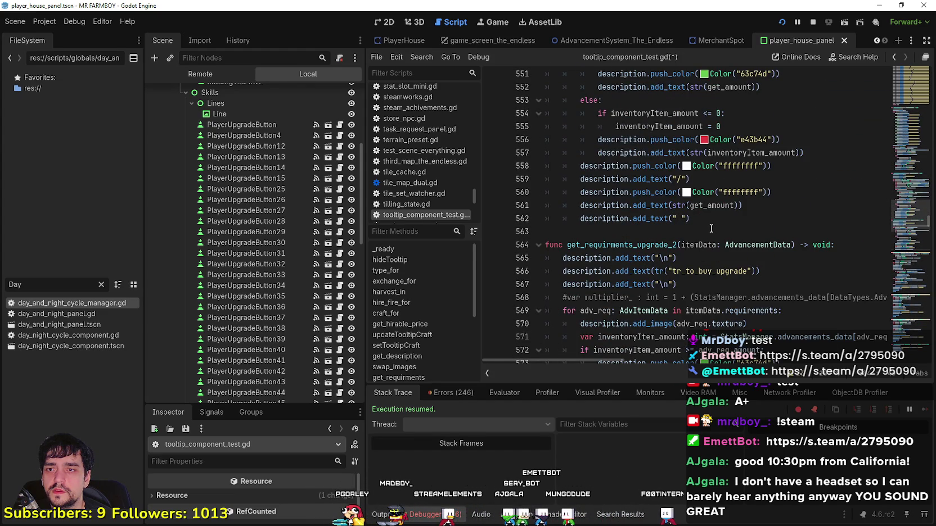
pyautogui.scroll(-4, 711, 228)
pyautogui.scroll(6, 698, 280)
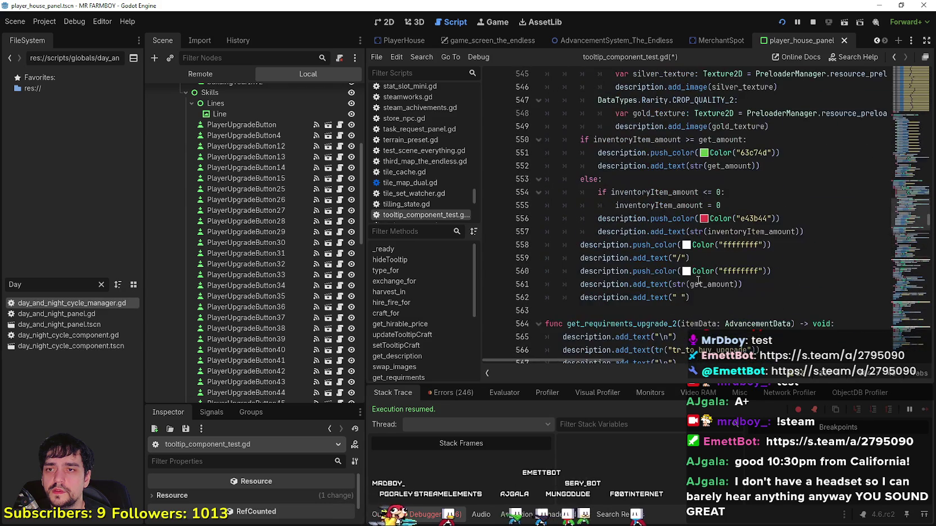
pyautogui.moveTo(691, 297)
pyautogui.mouseDown()
pyautogui.moveTo(694, 284)
pyautogui.moveTo(678, 257)
pyautogui.mouseUp()
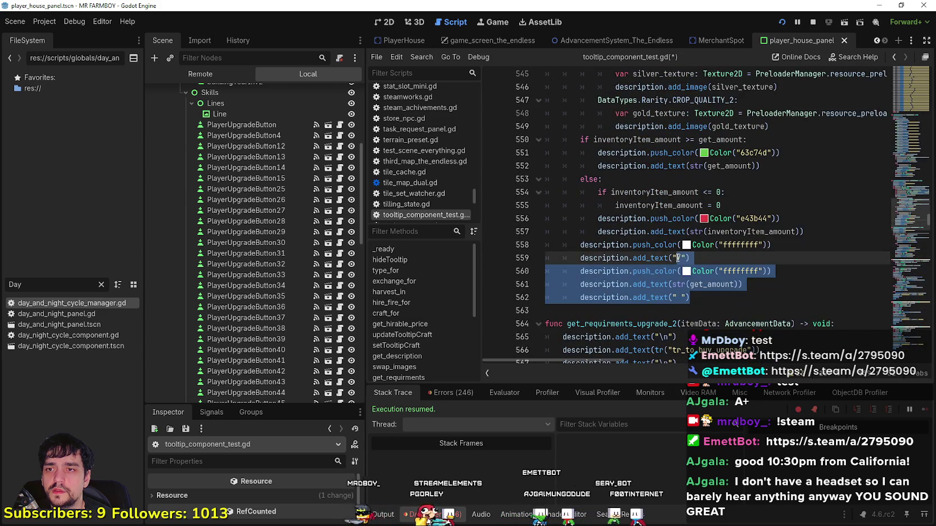
pyautogui.click(258, 166)
pyautogui.click(267, 124)
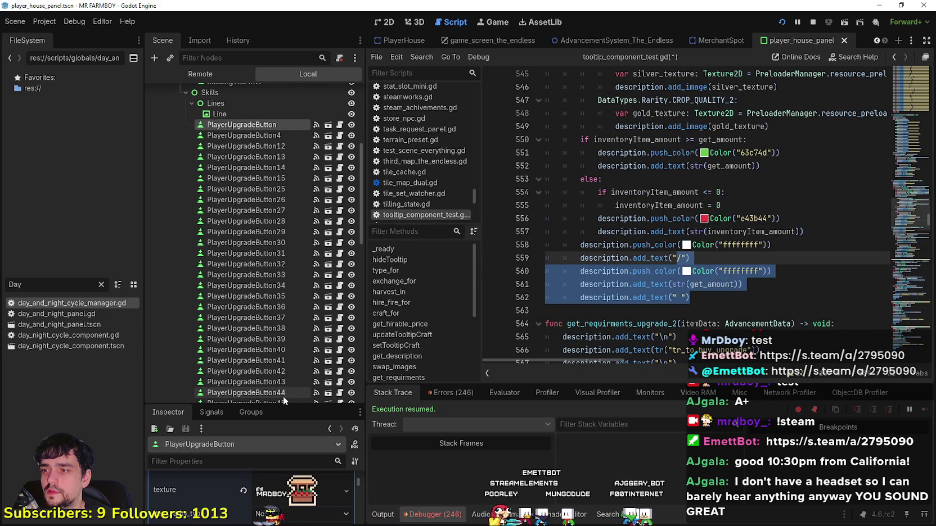
# - Enlarge the Inspector, keep PlayerUpgradeSlot's requirment_type as Gathered, and select code lines 538–548
pyautogui.moveTo(280, 406); pyautogui.dragTo(286, 205)
pyautogui.scroll(3, 300, 396)
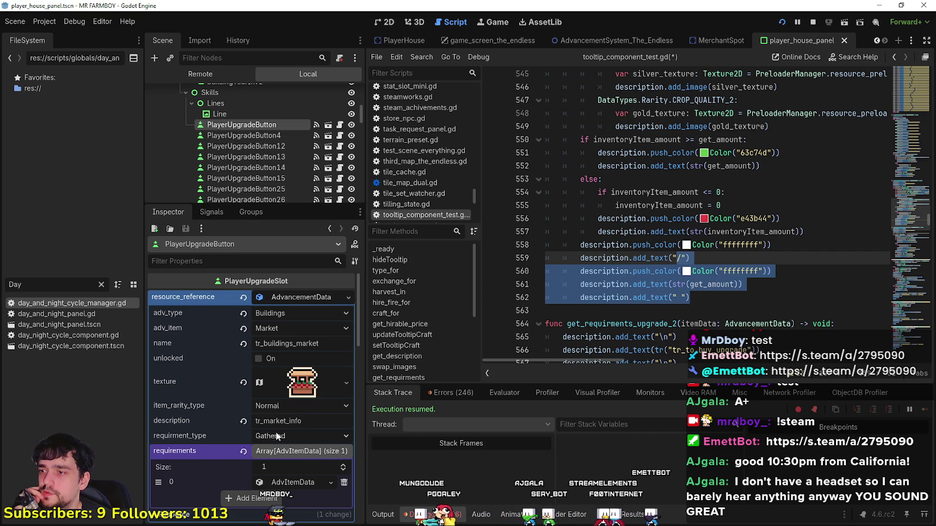
pyautogui.moveTo(219, 432)
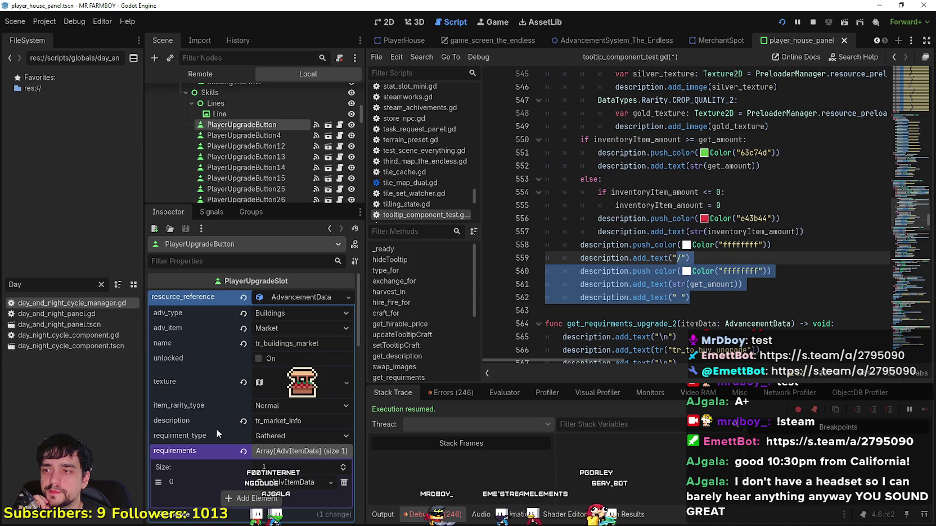
pyautogui.click(291, 434)
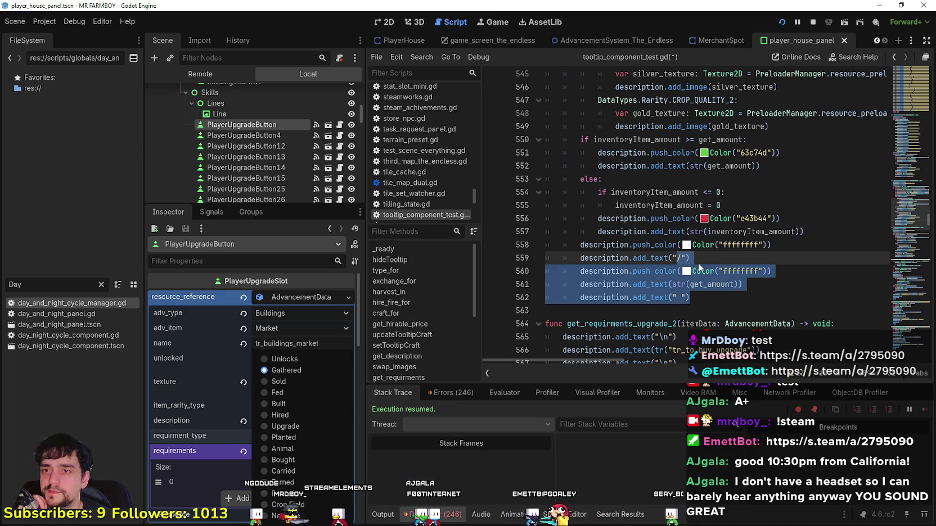
pyautogui.scroll(-3, 724, 206)
pyautogui.moveTo(724, 206)
pyautogui.mouseDown()
pyautogui.moveTo(562, 186)
pyautogui.moveTo(549, 169)
pyautogui.moveTo(547, 209)
pyautogui.moveTo(545, 194)
pyautogui.moveTo(568, 269)
pyautogui.moveTo(599, 250)
pyautogui.moveTo(596, 206)
pyautogui.mouseUp()
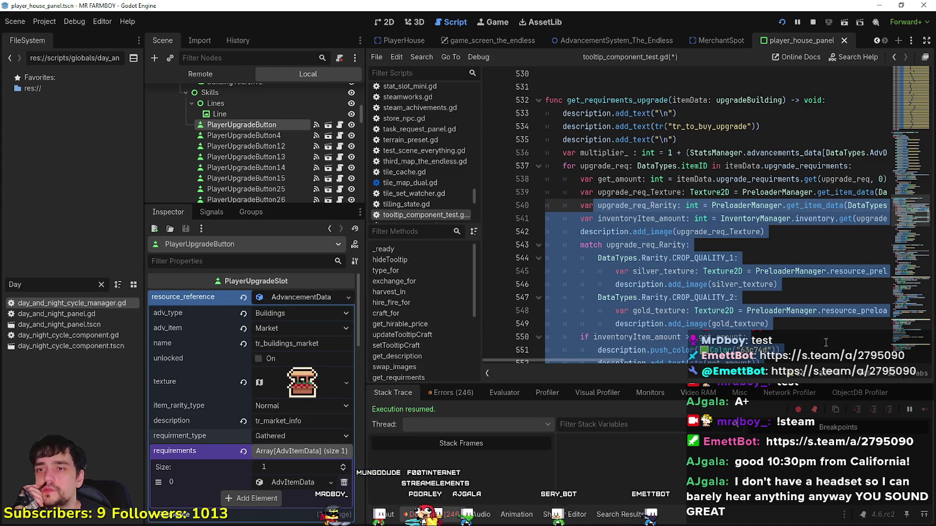
# - Study the earlier function's requirement code: upgrade_requirments, get_item_data and inventoryItem_amount on lines 538–541
pyautogui.moveTo(587, 361)
pyautogui.mouseDown()
pyautogui.moveTo(762, 362)
pyautogui.moveTo(528, 333)
pyautogui.mouseUp()
pyautogui.scroll(-6, 700, 260)
pyautogui.keyDown('shift'); pyautogui.click(699, 260); pyautogui.keyUp('shift')
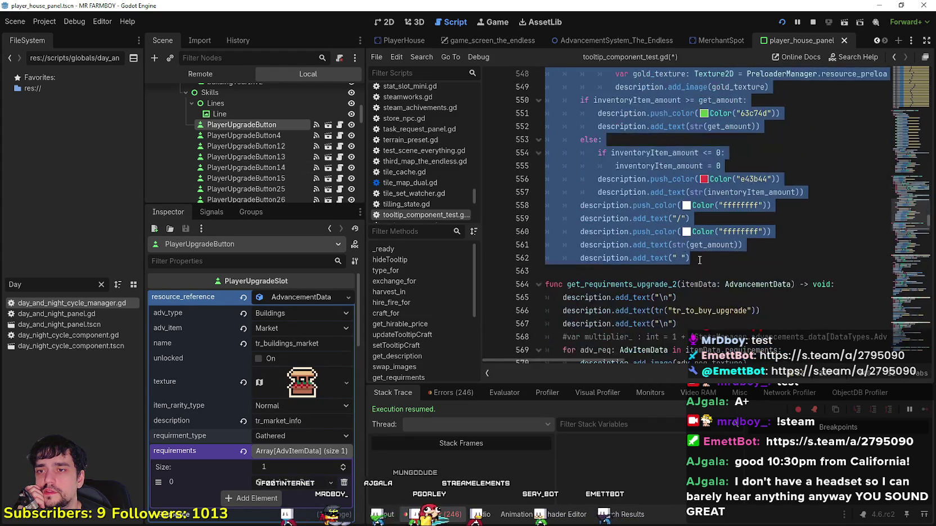
pyautogui.click(699, 260)
pyautogui.scroll(6, 698, 260)
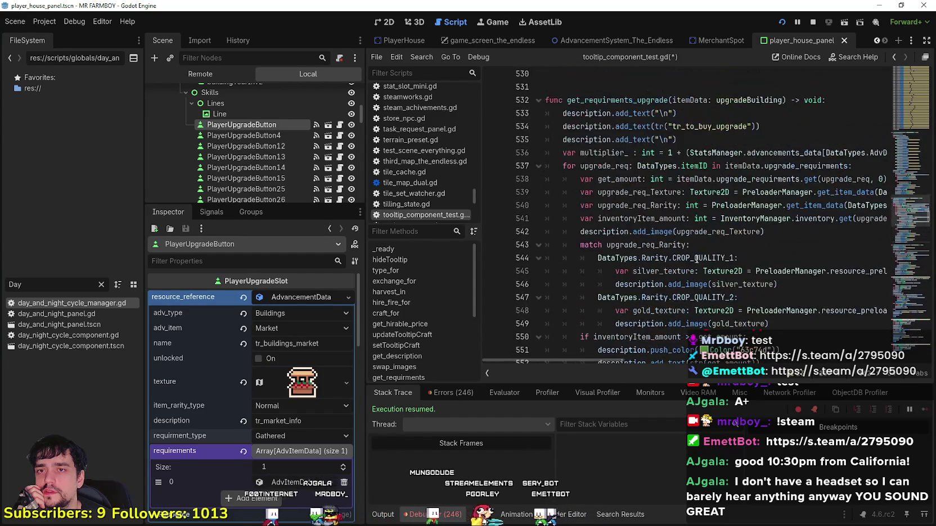
pyautogui.doubleClick(757, 179)
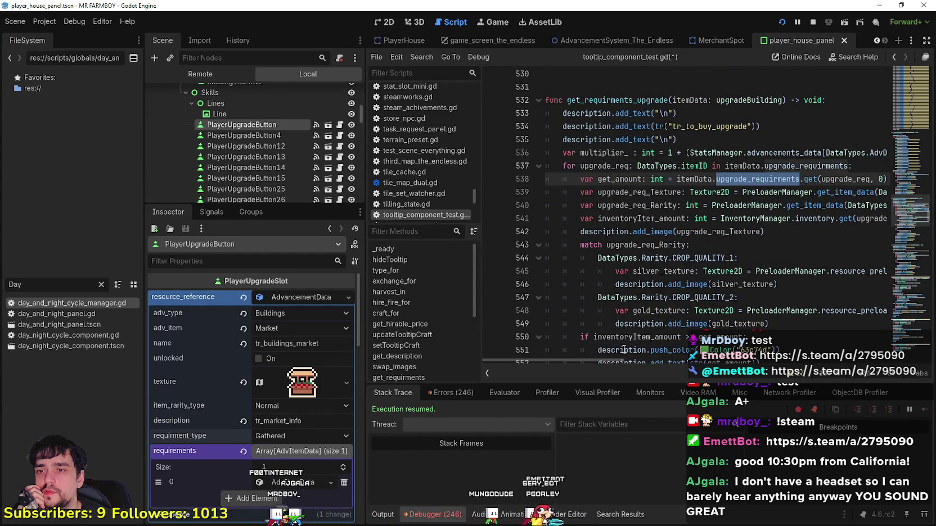
pyautogui.hscroll(3, 634, 362)
pyautogui.click(705, 193)
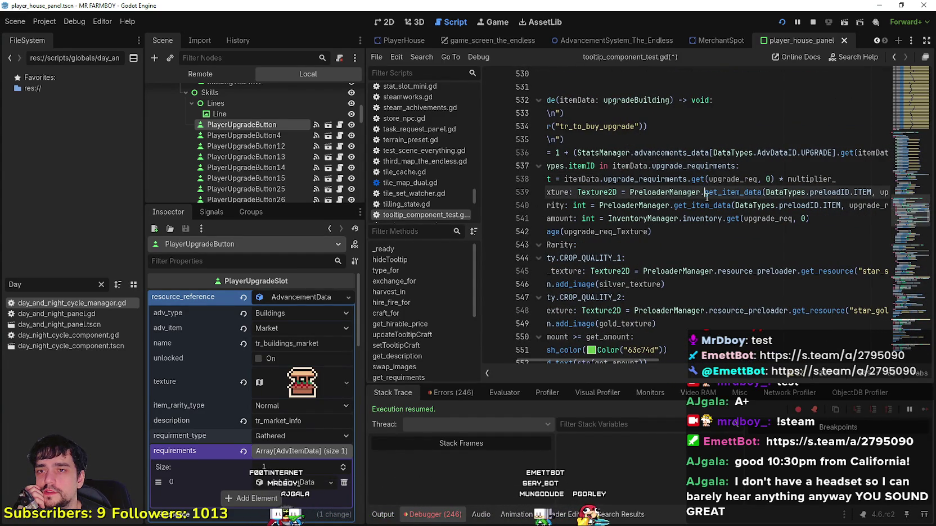
pyautogui.moveTo(668, 159); pyautogui.dragTo(501, 150)
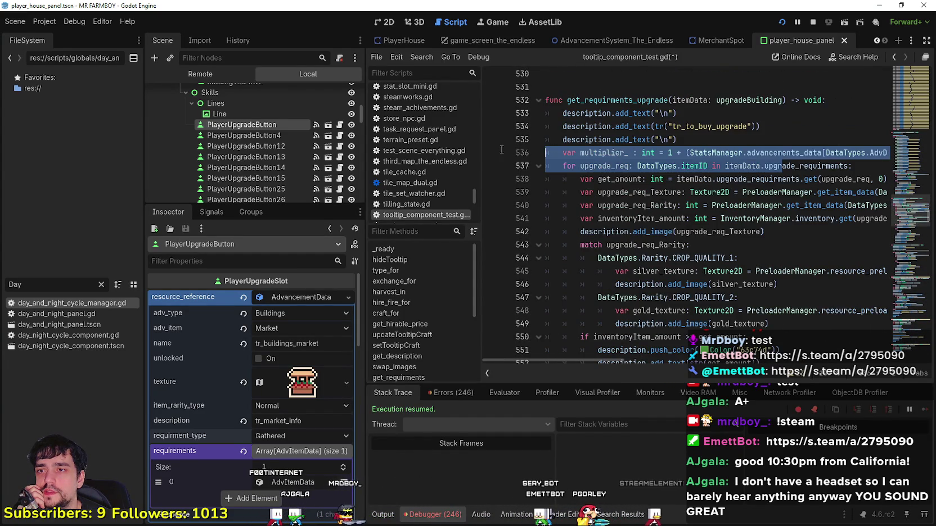
pyautogui.doubleClick(798, 166)
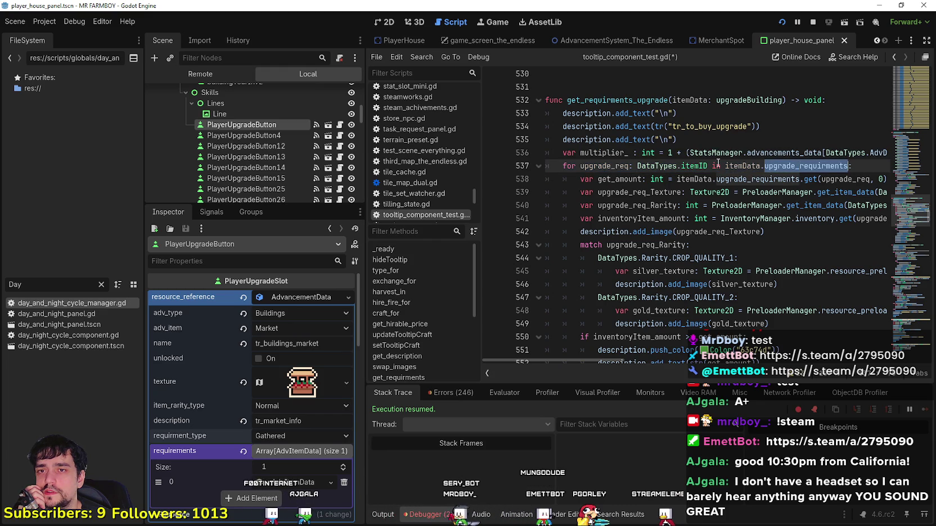
pyautogui.doubleClick(652, 220)
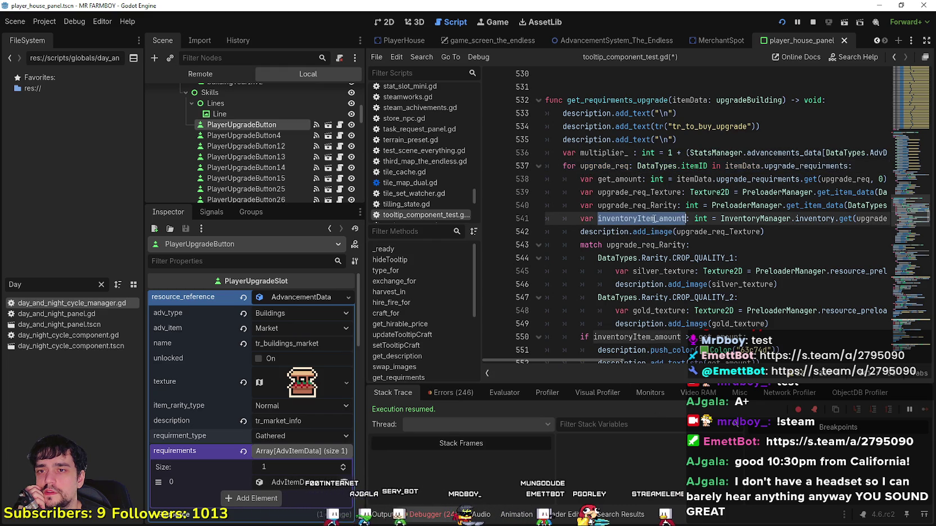
# - Scroll through both functions comparing how inventoryItem_amount is used
pyautogui.scroll(-8, 645, 232)
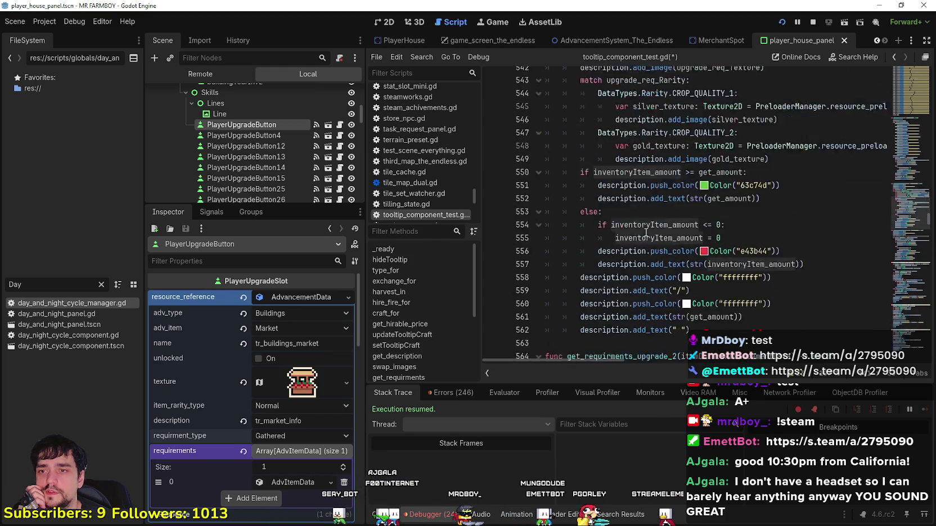
pyautogui.scroll(-4, 646, 232)
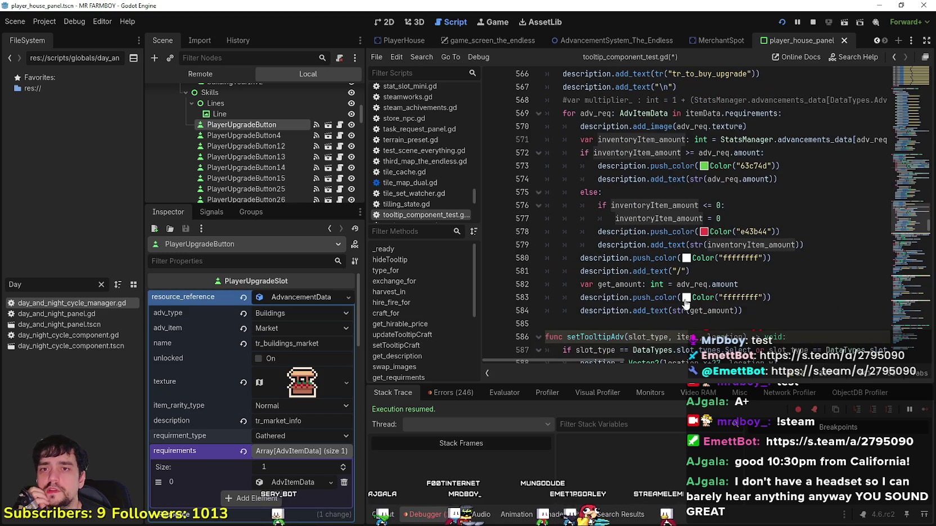
pyautogui.scroll(1, 816, 179)
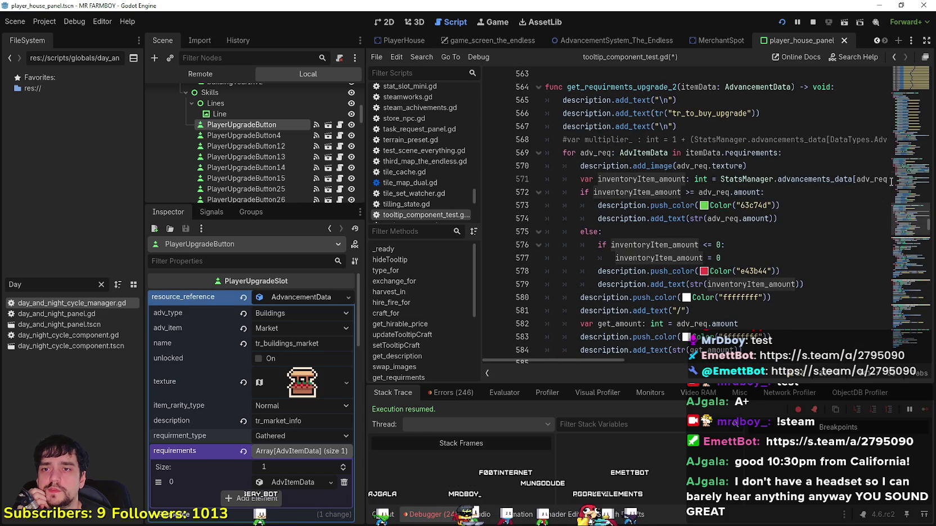
pyautogui.scroll(11, 754, 239)
pyautogui.scroll(-8, 758, 236)
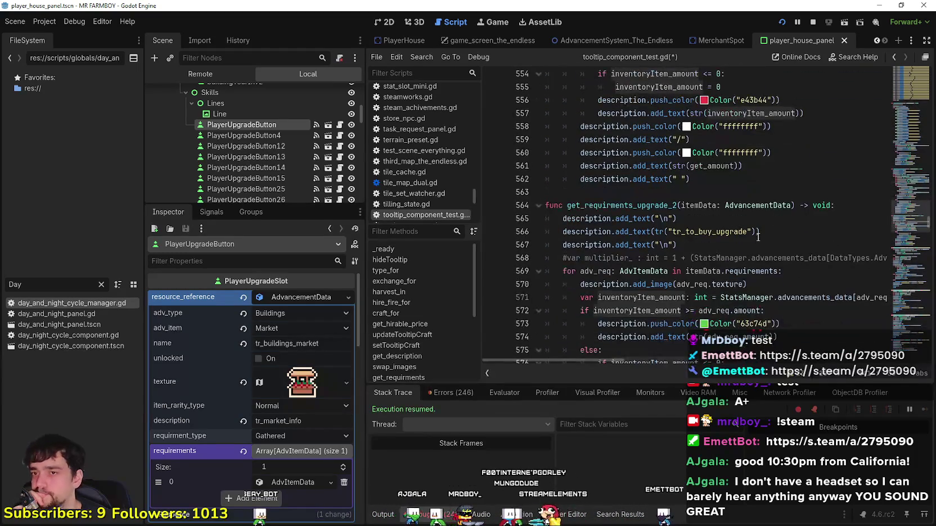
pyautogui.moveTo(566, 360)
pyautogui.mouseDown()
pyautogui.moveTo(628, 361)
pyautogui.moveTo(530, 359)
pyautogui.mouseUp()
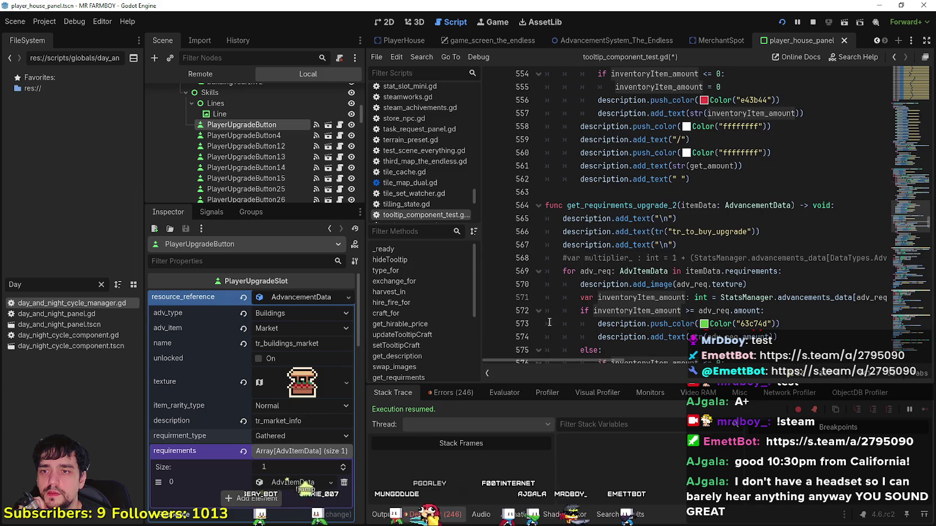
pyautogui.scroll(-2, 549, 322)
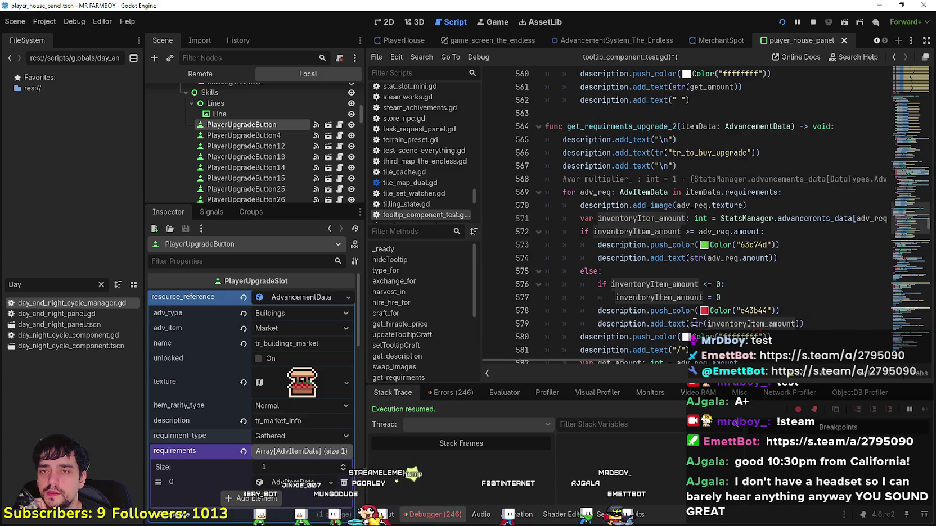
pyautogui.scroll(-3, 671, 259)
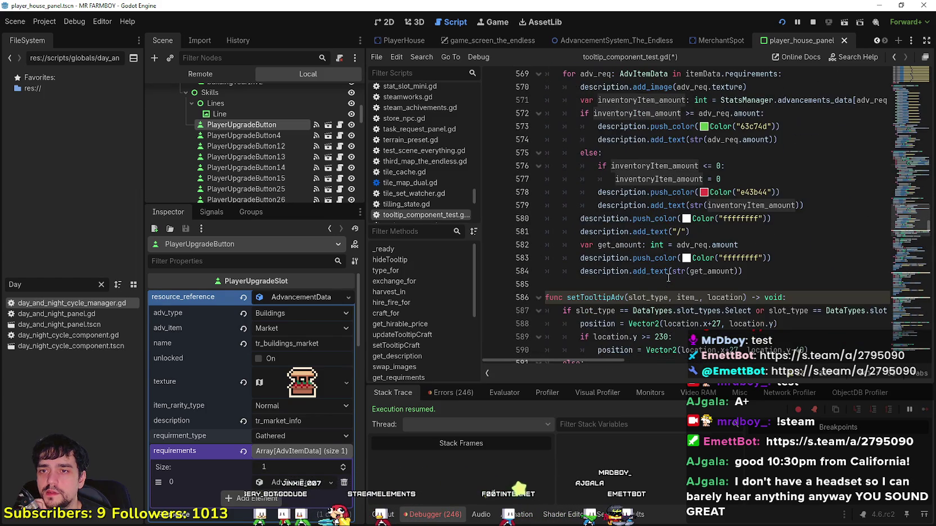
pyautogui.scroll(11, 668, 278)
pyautogui.doubleClick(642, 216)
pyautogui.scroll(-2, 731, 253)
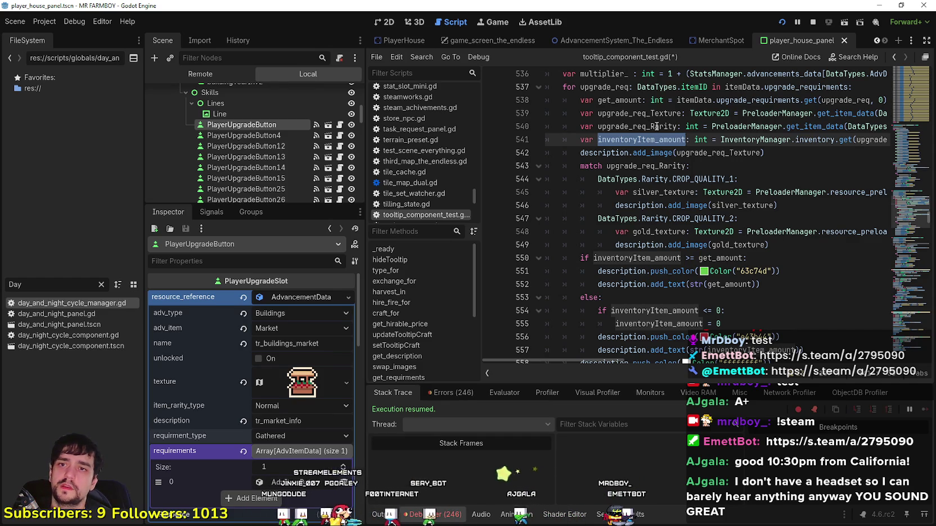
pyautogui.scroll(1, 656, 126)
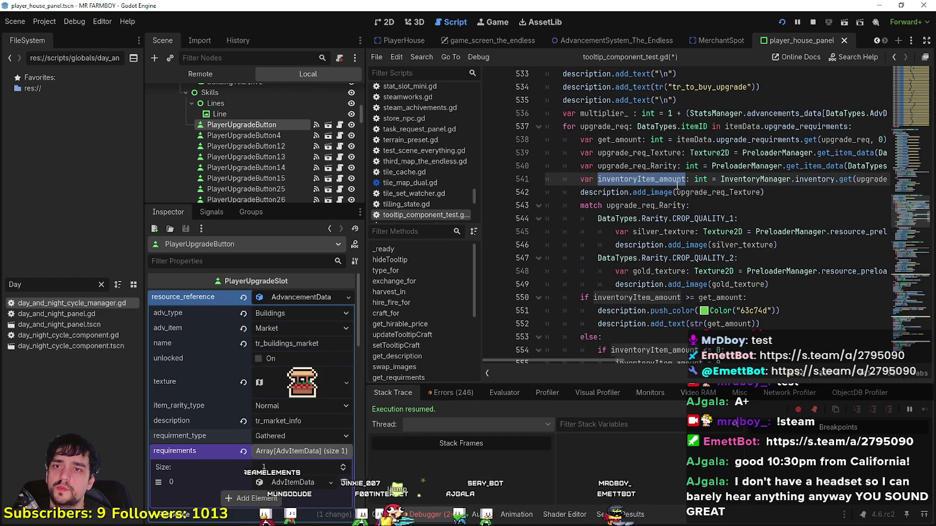
pyautogui.moveTo(607, 363); pyautogui.dragTo(687, 370)
# - Select the requirement-display lines from get_amount onward, then get_requirments_upgrade_2's old loop body
pyautogui.moveTo(742, 137)
pyautogui.mouseDown()
pyautogui.moveTo(675, 153)
pyautogui.moveTo(628, 192)
pyautogui.mouseUp()
pyautogui.click(554, 151)
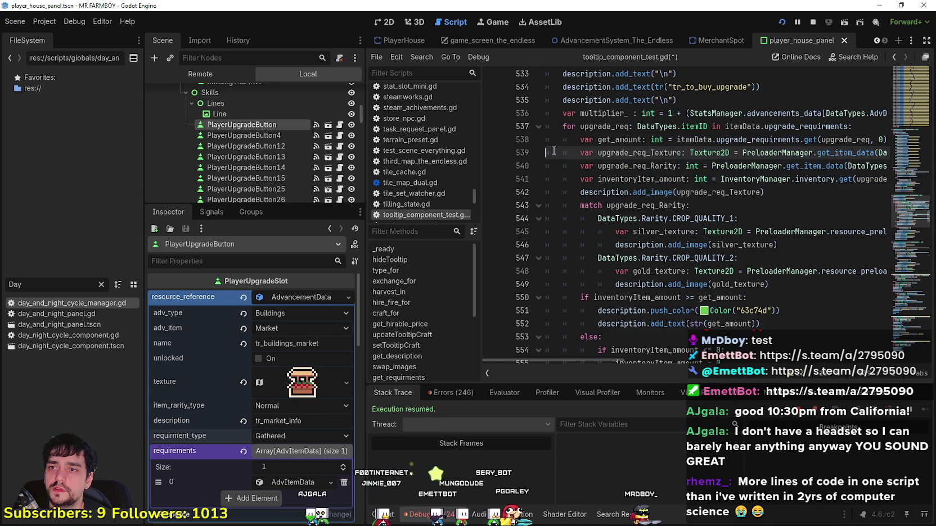
pyautogui.doubleClick(546, 138)
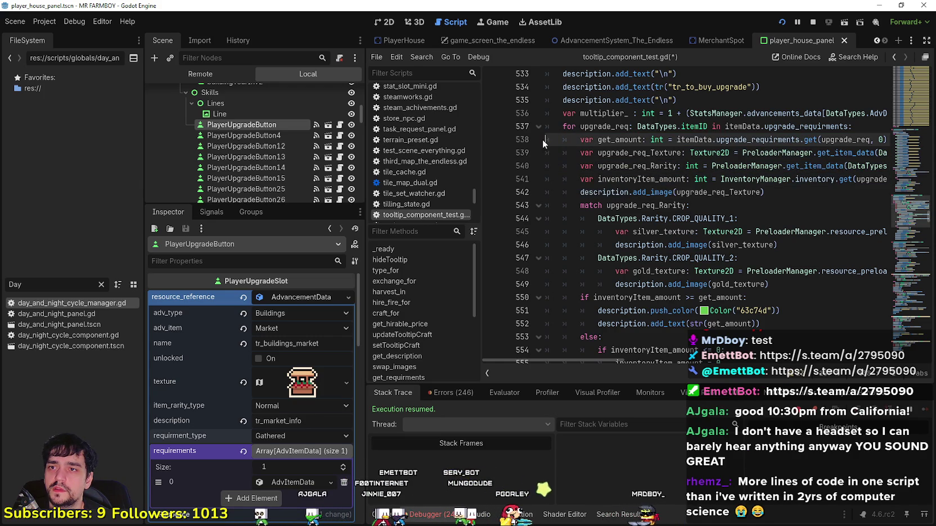
pyautogui.moveTo(549, 142)
pyautogui.mouseDown()
pyautogui.moveTo(726, 204)
pyautogui.moveTo(734, 144)
pyautogui.moveTo(737, 254)
pyautogui.mouseUp()
pyautogui.scroll(-6, 737, 254)
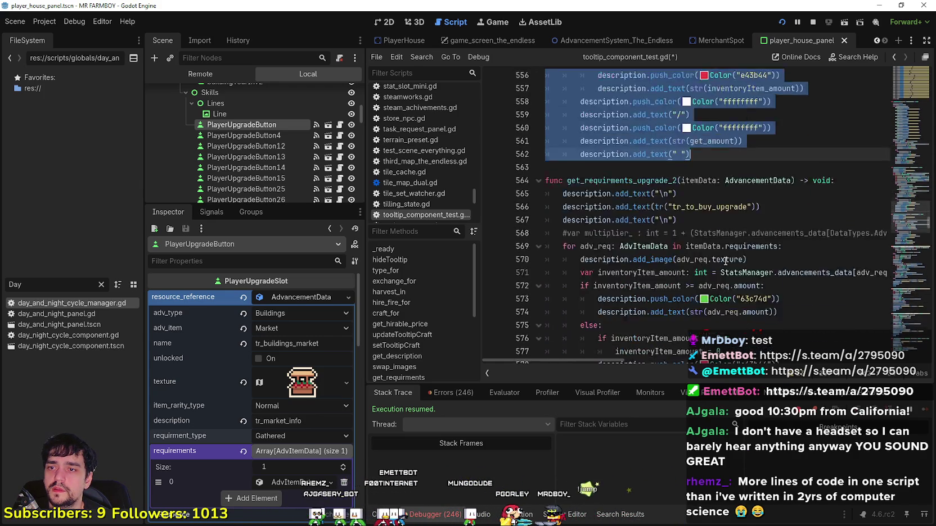
pyautogui.moveTo(743, 310)
pyautogui.mouseDown()
pyautogui.moveTo(709, 207)
pyautogui.moveTo(706, 214)
pyautogui.moveTo(691, 73)
pyautogui.moveTo(672, 281)
pyautogui.moveTo(618, 256)
pyautogui.moveTo(542, 167)
pyautogui.mouseUp()
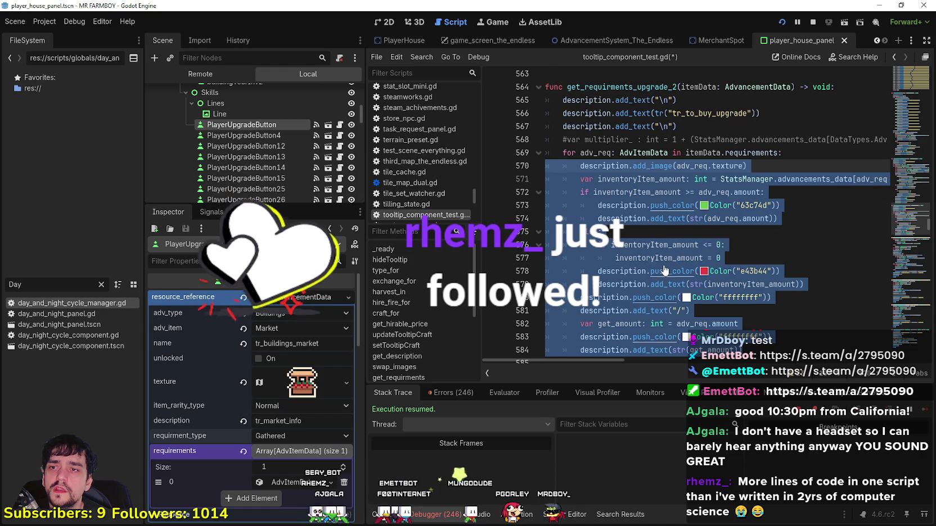
# - Paste the copied requirement code over get_requirments_upgrade_2's loop body and widen the code editor
pyautogui.hotkey('ctrl', 'v')
pyautogui.scroll(3, 675, 249)
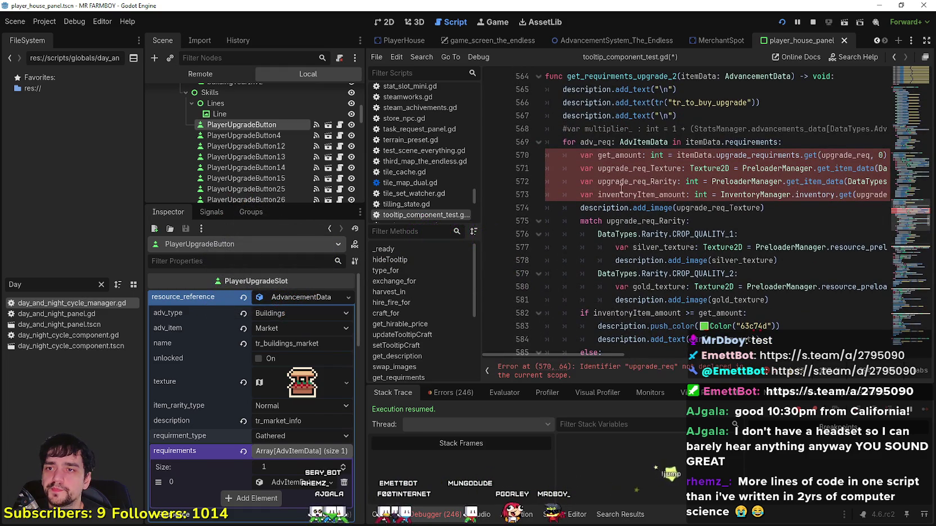
pyautogui.scroll(1, 621, 190)
pyautogui.moveTo(370, 191); pyautogui.dragTo(247, 192)
pyautogui.doubleClick(608, 181)
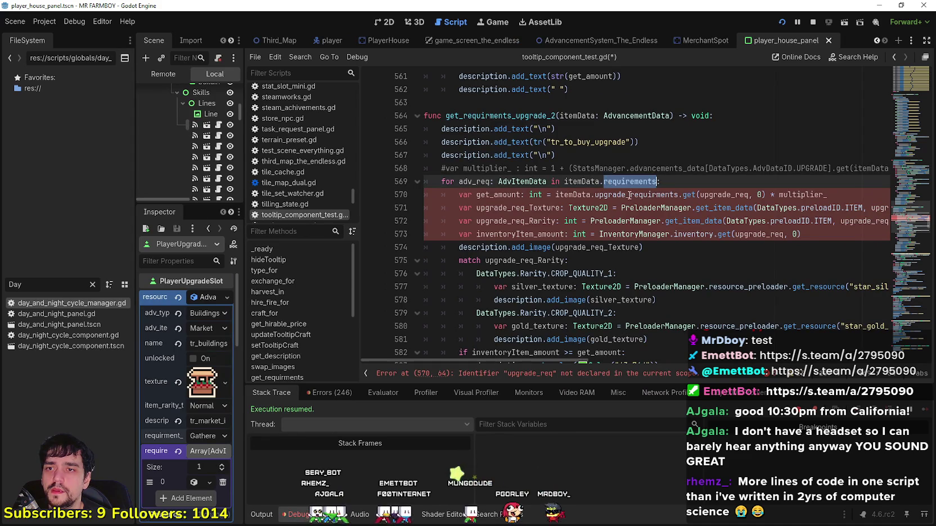
pyautogui.press('Return')
pyautogui.hotkey('ctrl', 'z')
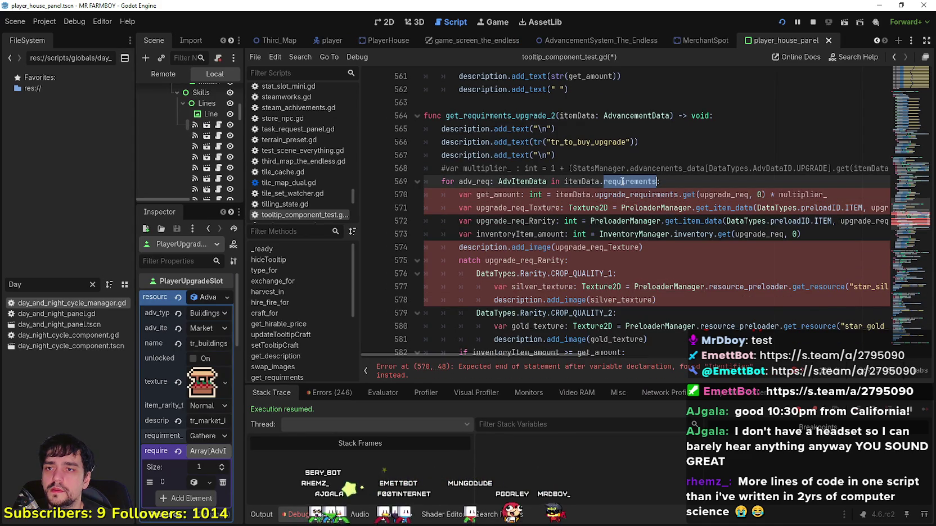
# - Change line 570 to read itemData.requirements.get(adv_req.amount, 0)
pyautogui.doubleClick(635, 195)
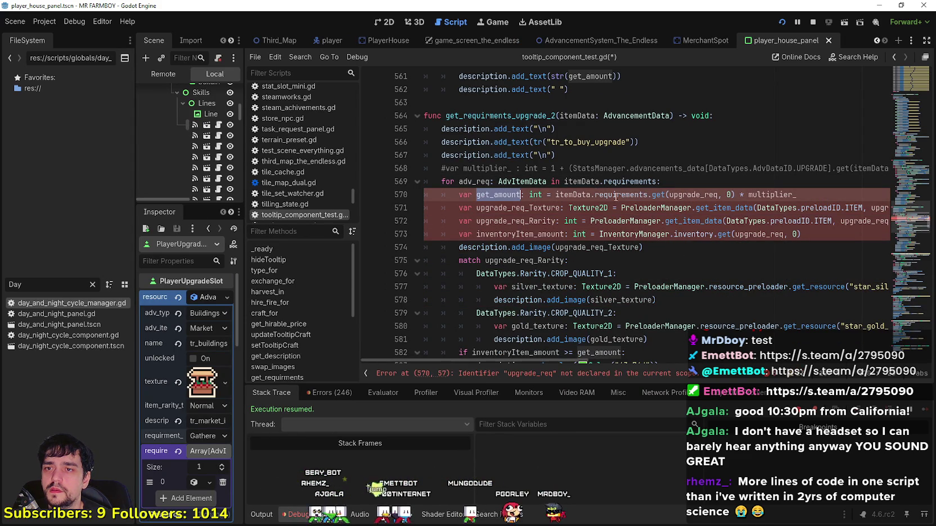
pyautogui.doubleClick(698, 194)
pyautogui.doubleClick(482, 182)
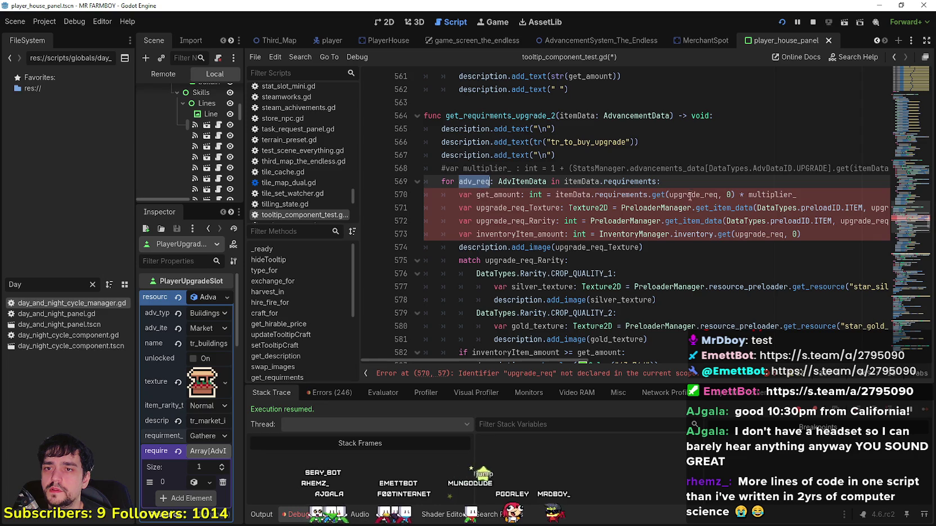
pyautogui.doubleClick(691, 194)
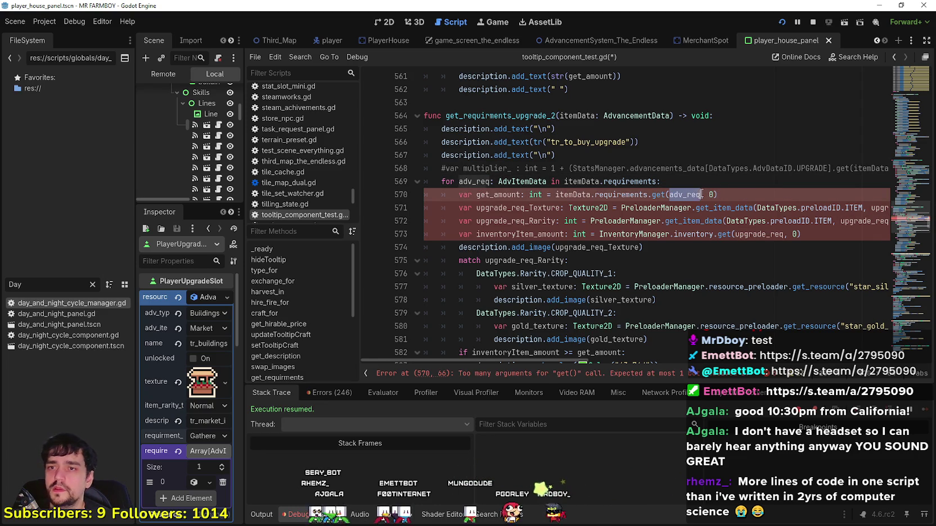
pyautogui.moveTo(707, 203)
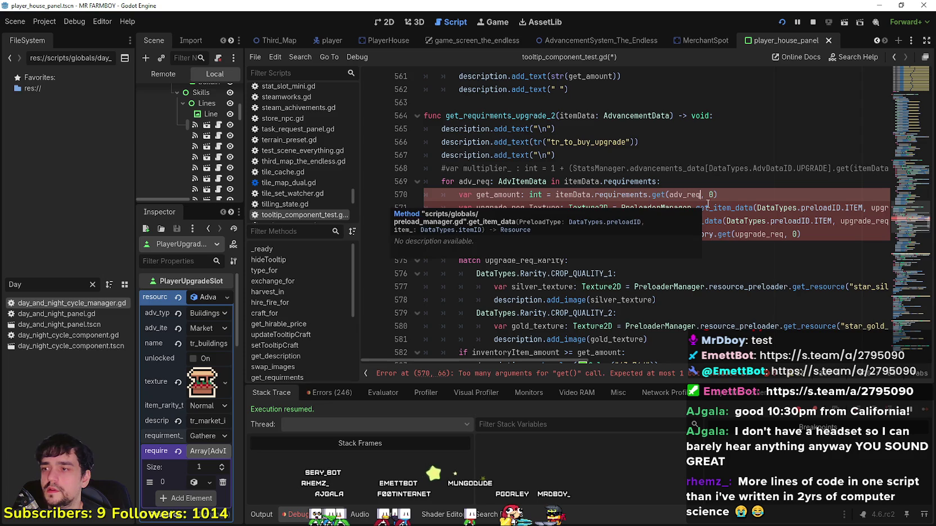
pyautogui.write('.')
pyautogui.press('BackSpace')
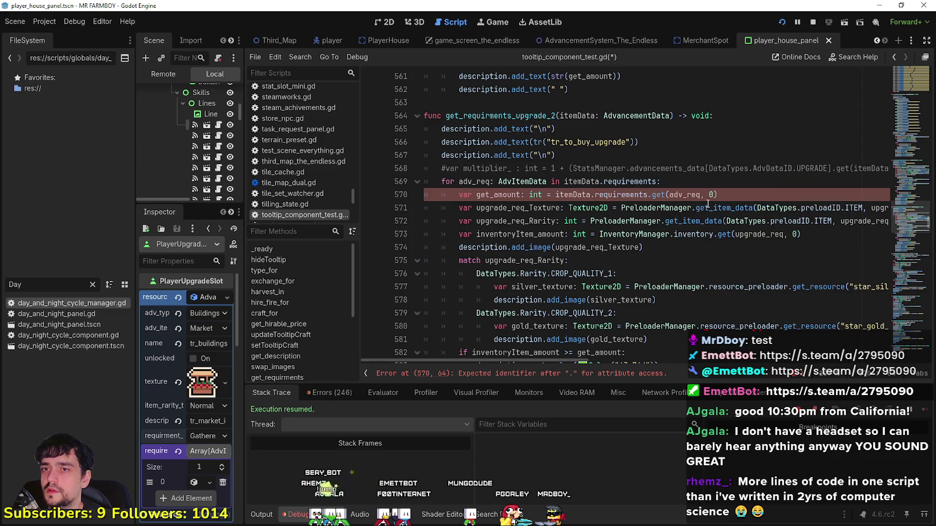
pyautogui.write('.')
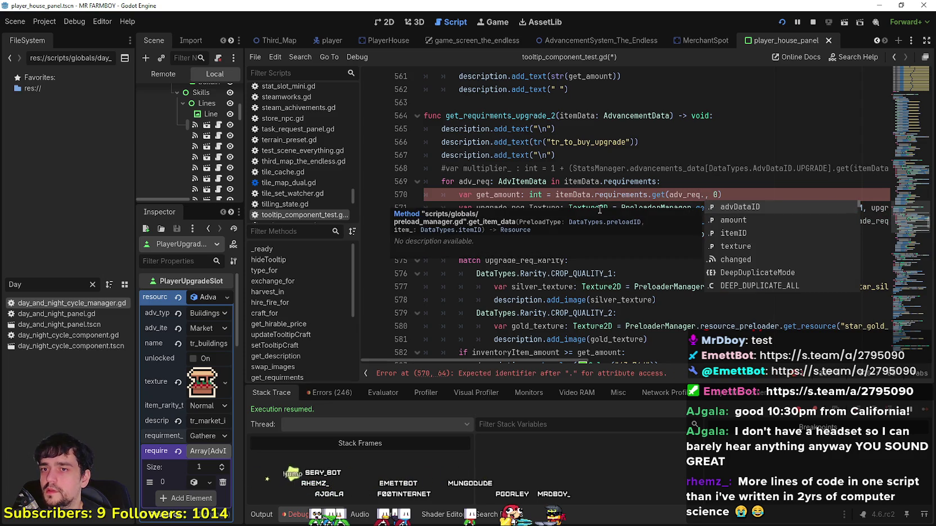
pyautogui.click(759, 220)
pyautogui.click(600, 265)
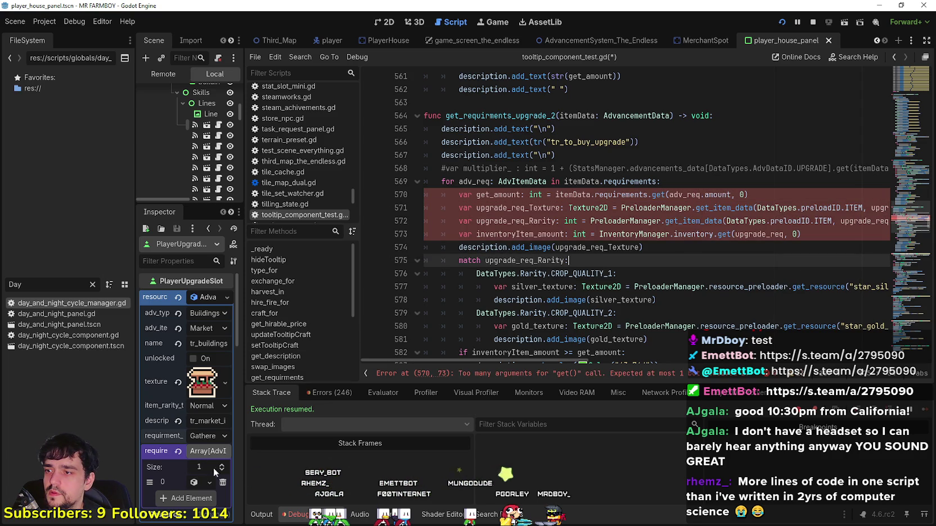
# - Expand requirement 0 (Upgrade, Copper, amount 20) in the Inspector and examine line 570's get call
pyautogui.moveTo(244, 464); pyautogui.dragTo(365, 466)
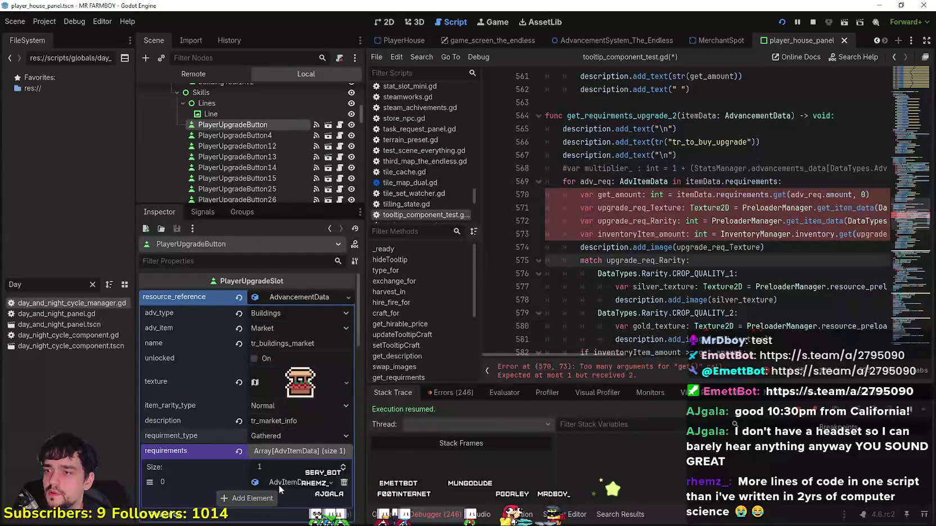
pyautogui.click(278, 483)
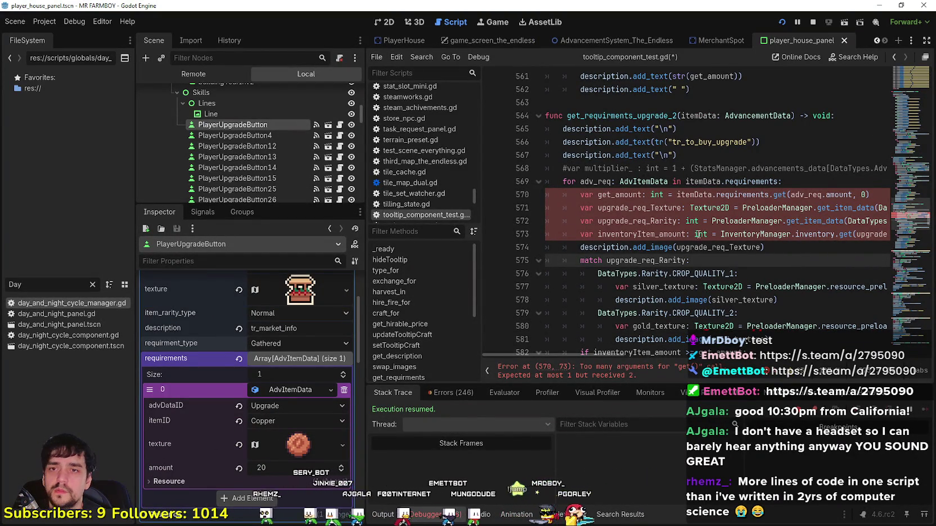
pyautogui.press('Up')
pyautogui.press('Up')
pyautogui.press('Up')
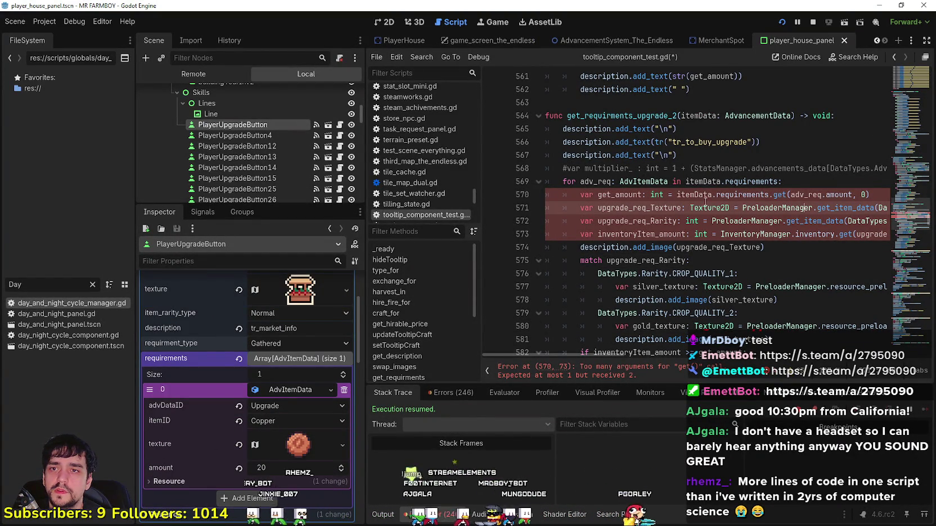
pyautogui.click(700, 195)
pyautogui.click(695, 181)
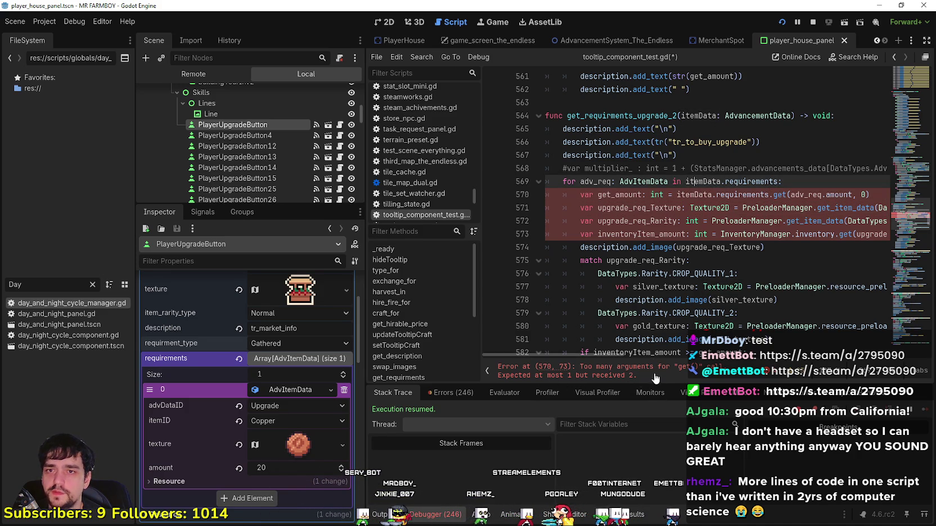
pyautogui.doubleClick(759, 197)
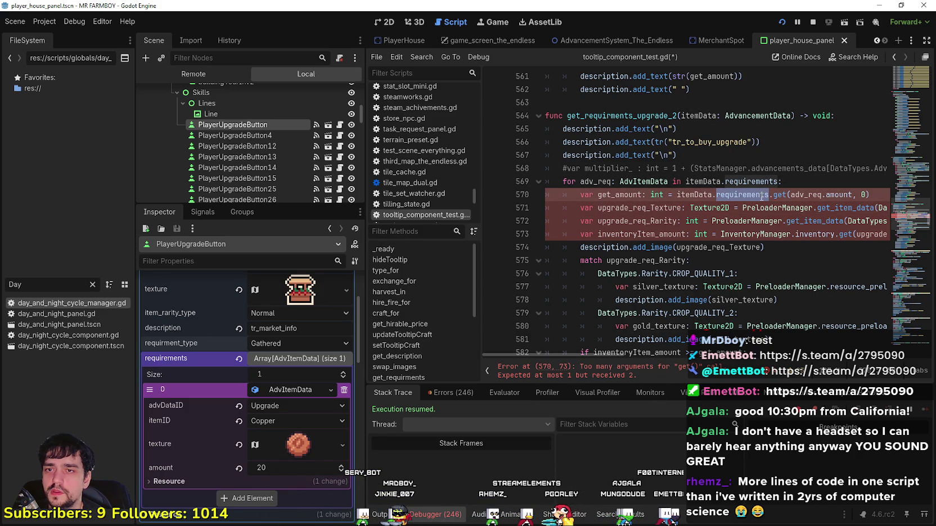
pyautogui.moveTo(763, 195)
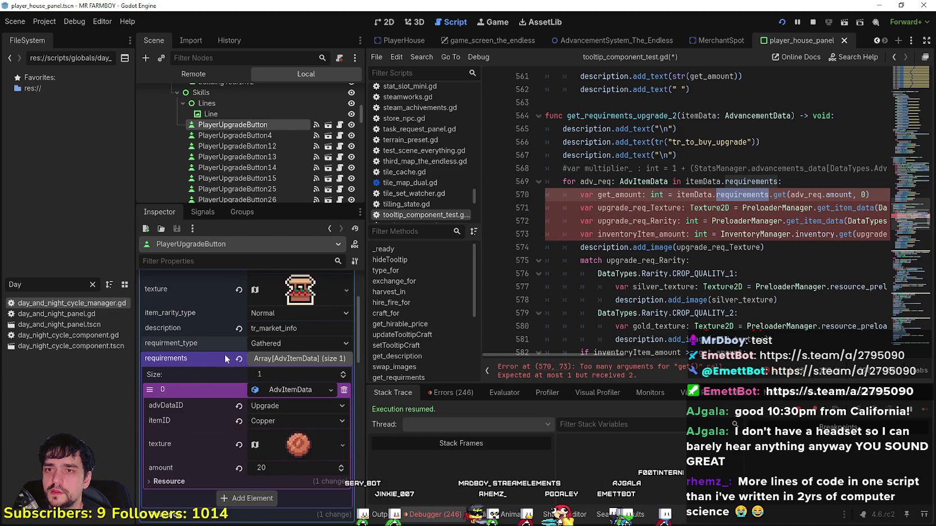
pyautogui.doubleClick(779, 195)
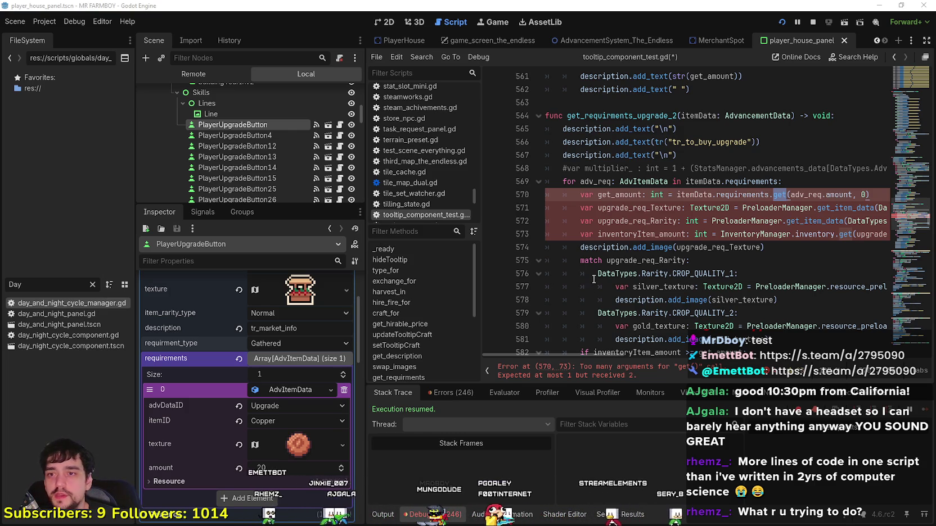
# - Narrow the script list splitter to widen the code editor
pyautogui.click(591, 248)
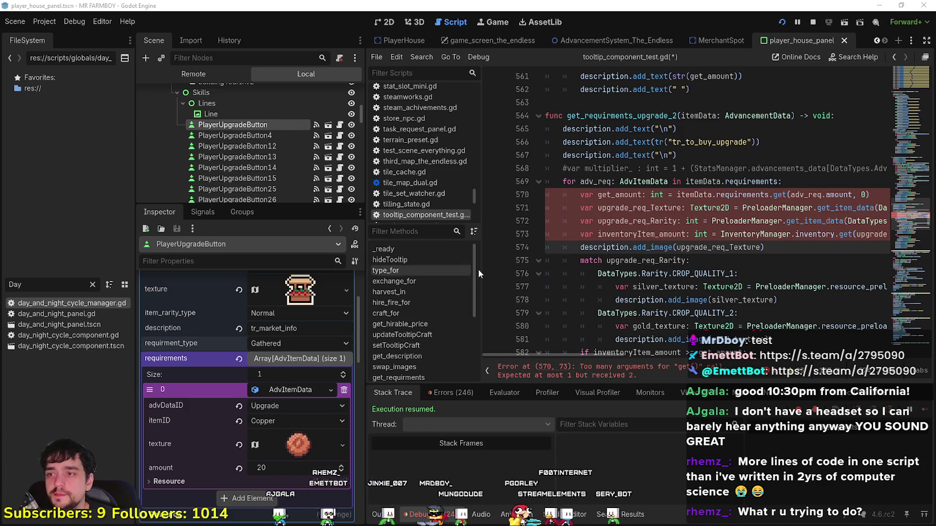
pyautogui.moveTo(478, 269); pyautogui.dragTo(451, 269)
pyautogui.click(681, 208)
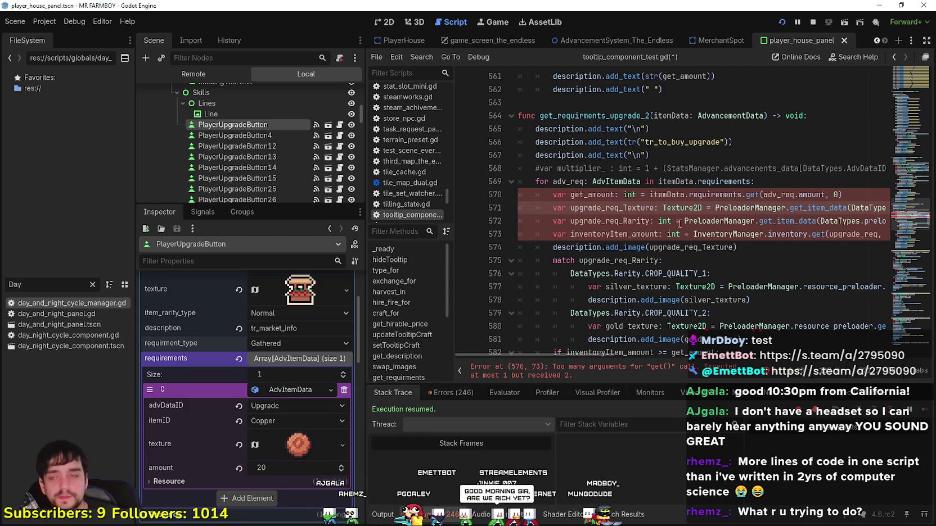
# - Return to the top of tooltip_component_test.gd, showing _ready's tooltip signal connections
pyautogui.click(837, 194)
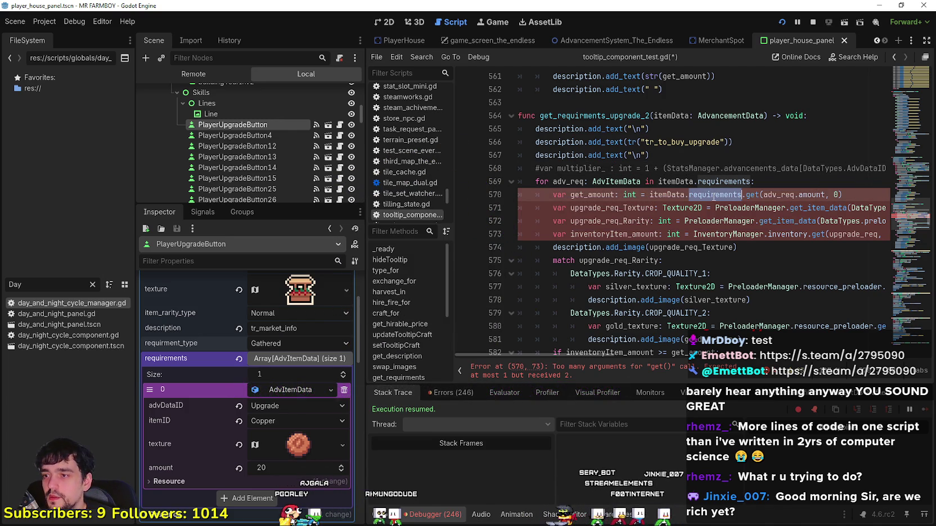
pyautogui.moveTo(719, 188)
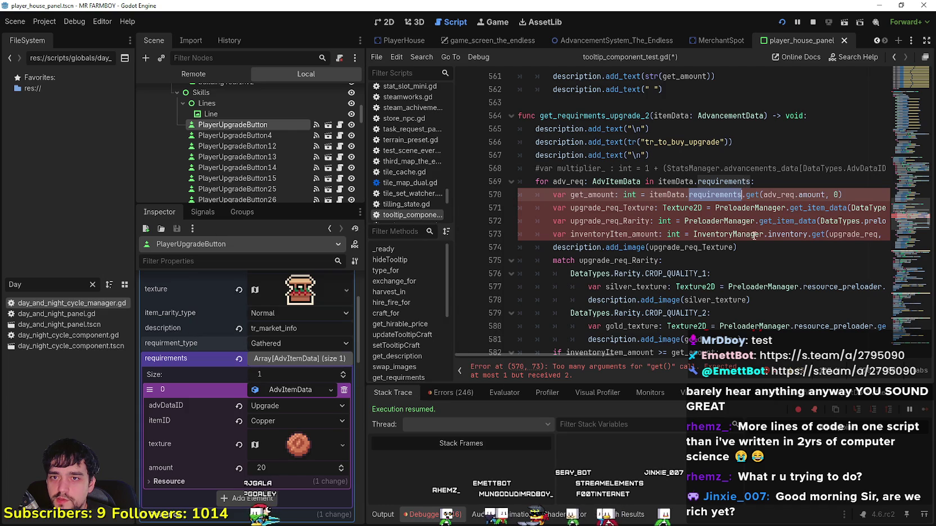
pyautogui.scroll(8, 911, 202)
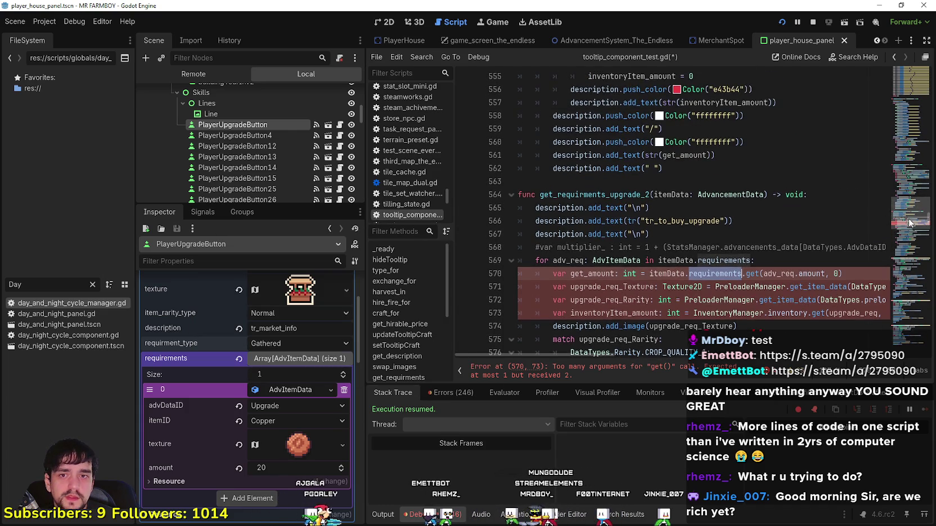
pyautogui.moveTo(912, 201); pyautogui.dragTo(894, 70)
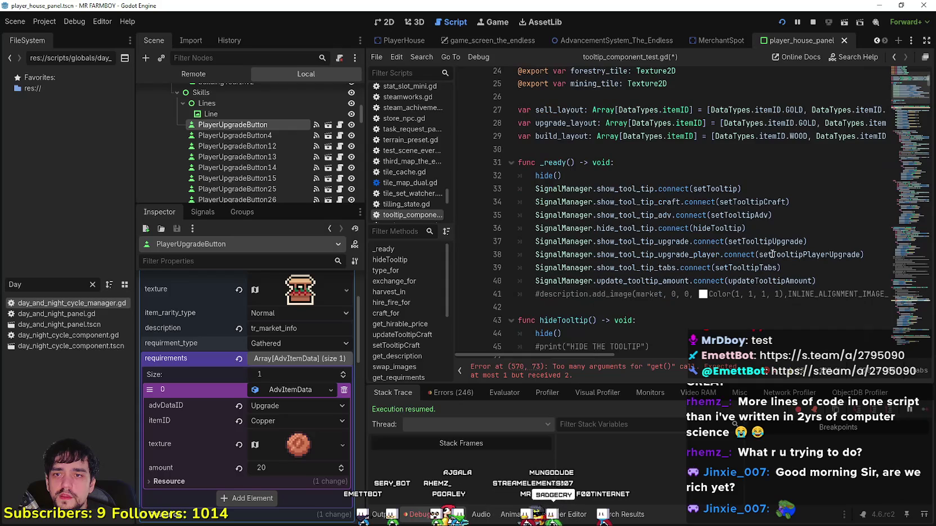
# - Jump to the setTooltipAdv function definition with Lookup Symbol
pyautogui.rightClick(747, 215)
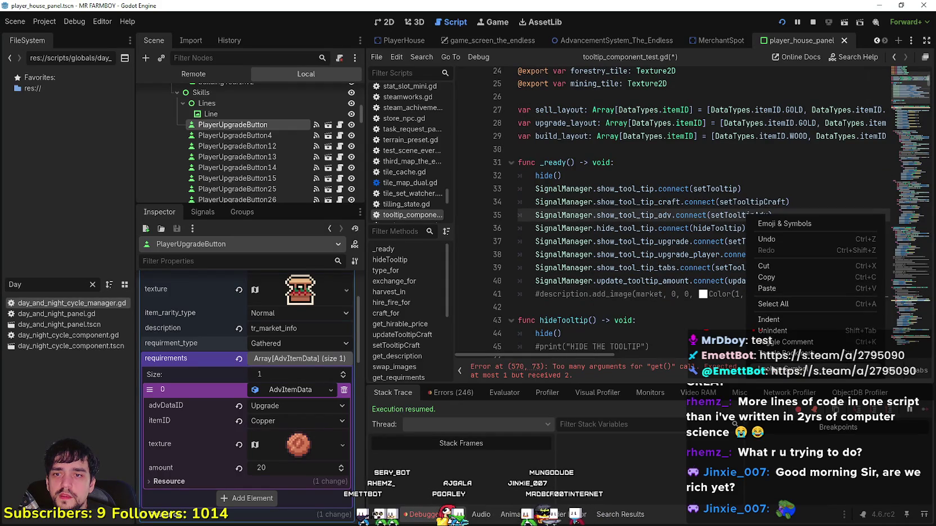
pyautogui.click(785, 369)
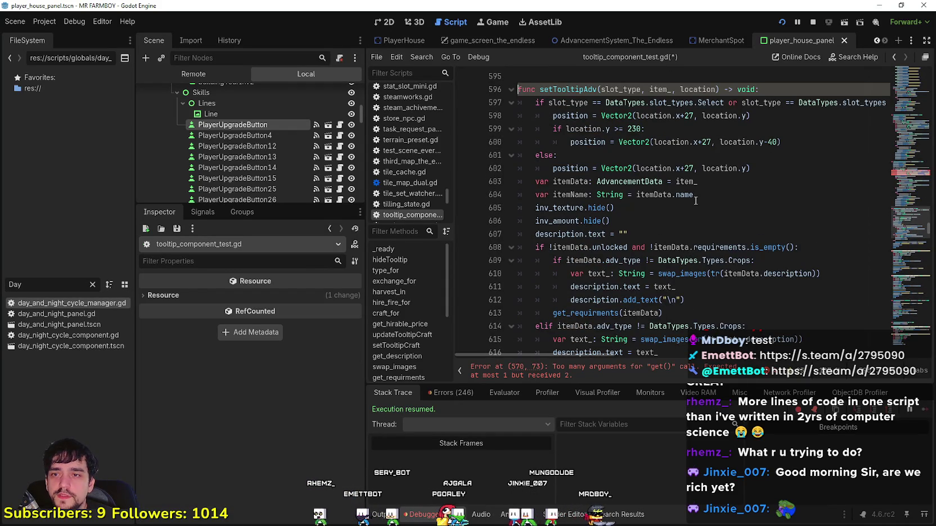
pyautogui.click(704, 234)
pyautogui.scroll(-2, 738, 285)
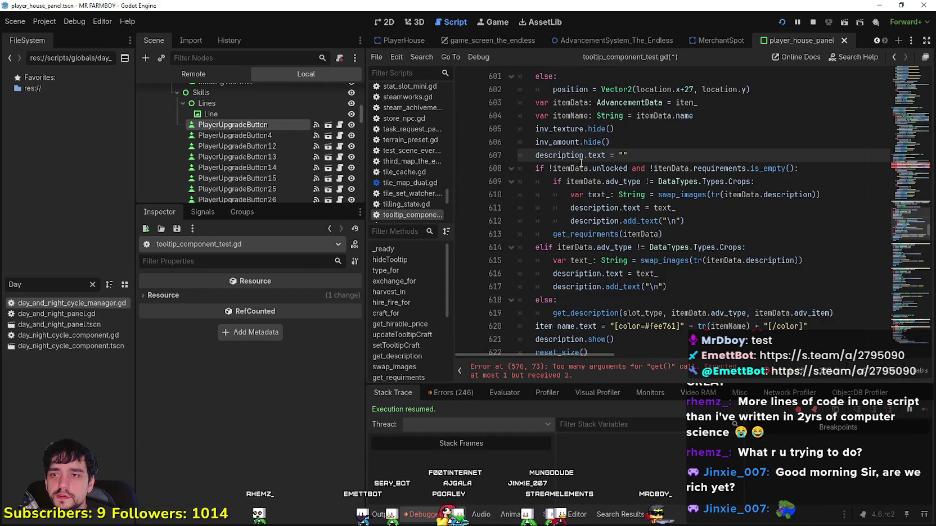
pyautogui.scroll(2, 734, 192)
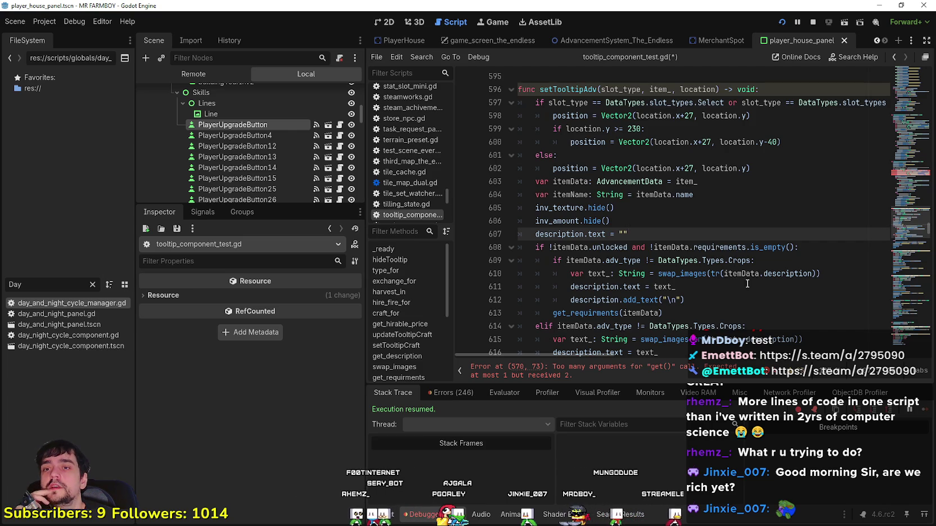
# - Read through setTooltipAdv, from the requirements check on line 608 to its show() call
pyautogui.click(724, 247)
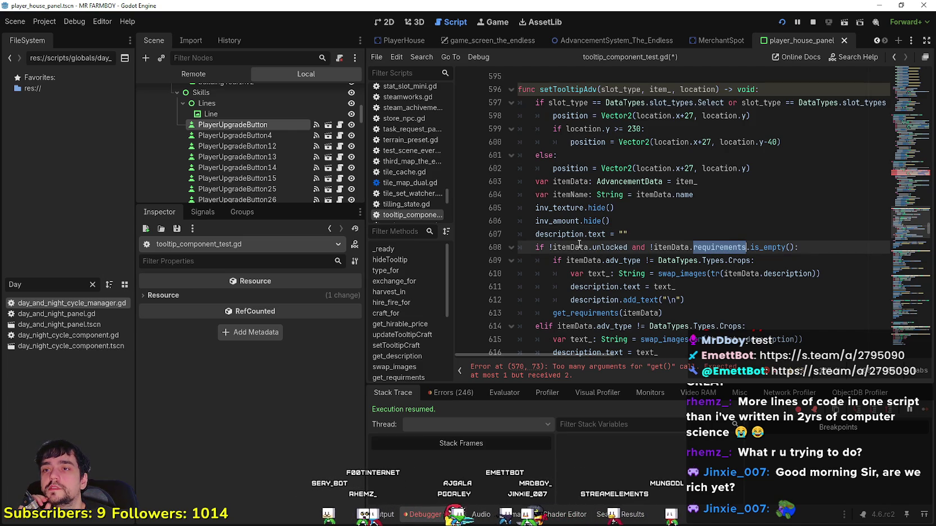
pyautogui.scroll(1, 579, 244)
pyautogui.scroll(-3, 562, 270)
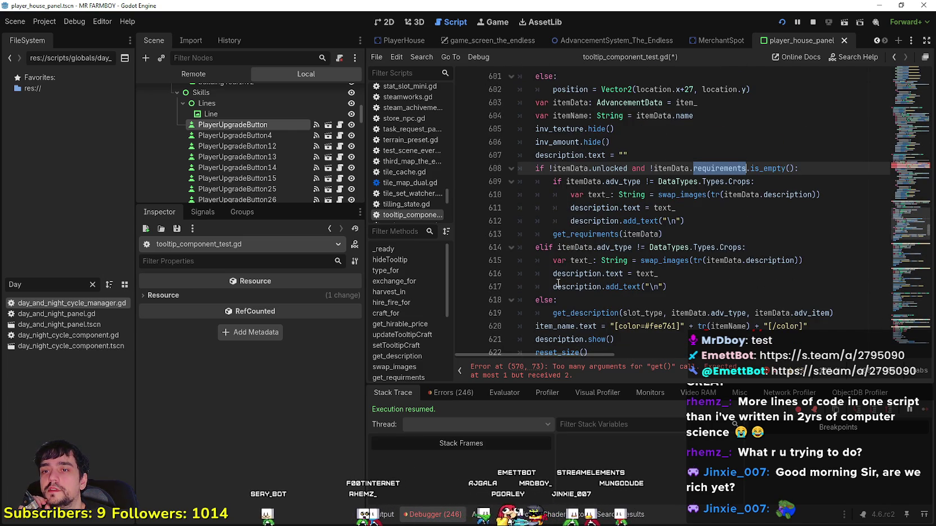
pyautogui.scroll(-3, 558, 283)
pyautogui.click(558, 279)
pyautogui.click(571, 248)
pyautogui.scroll(2, 571, 250)
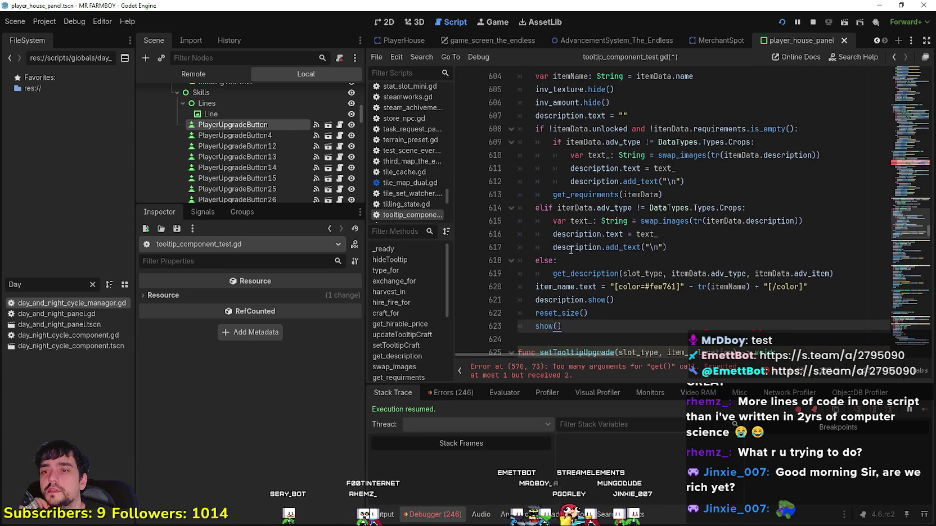
pyautogui.scroll(2, 571, 250)
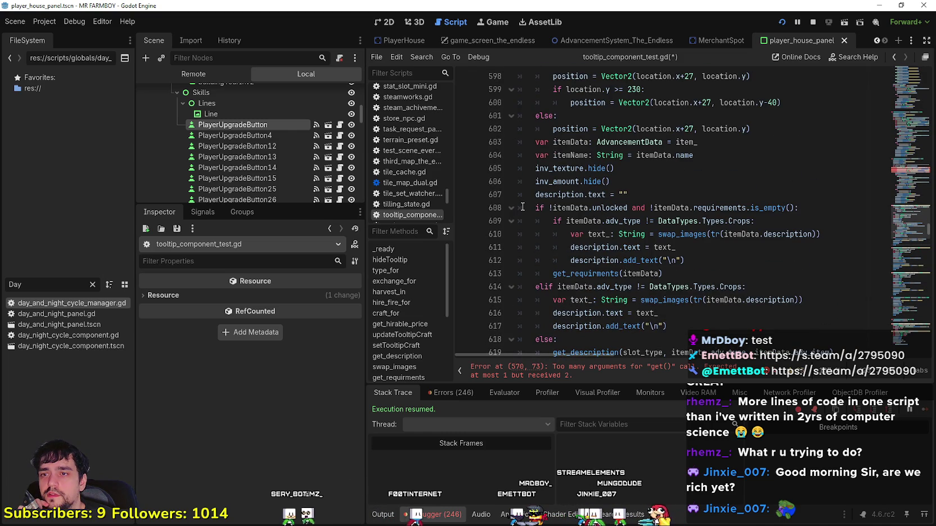
pyautogui.scroll(2, 522, 207)
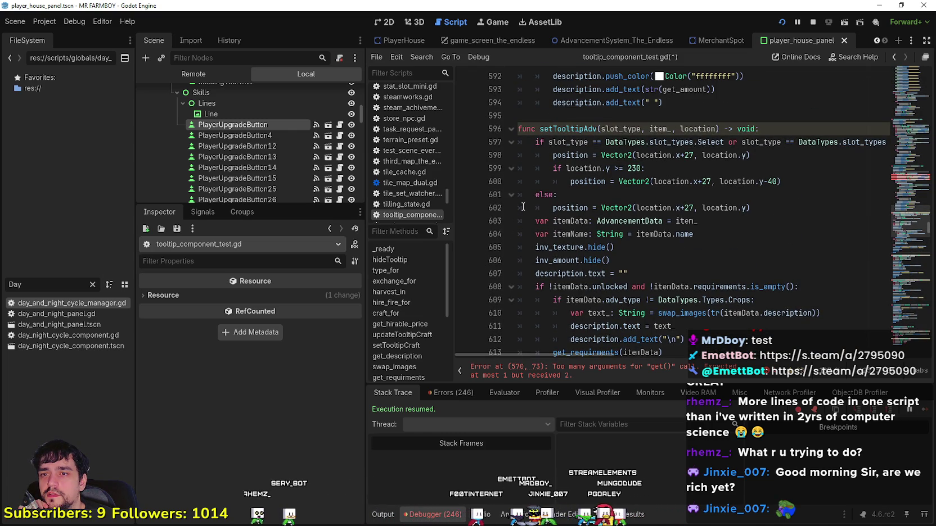
pyautogui.scroll(-4, 523, 207)
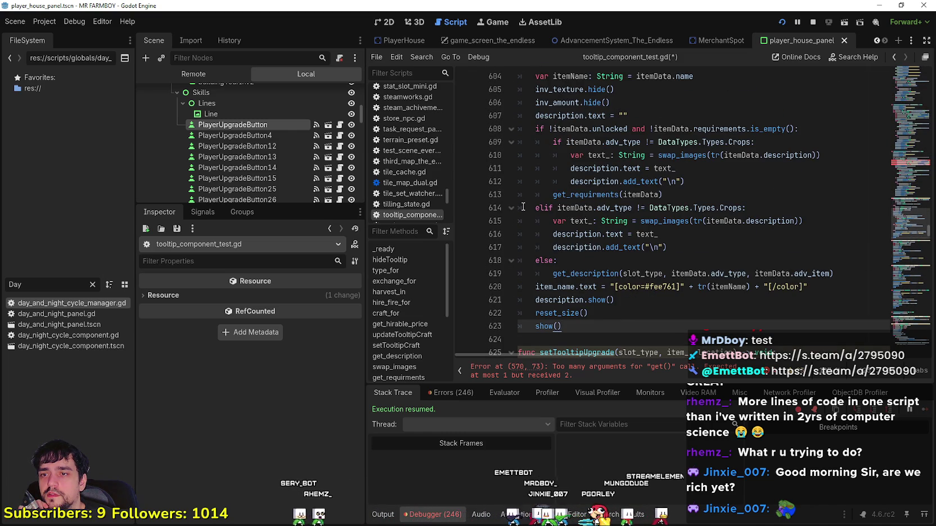
pyautogui.scroll(-1, 522, 207)
pyautogui.scroll(-1, 524, 205)
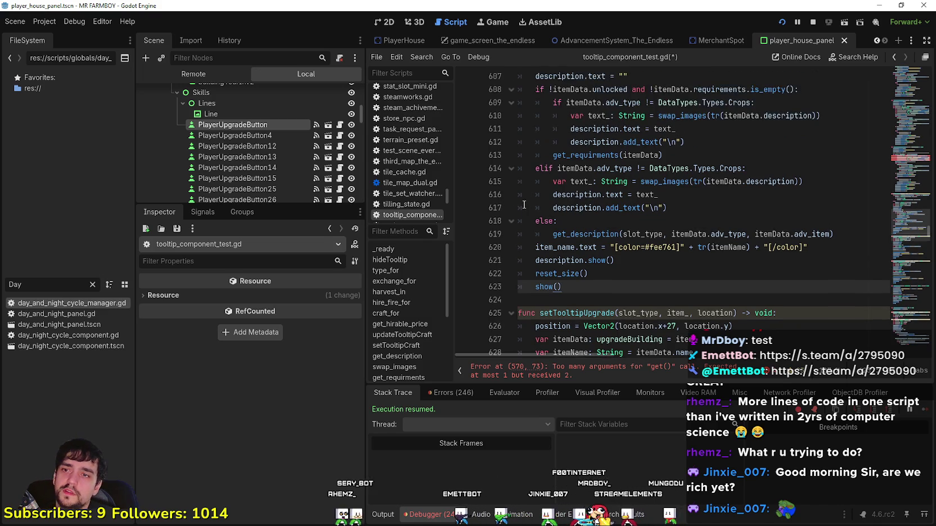
pyautogui.scroll(1, 524, 205)
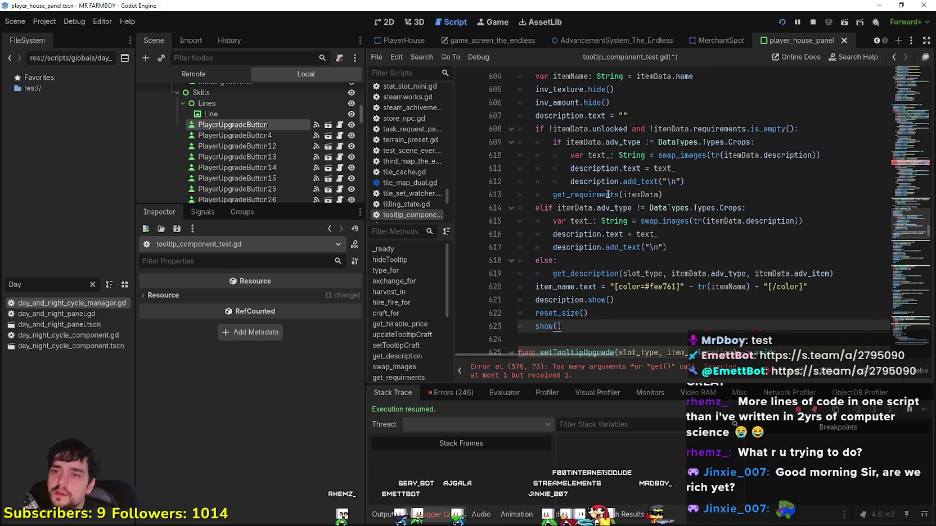
# - Look up the get_requirments call to reach its definition and its requirements loop
pyautogui.moveTo(607, 194)
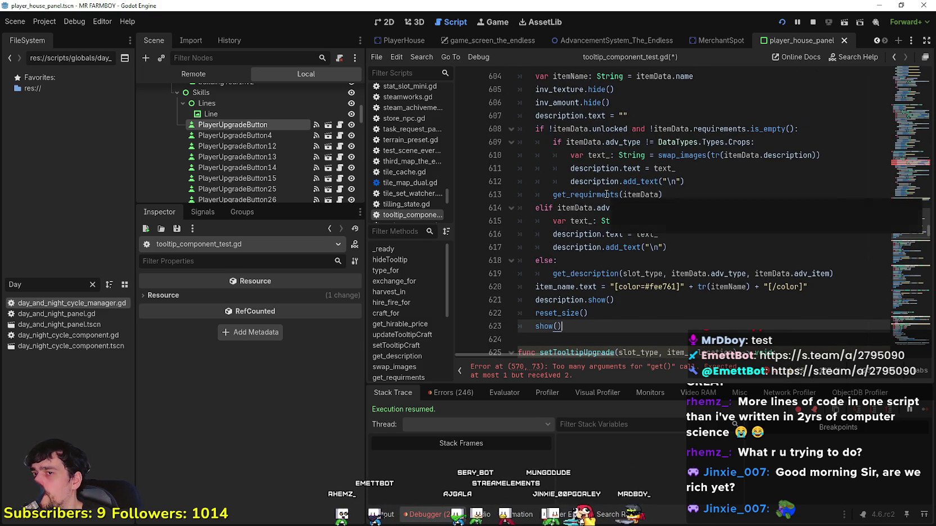
pyautogui.rightClick(607, 195)
pyautogui.click(647, 348)
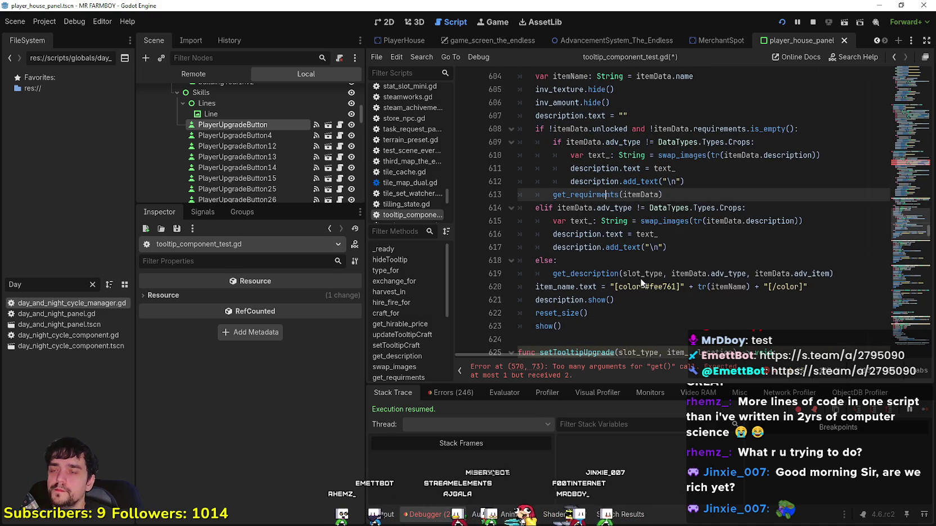
pyautogui.scroll(-10, 639, 223)
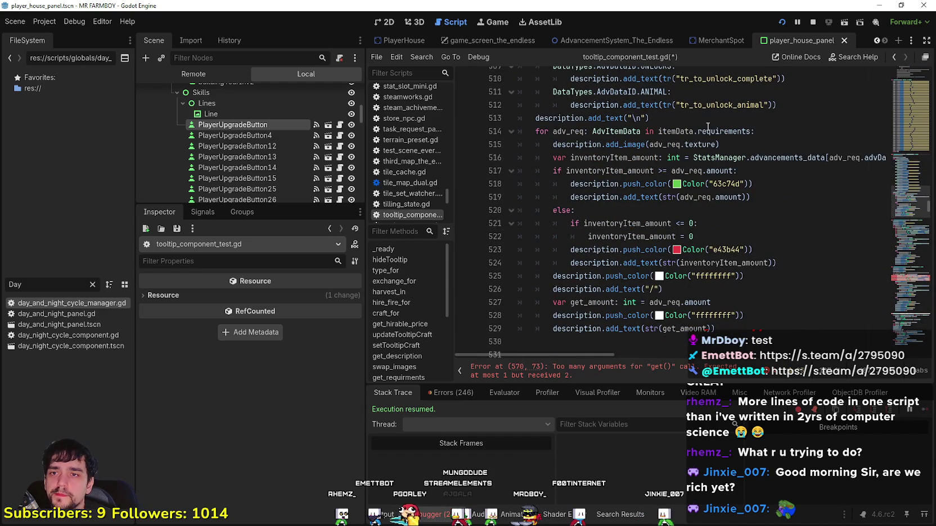
# - Select the adv_req loop variable and requirements in get_requirments' loop header for comparison
pyautogui.moveTo(532, 134); pyautogui.dragTo(797, 129)
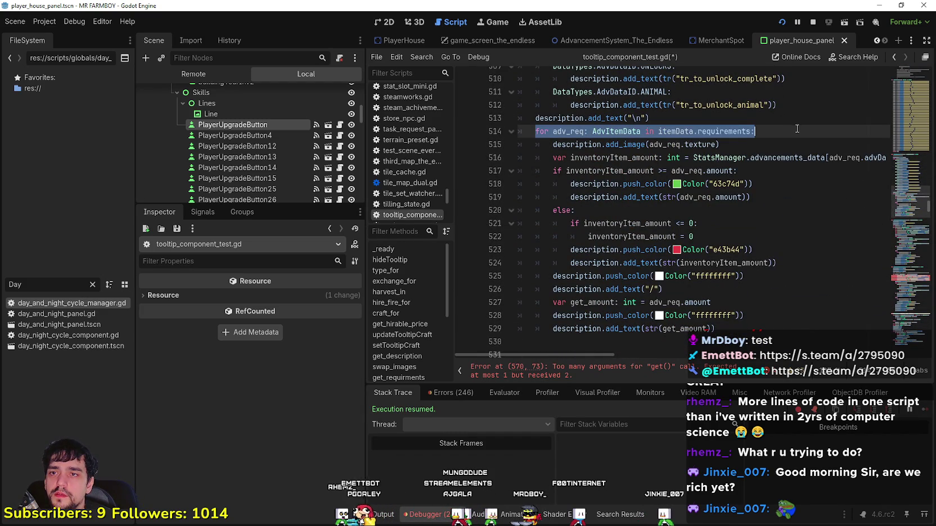
pyautogui.doubleClick(735, 133)
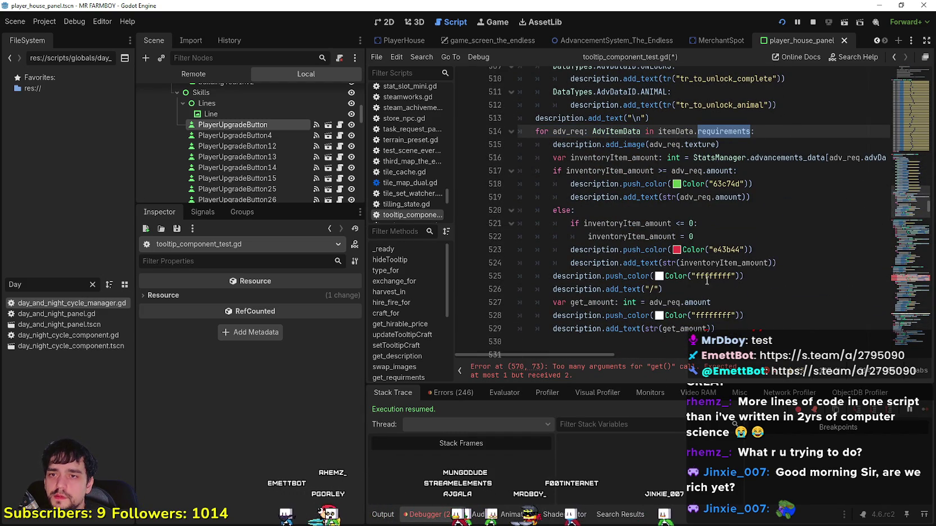
pyautogui.moveTo(604, 356)
pyautogui.mouseDown()
pyautogui.moveTo(660, 348)
pyautogui.moveTo(576, 344)
pyautogui.mouseUp()
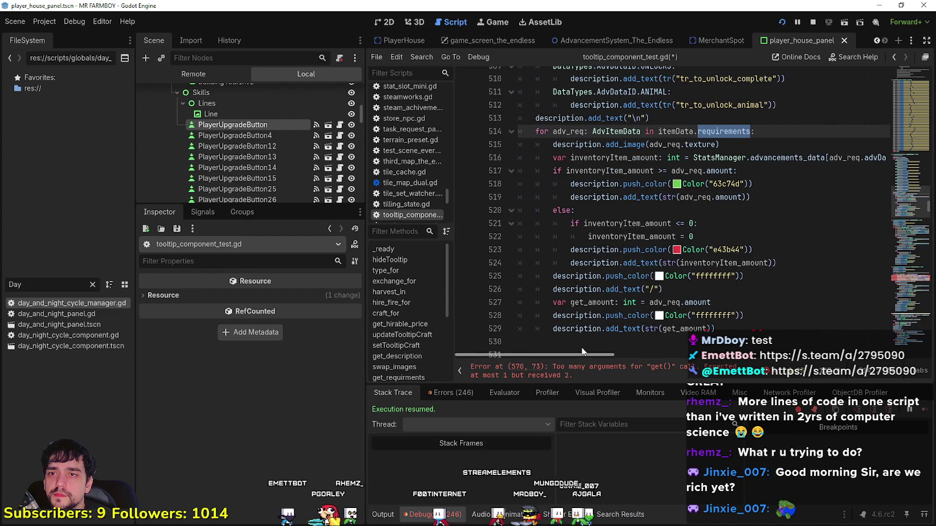
pyautogui.doubleClick(568, 131)
pyautogui.moveTo(734, 171); pyautogui.dragTo(671, 171)
pyautogui.moveTo(573, 356); pyautogui.dragTo(592, 356)
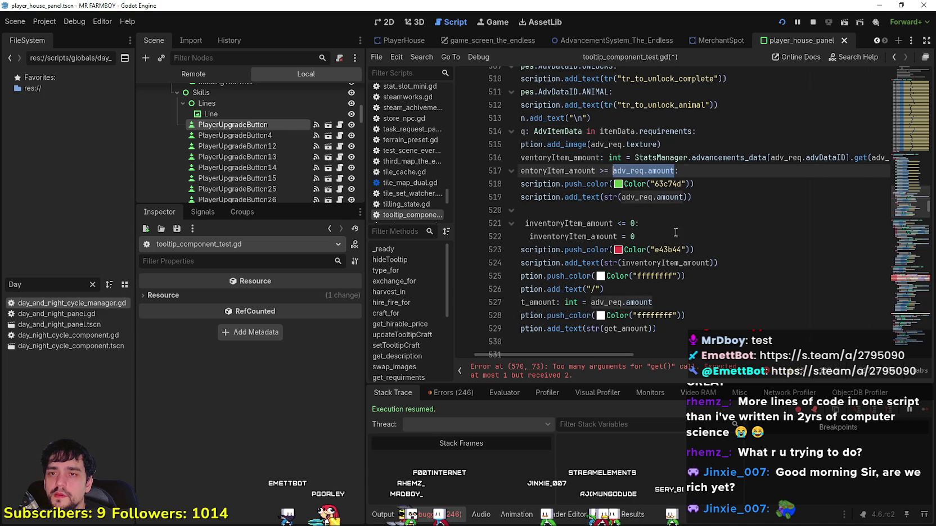
# - Go to the line 570 error and select its requirements.get( lookup
pyautogui.click(534, 367)
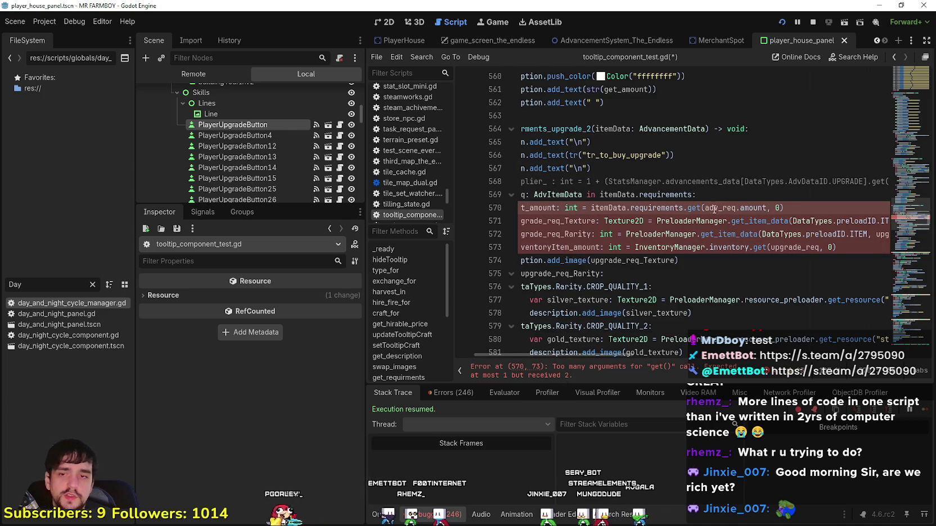
pyautogui.moveTo(583, 356); pyautogui.dragTo(513, 350)
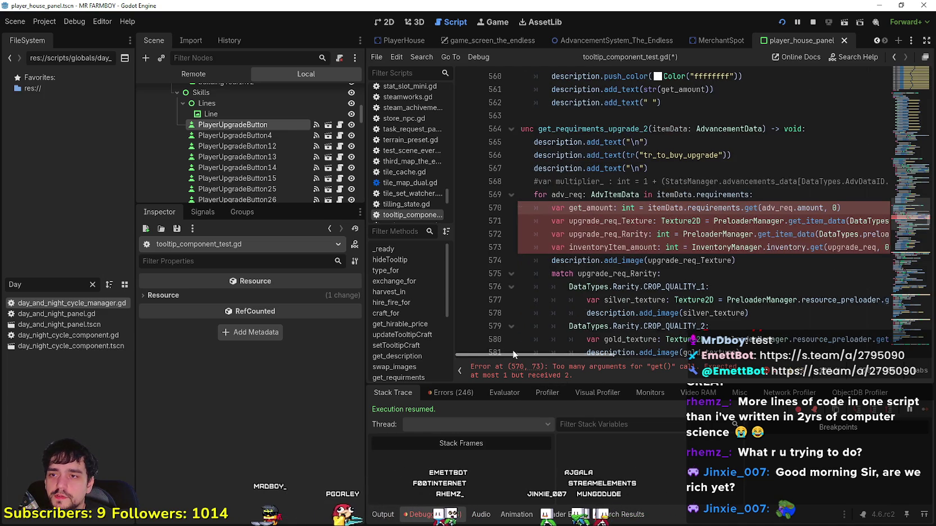
pyautogui.doubleClick(568, 195)
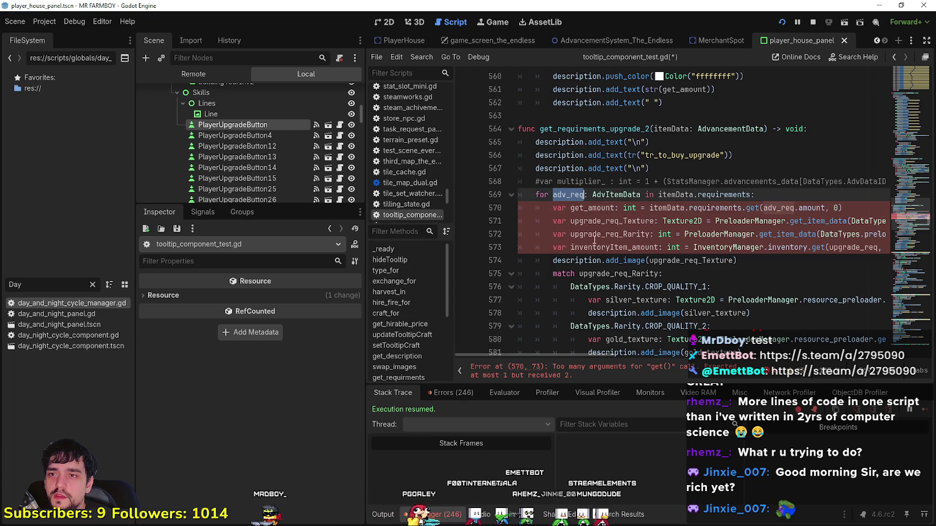
pyautogui.doubleClick(715, 195)
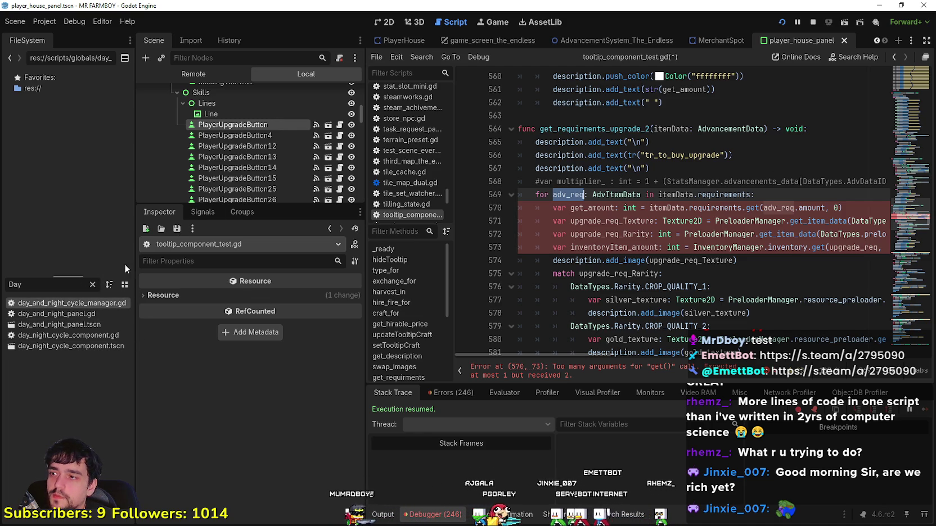
pyautogui.click(760, 207)
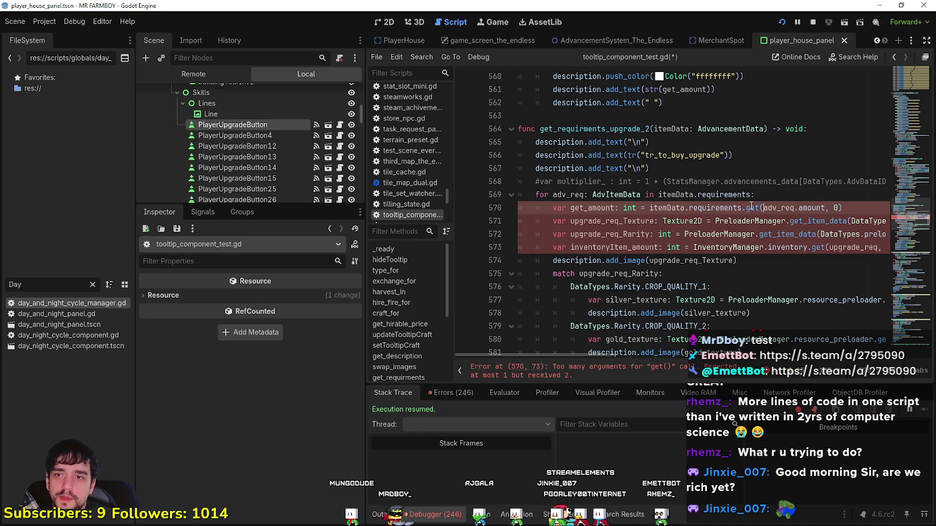
pyautogui.moveTo(760, 208); pyautogui.dragTo(636, 208)
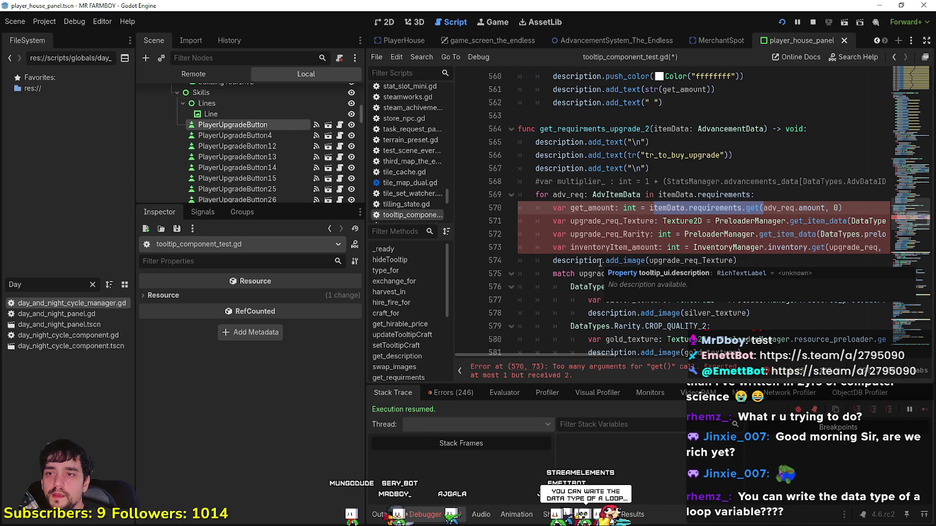
# - Strip itemData.requirements.get( and the trailing , 0) so line 570 reads adv_req.amount
pyautogui.press('BackSpace')
pyautogui.press('Right')
pyautogui.press('Right')
pyautogui.press('Right')
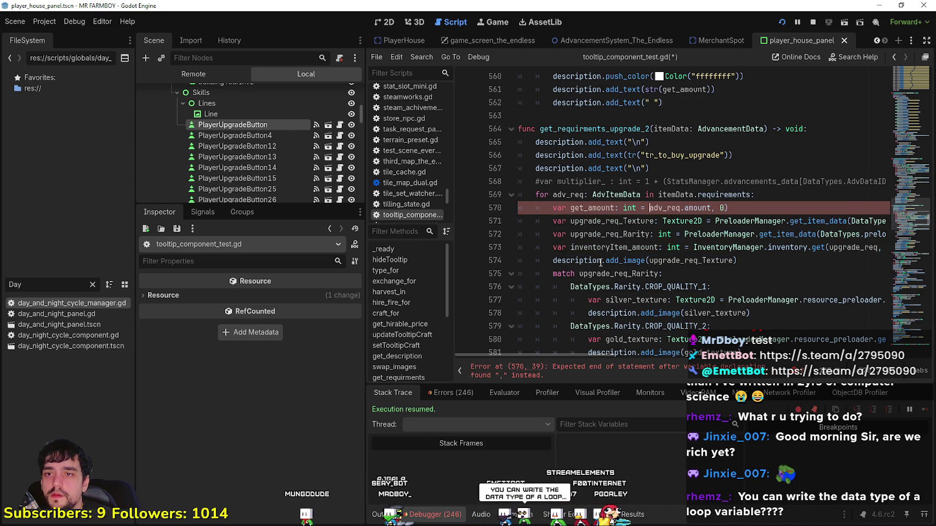
pyautogui.press('End')
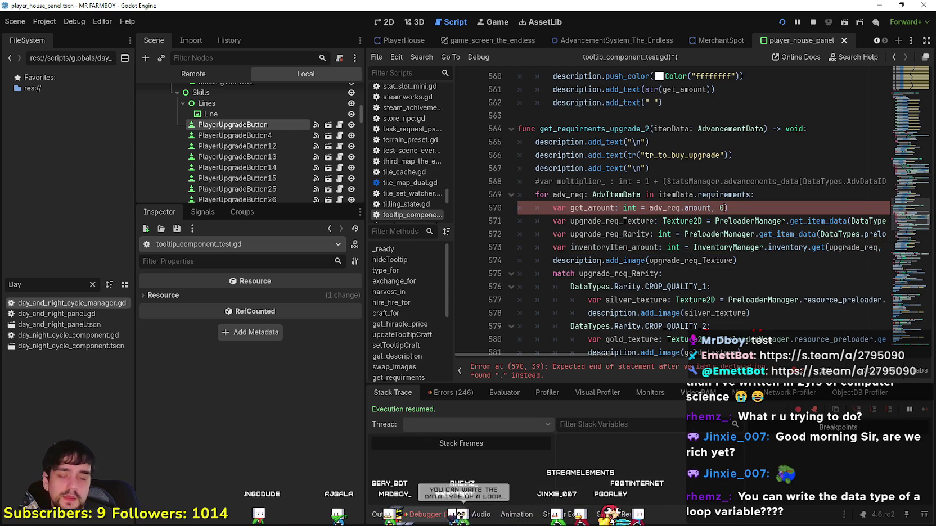
pyautogui.press('BackSpace')
pyautogui.press('BackSpace')
pyautogui.press('BackSpace')
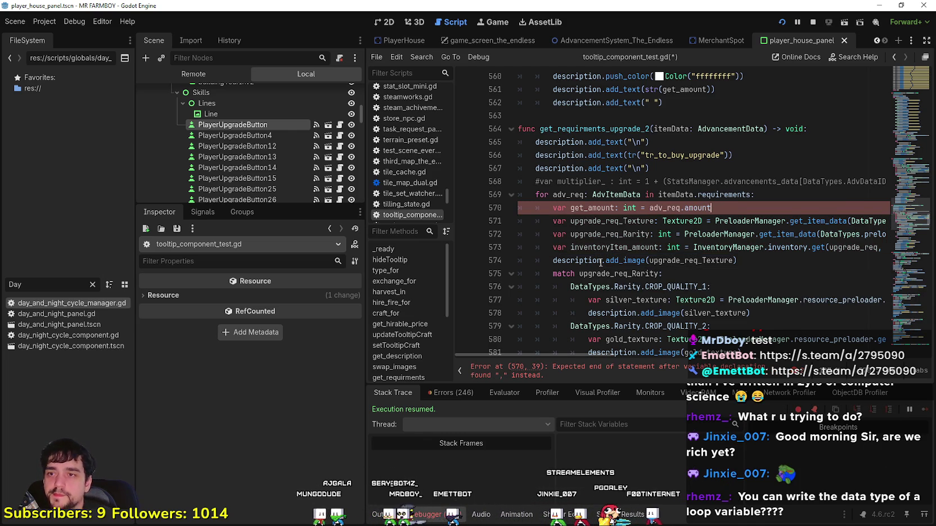
# - Replace upgrade_req with adv_req in line 571's texture lookup
pyautogui.click(646, 222)
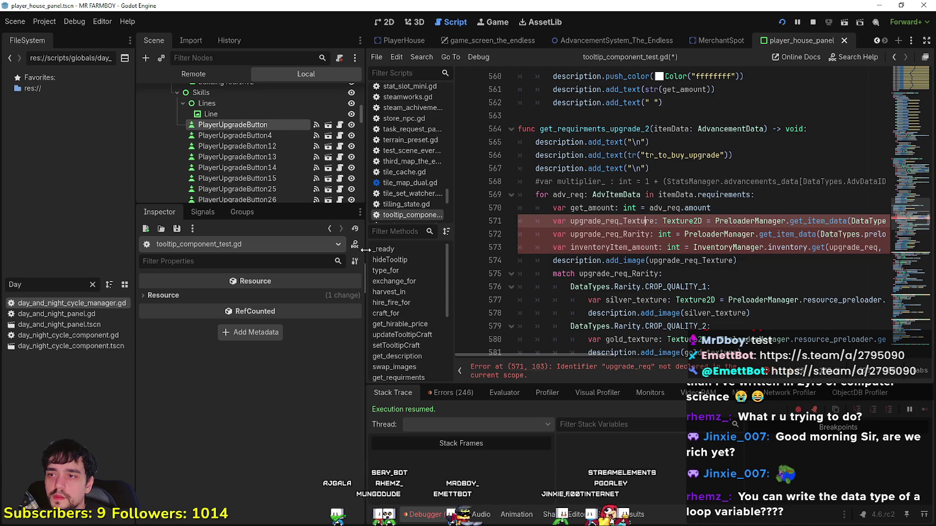
pyautogui.moveTo(365, 250); pyautogui.dragTo(237, 250)
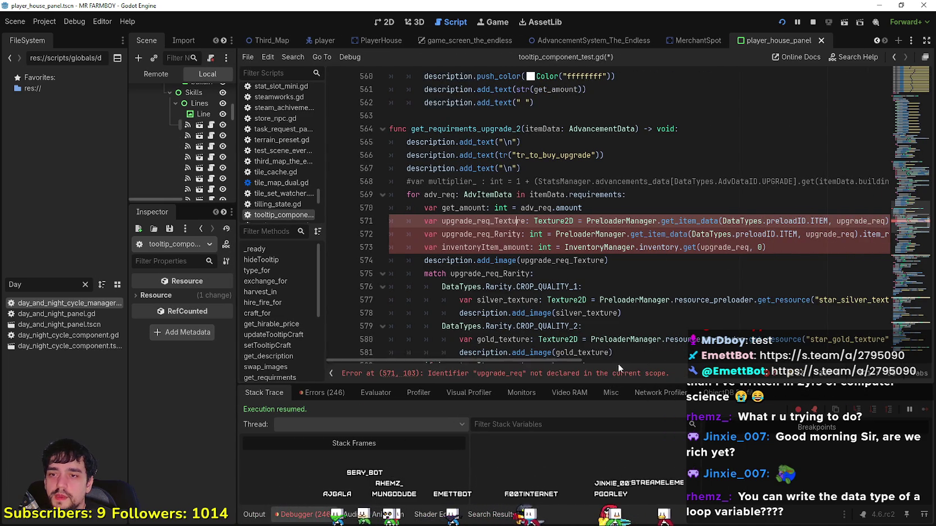
pyautogui.doubleClick(432, 194)
pyautogui.hotkey('ctrl', 'c')
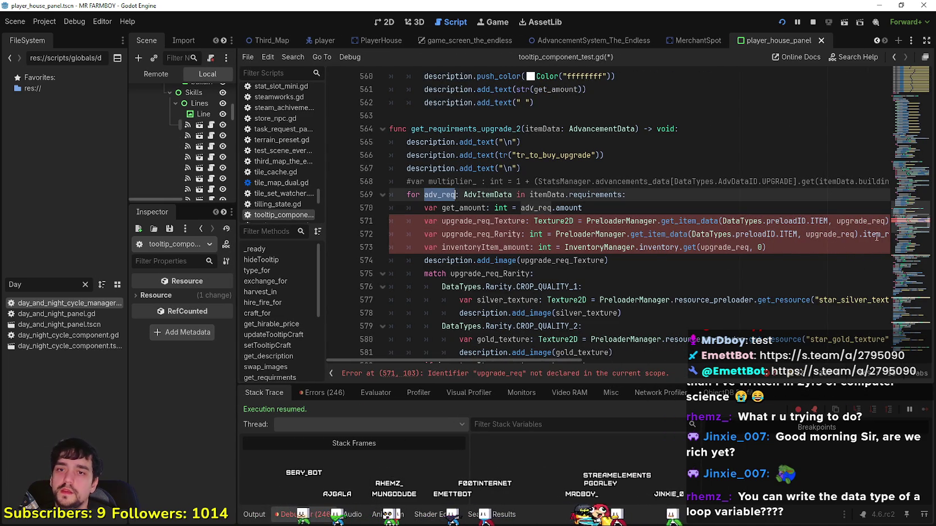
pyautogui.doubleClick(857, 221)
pyautogui.hotkey('ctrl', 'v')
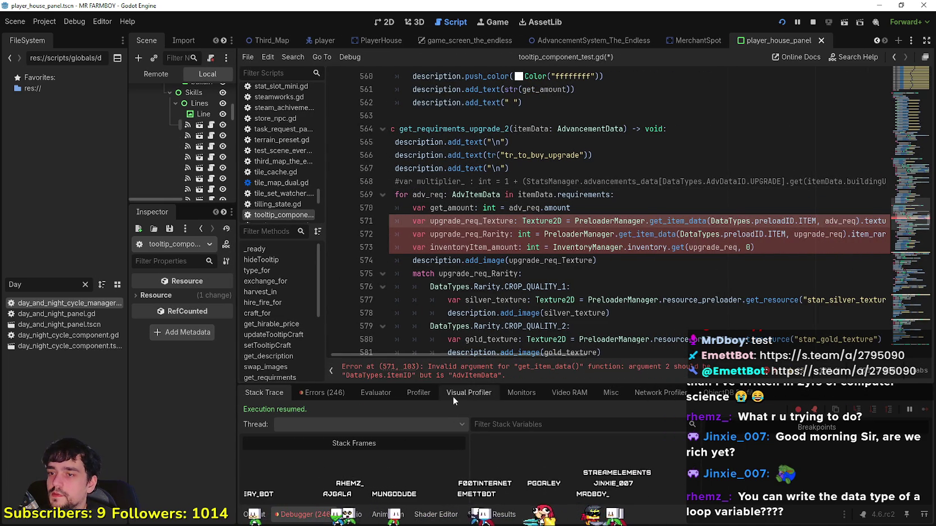
pyautogui.moveTo(239, 183); pyautogui.dragTo(355, 183)
pyautogui.scroll(2, 225, 146)
# - Inspect PlayerUpgradeButton's requirements[0] entry fields in the Inspector
pyautogui.click(225, 180)
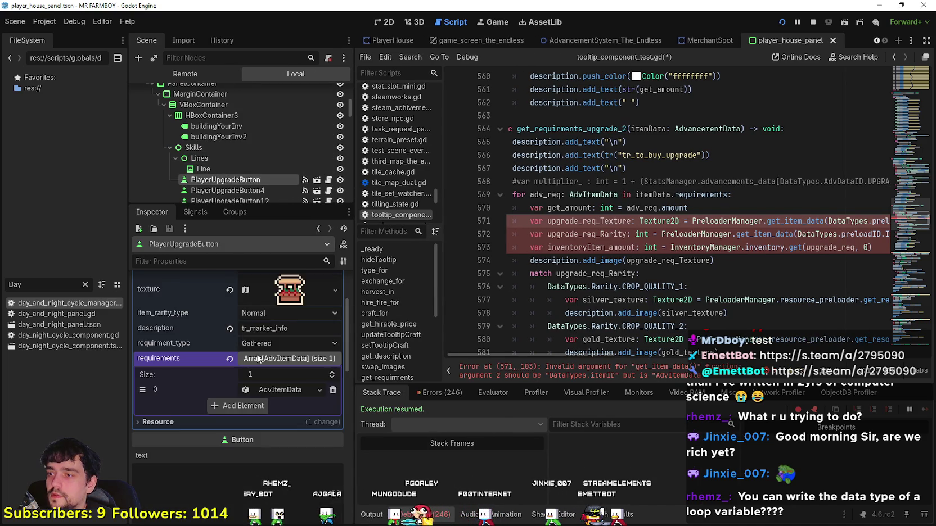
pyautogui.click(280, 390)
pyautogui.scroll(-2, 290, 452)
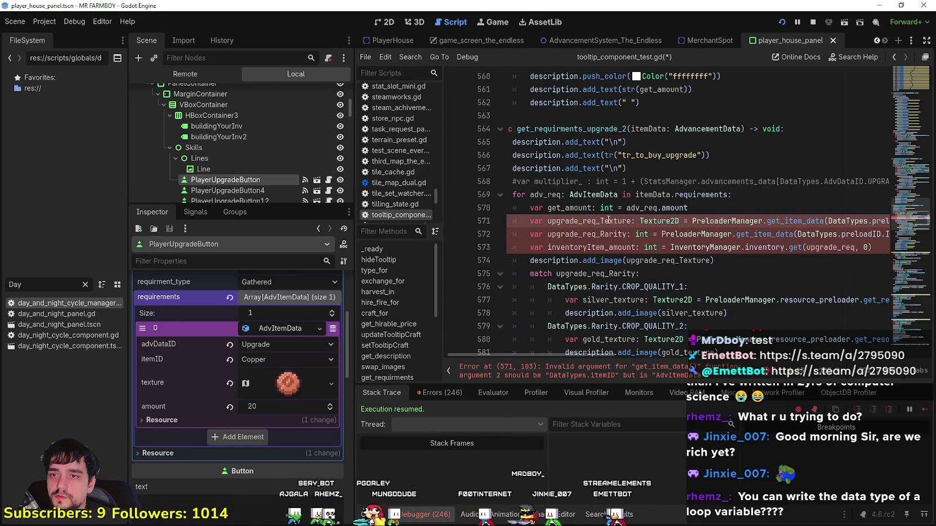
# - Replace line 571's preloader texture lookup with adv_req.texture
pyautogui.doubleClick(591, 221)
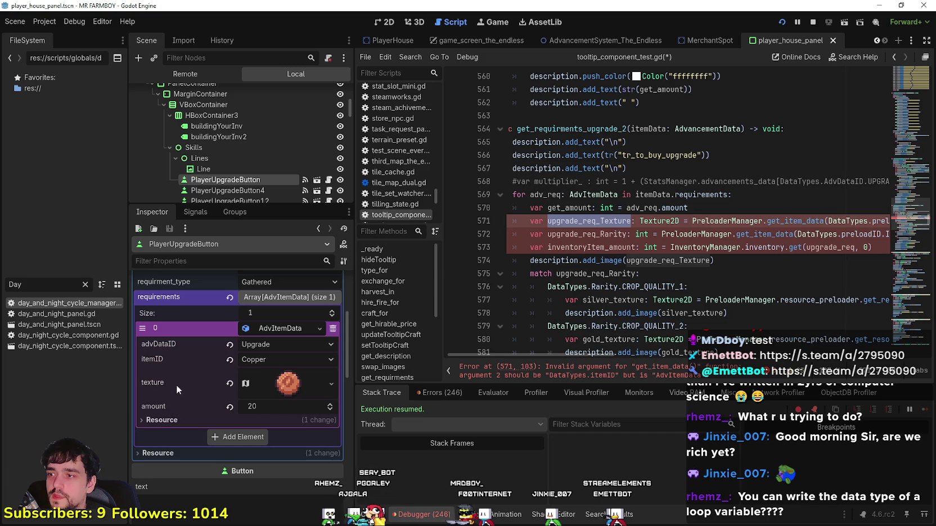
pyautogui.click(695, 235)
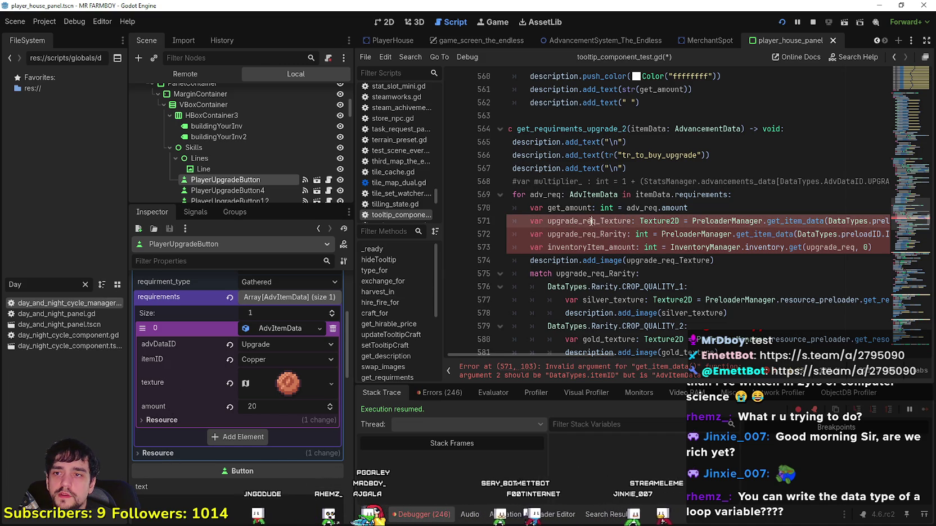
pyautogui.click(689, 209)
pyautogui.moveTo(710, 223); pyautogui.dragTo(924, 221)
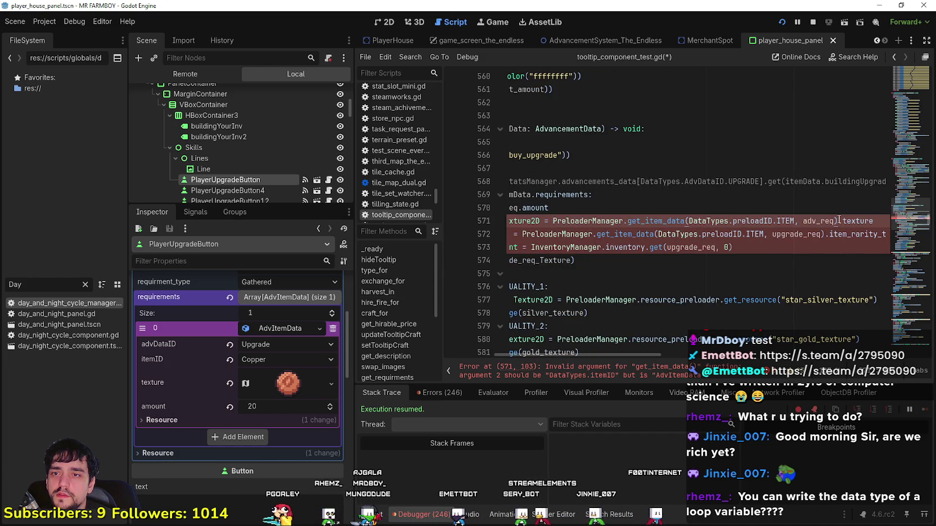
pyautogui.moveTo(514, 229); pyautogui.dragTo(553, 221)
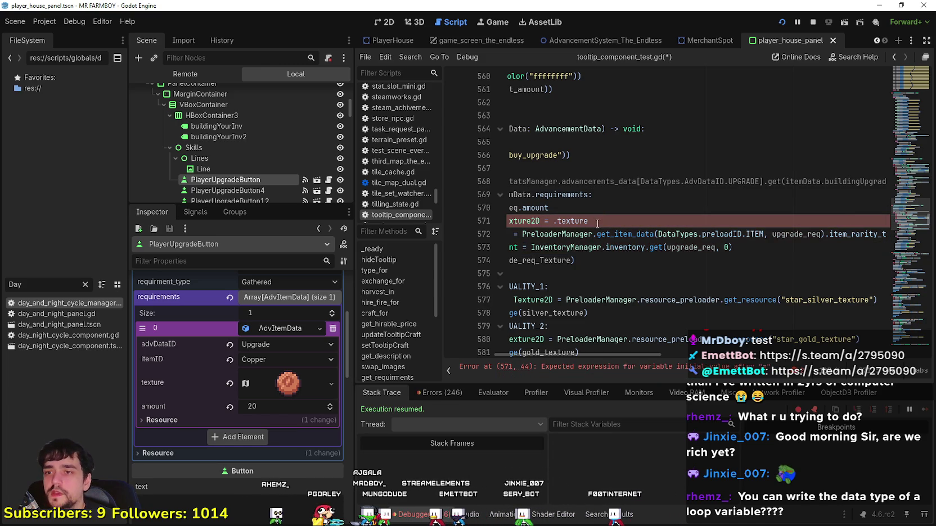
pyautogui.hscroll(-3, 555, 195)
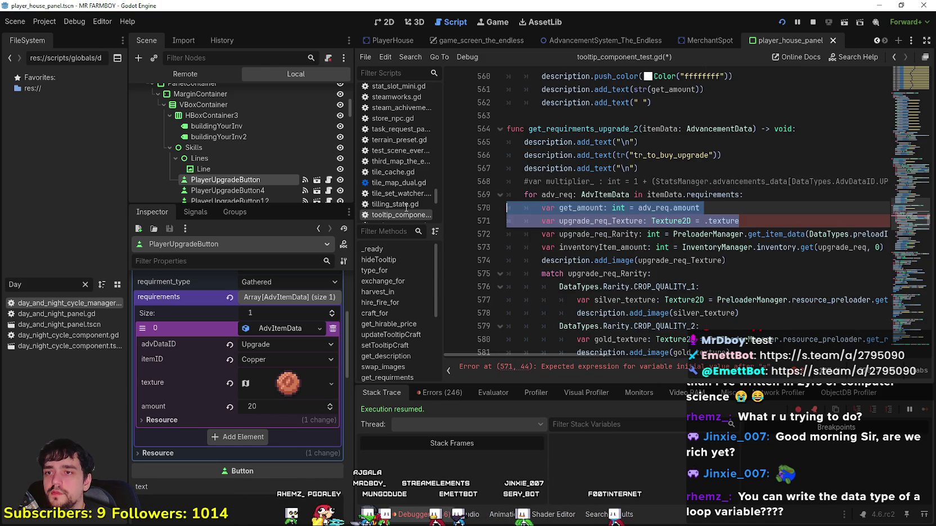
pyautogui.click(706, 221)
pyautogui.hotkey('ctrl', 'v')
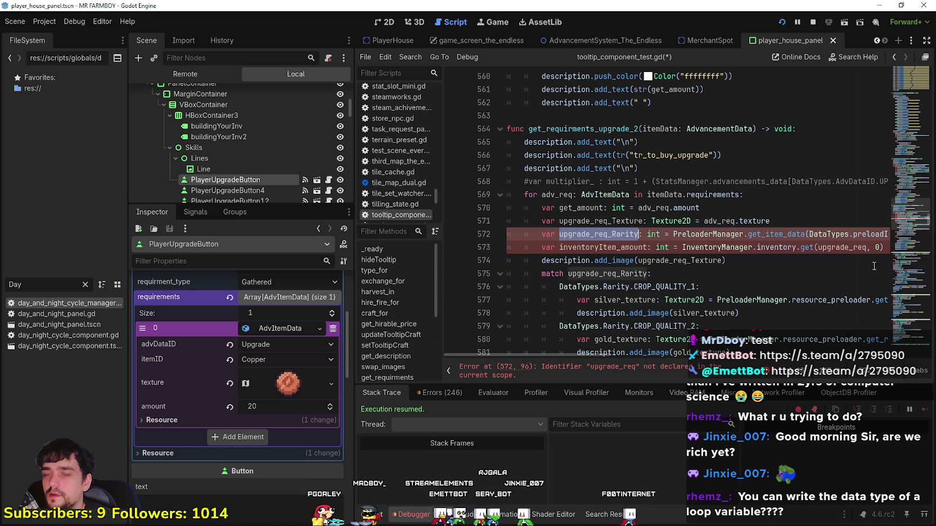
# - Delete the upgrade_req_Rarity lookup line
pyautogui.click(816, 247)
pyautogui.tripleClick(538, 235)
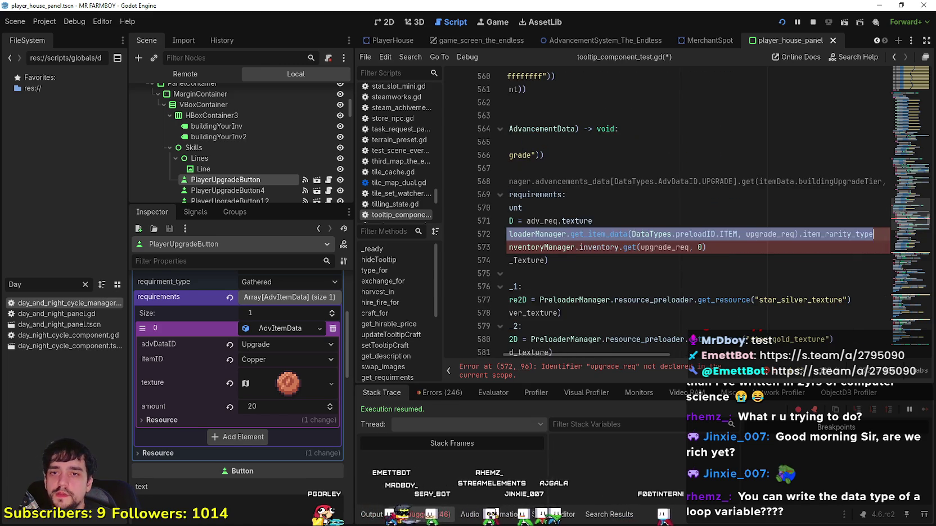
pyautogui.press('BackSpace')
pyautogui.press('BackSpace')
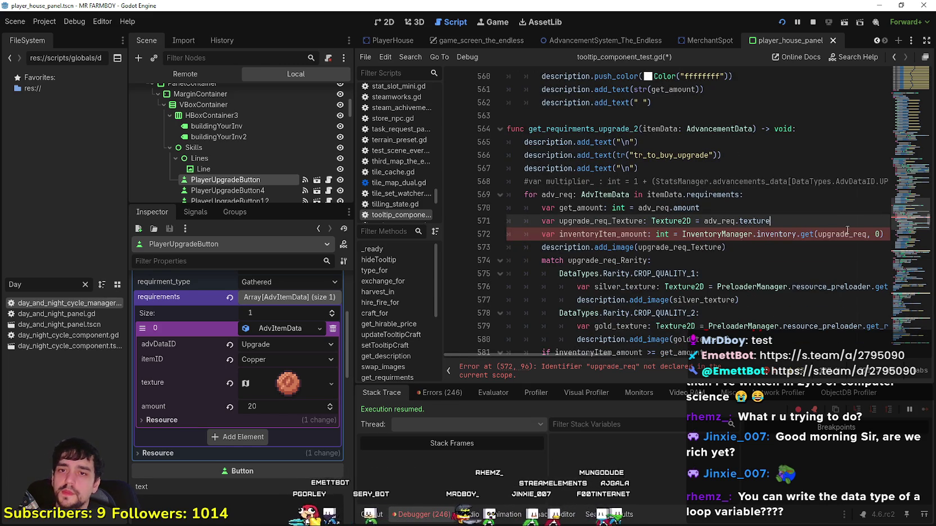
# - Change the inventory lookup argument from upgrade_req to adv_req.itemID
pyautogui.doubleClick(827, 235)
pyautogui.click(685, 208)
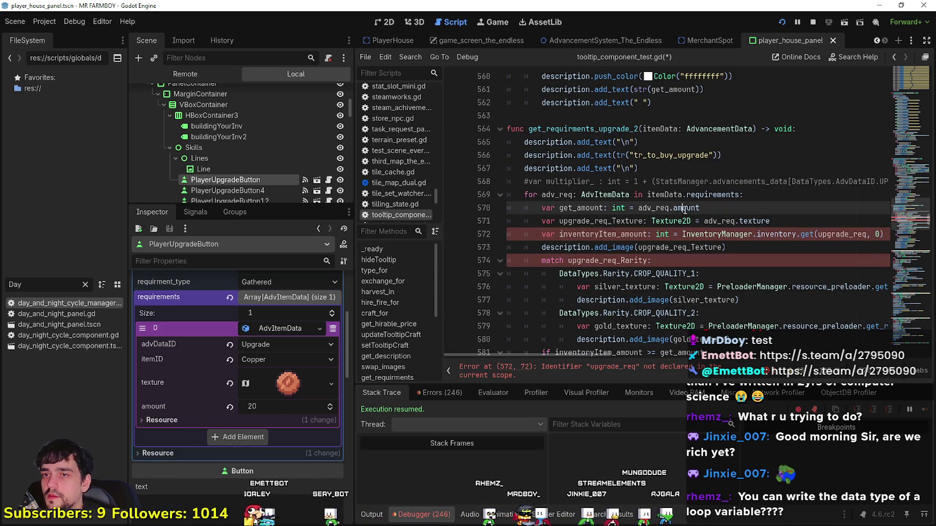
pyautogui.doubleClick(851, 234)
pyautogui.hotkey('ctrl', 'v')
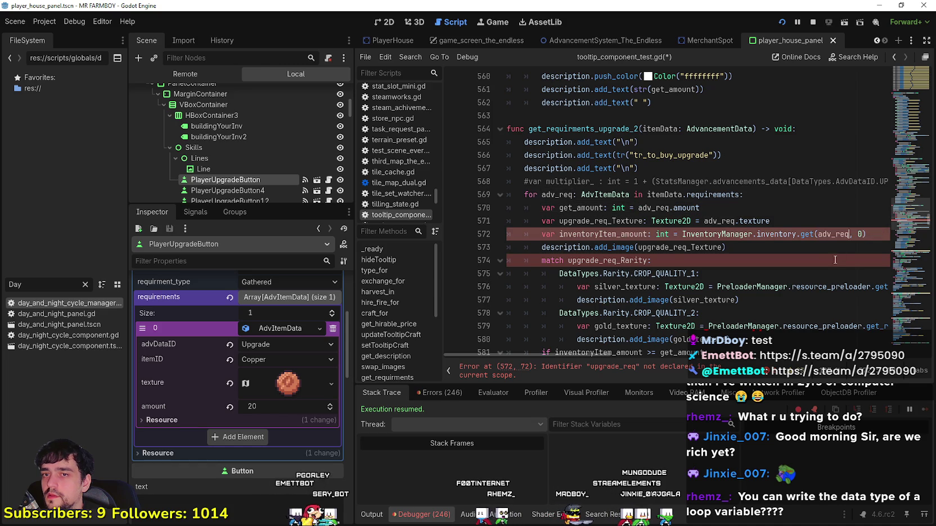
pyautogui.write('.ite')
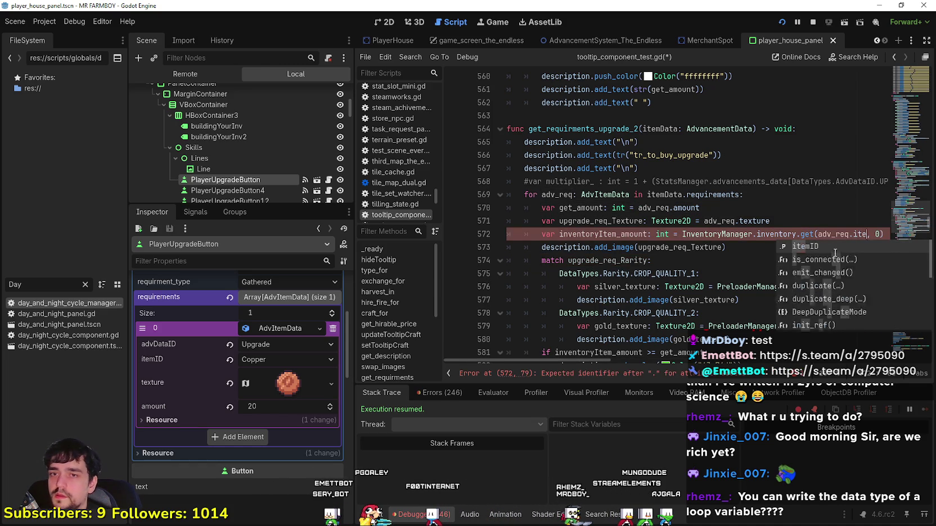
pyautogui.press('Return')
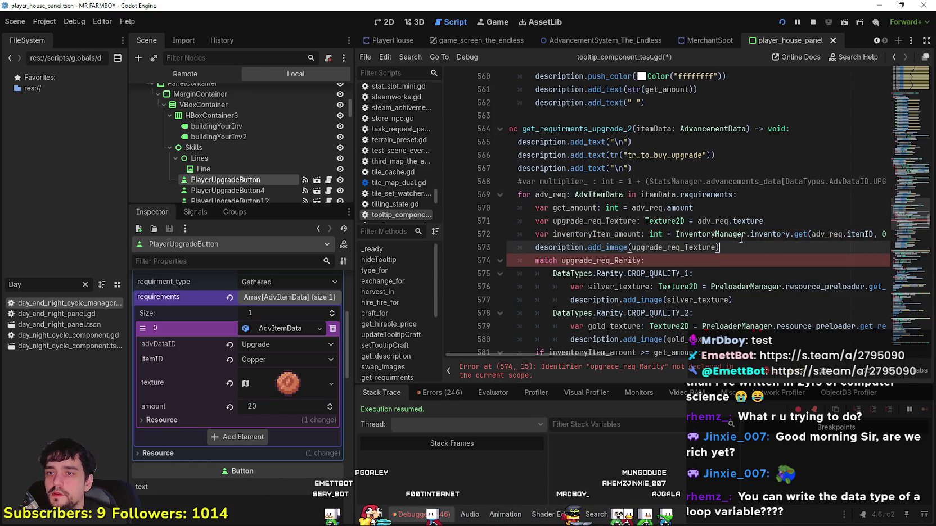
# - Delete the match upgrade_req_Rarity block on lines 574–580 and save the script
pyautogui.scroll(-2, 648, 231)
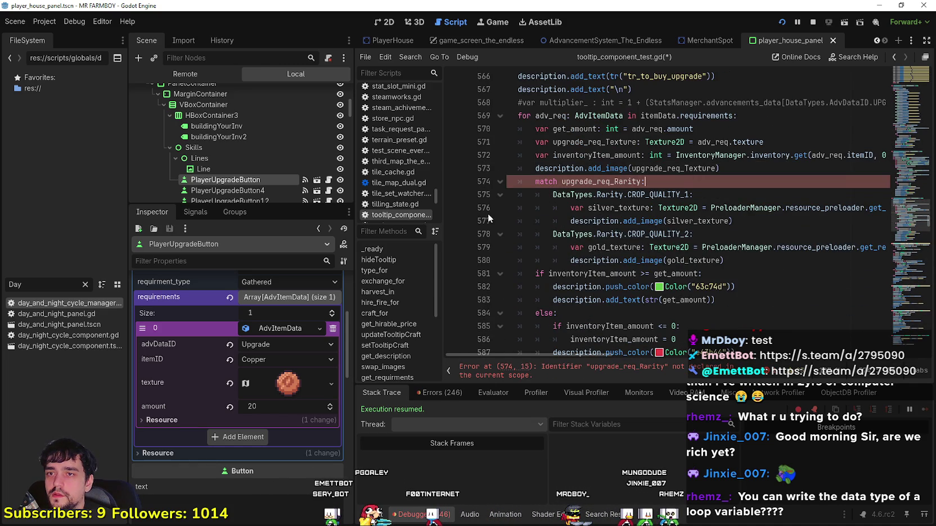
pyautogui.click(677, 192)
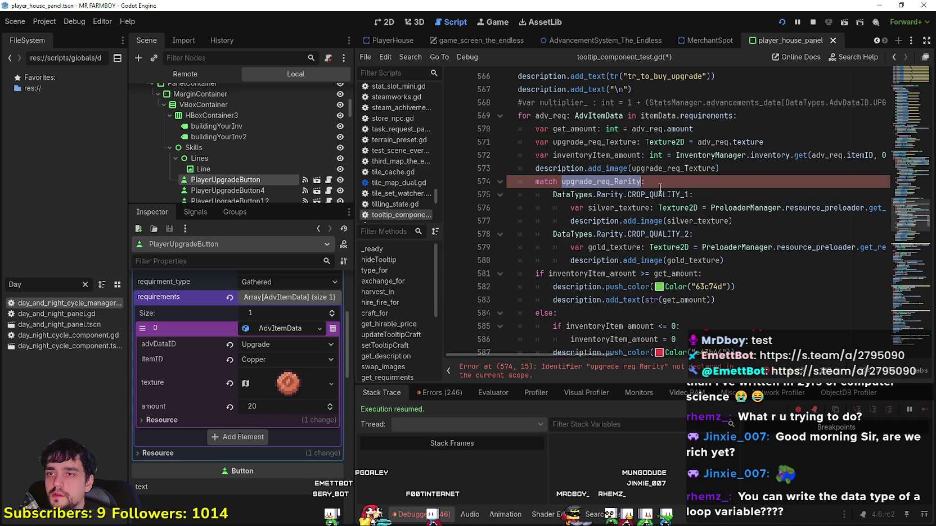
pyautogui.scroll(-2, 660, 188)
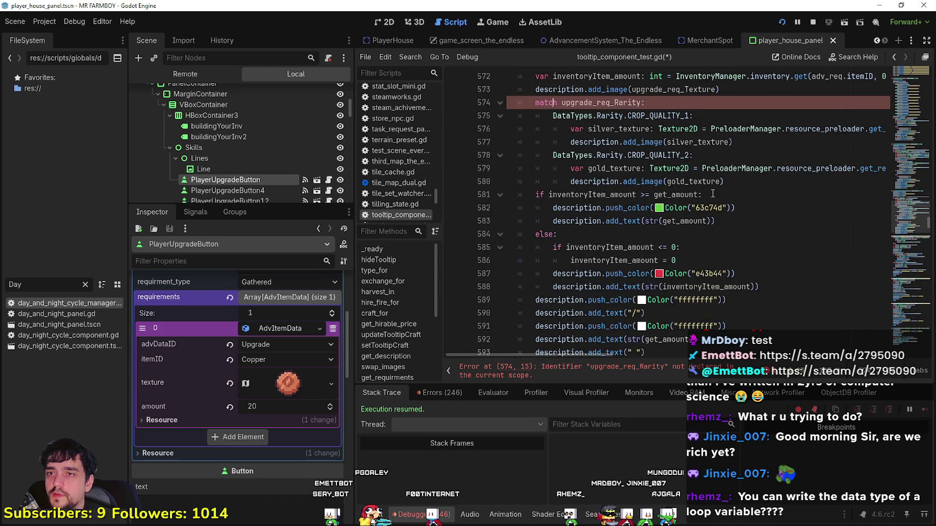
pyautogui.moveTo(603, 160); pyautogui.dragTo(498, 102)
pyautogui.press('BackSpace')
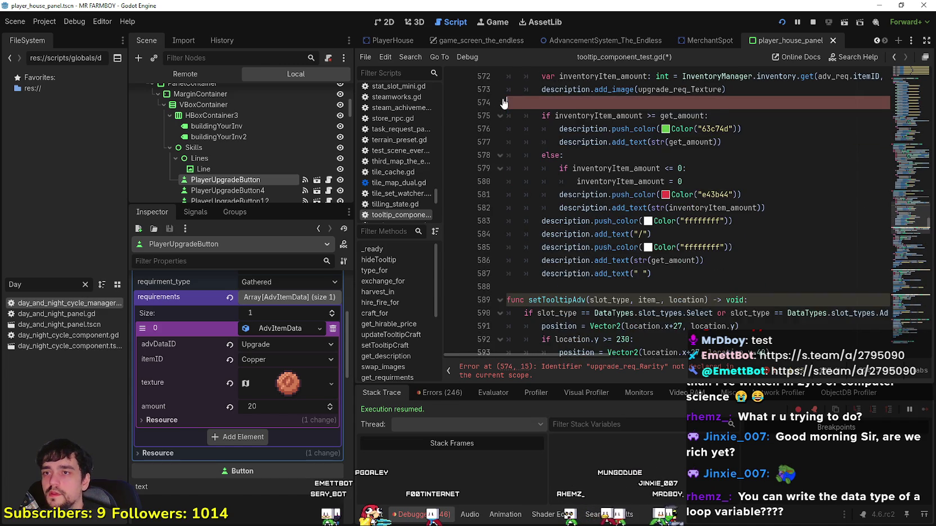
pyautogui.click(680, 271)
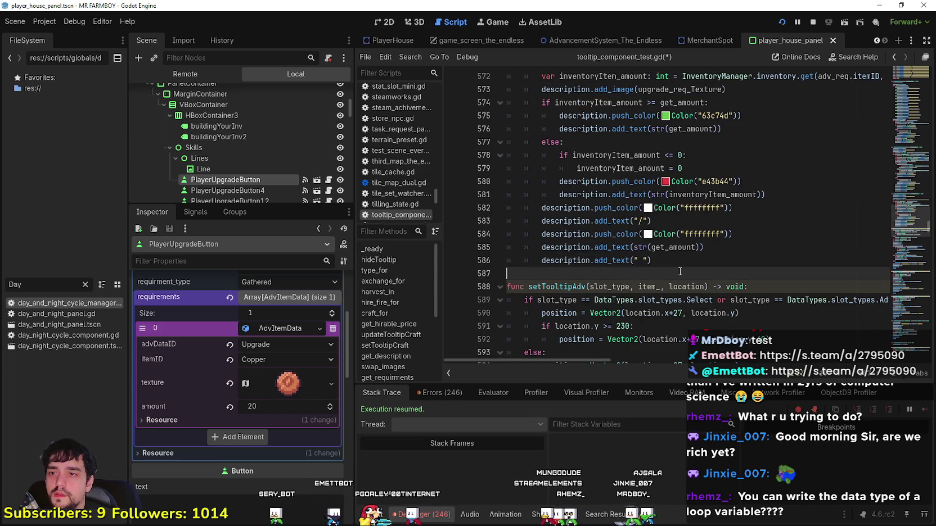
pyautogui.hotkey('ctrl', 's')
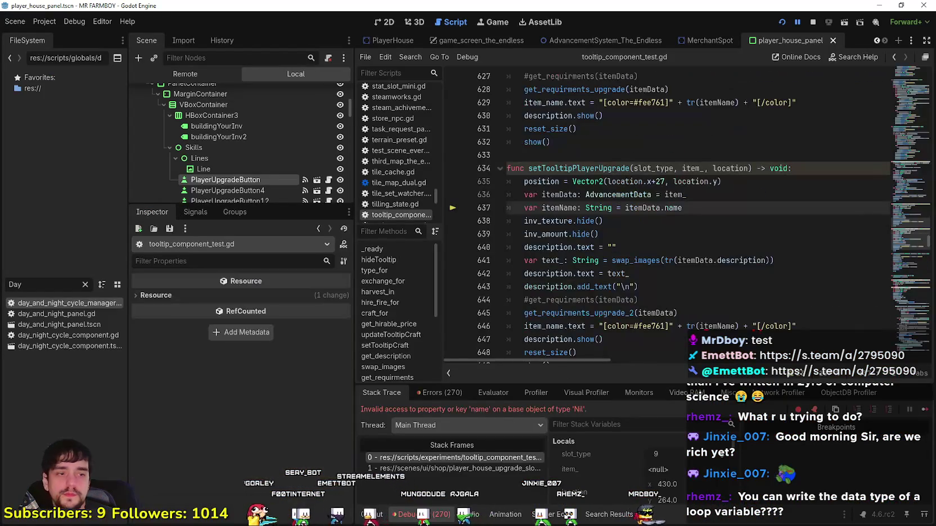
# - Check the running game's skill tree tooltips, then close the Player House panel
pyautogui.press('F12')
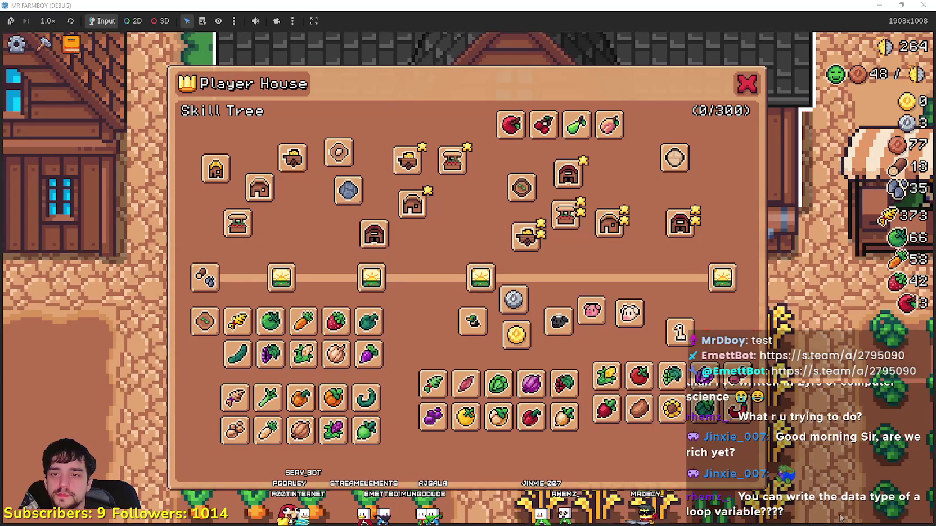
pyautogui.hotkey('alt', 'Tab')
pyautogui.click(923, 412)
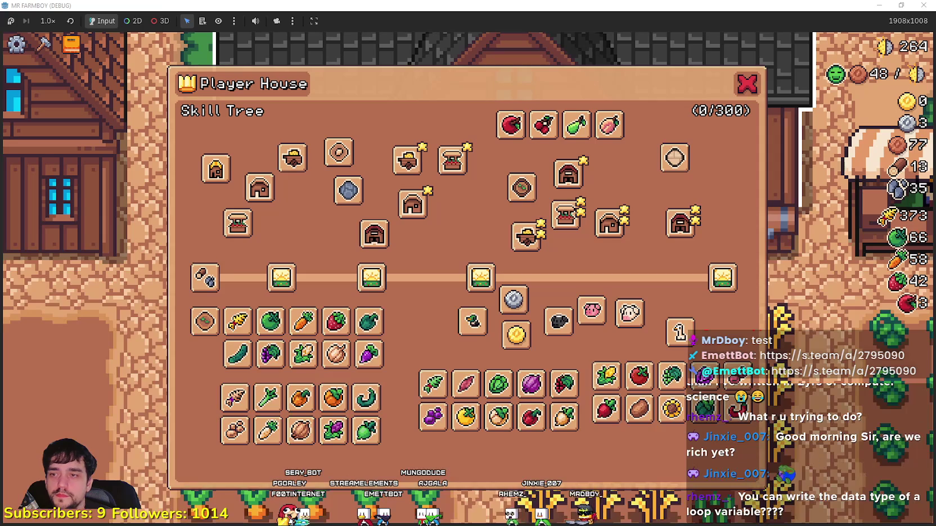
pyautogui.moveTo(232, 226)
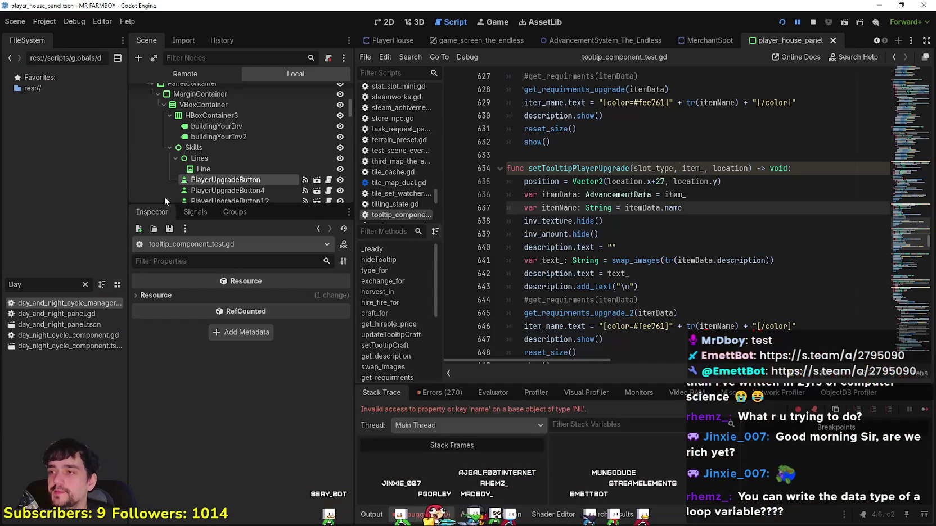
pyautogui.click(927, 411)
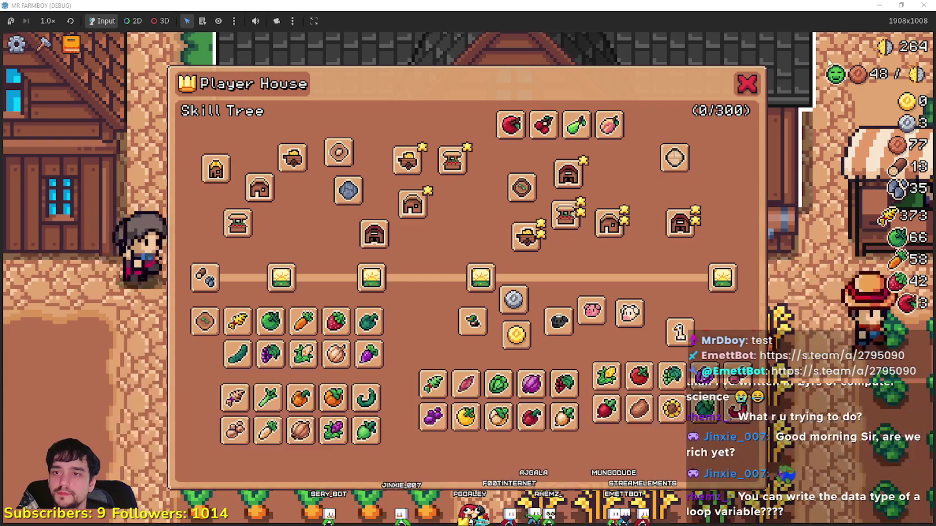
pyautogui.click(747, 86)
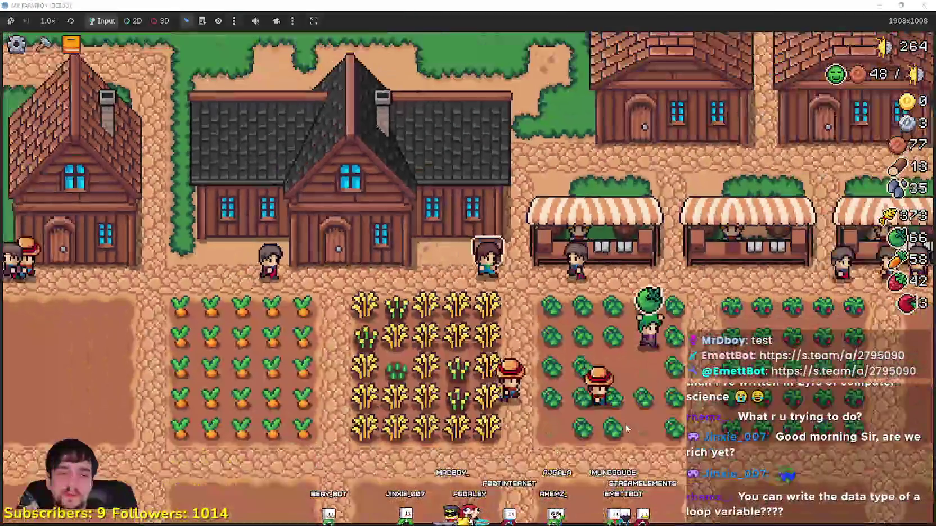
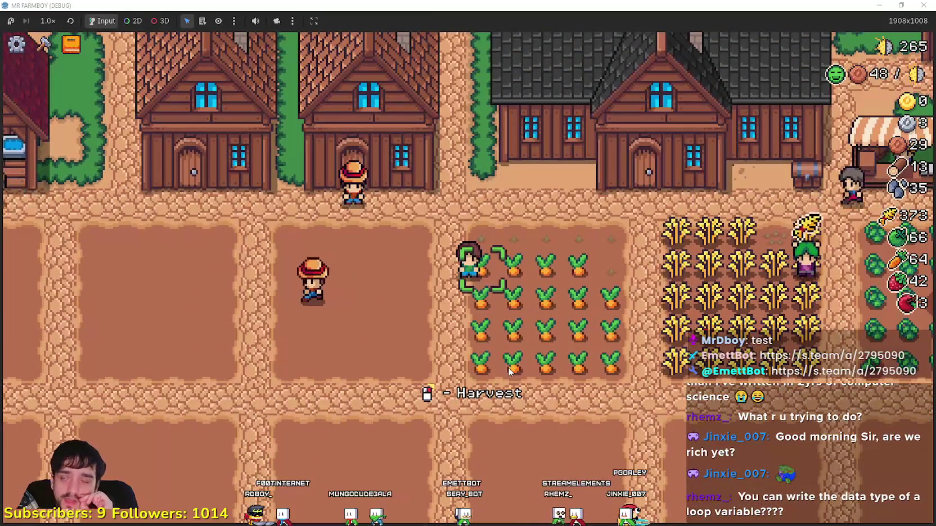
# - Walk toward the wheat field and harvest carrots from the top row
pyautogui.press('d')
pyautogui.click(603, 359)
pyautogui.click(598, 355)
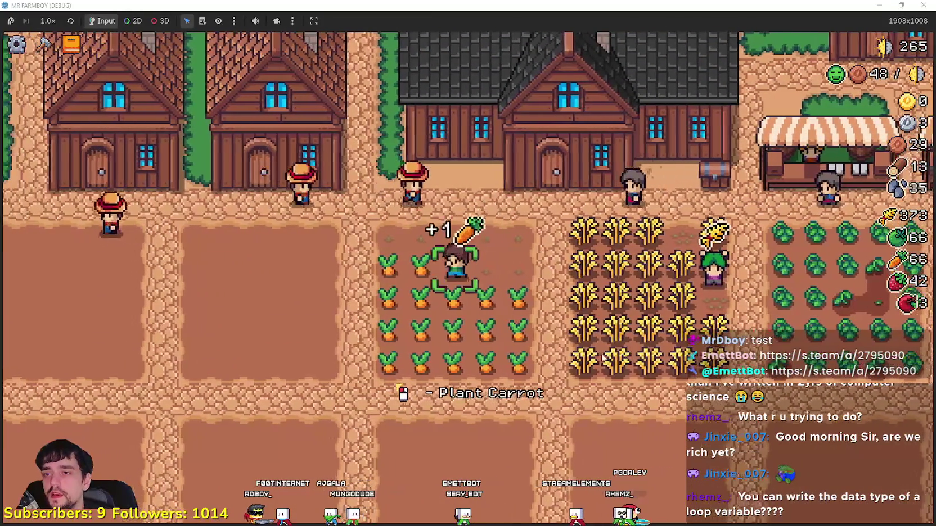
# - Quit to the title screen's save list, starting and then cancelling a new save setup
pyautogui.press('Escape')
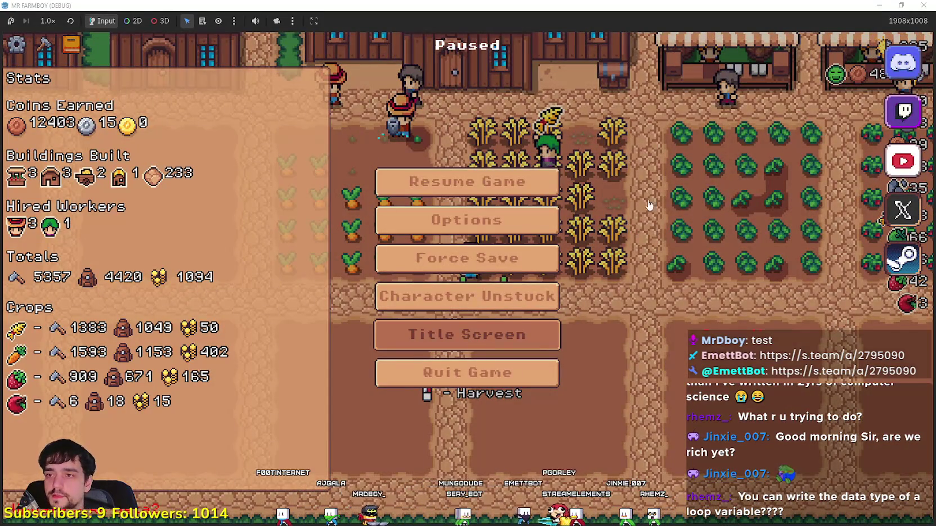
pyautogui.click(467, 335)
pyautogui.click(482, 234)
pyautogui.scroll(-5, 360, 297)
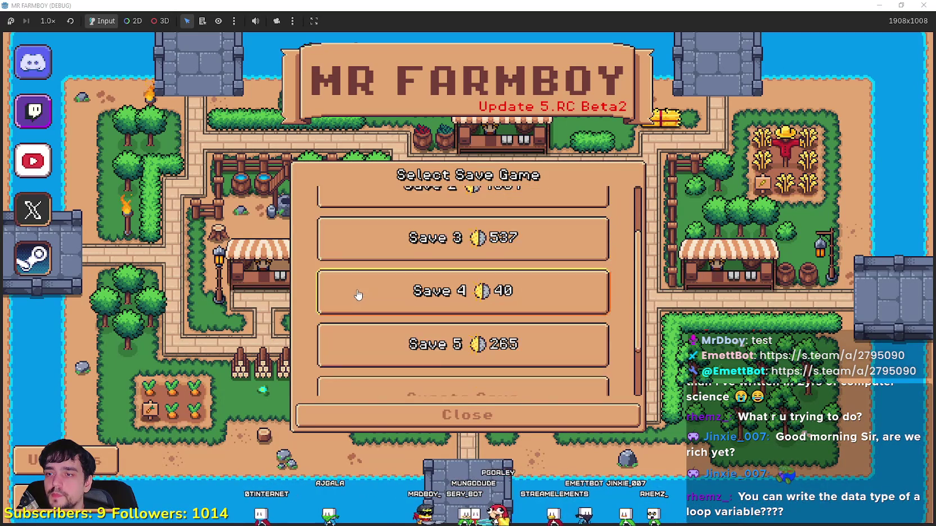
pyautogui.click(338, 337)
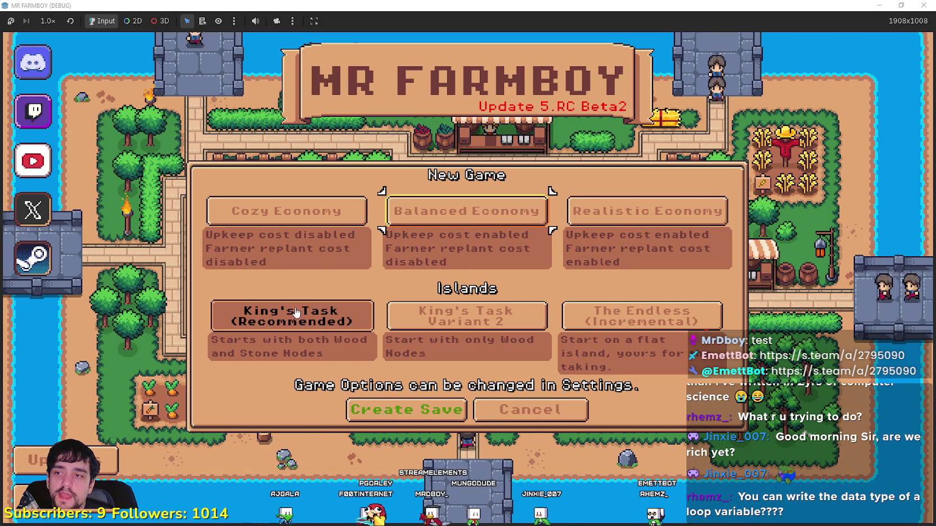
pyautogui.click(538, 419)
pyautogui.scroll(5, 472, 291)
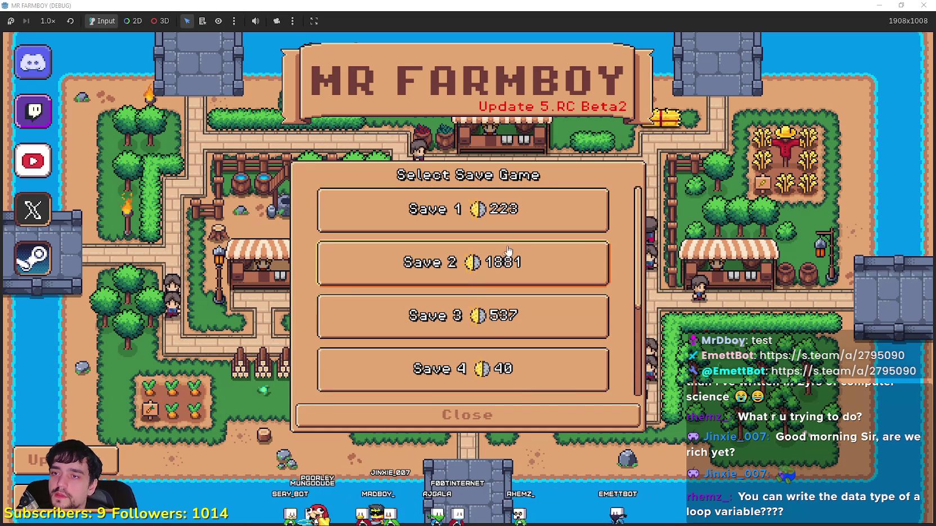
# - Create a new save in Balanced Economy mode on the King's Task island
pyautogui.click(508, 250)
pyautogui.scroll(-2, 480, 357)
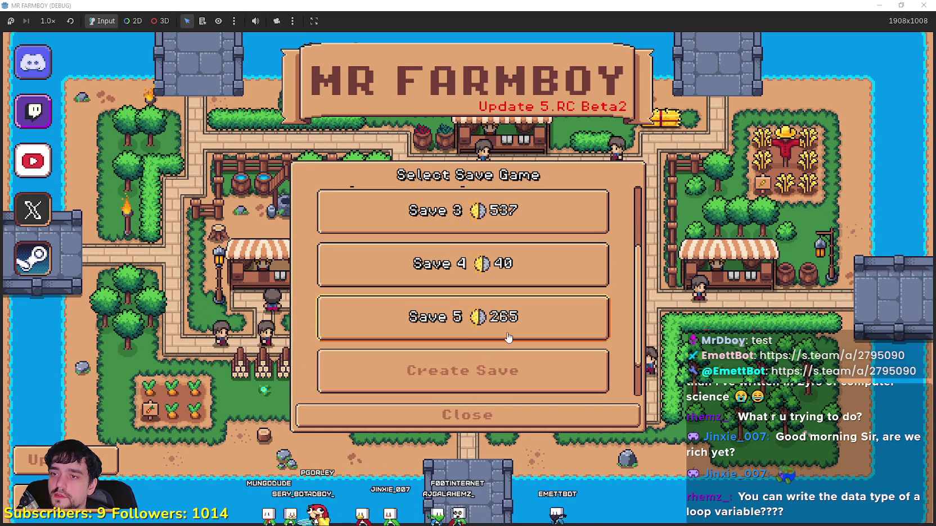
pyautogui.scroll(2, 508, 337)
pyautogui.scroll(-2, 495, 346)
pyautogui.click(471, 369)
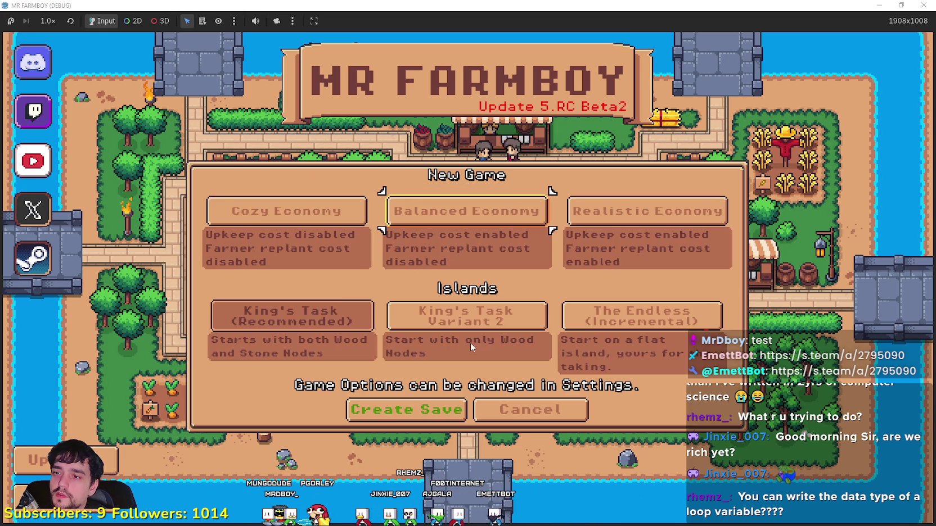
pyautogui.click(323, 318)
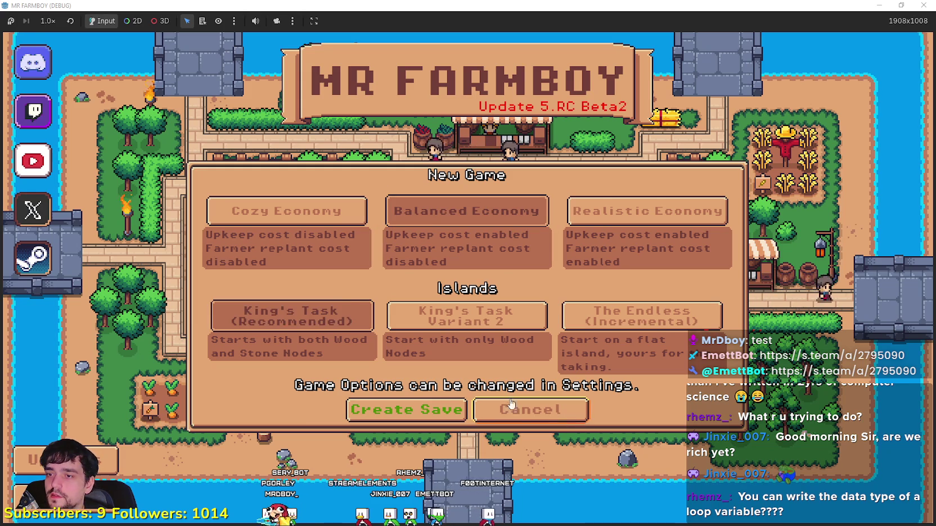
pyautogui.press('Return')
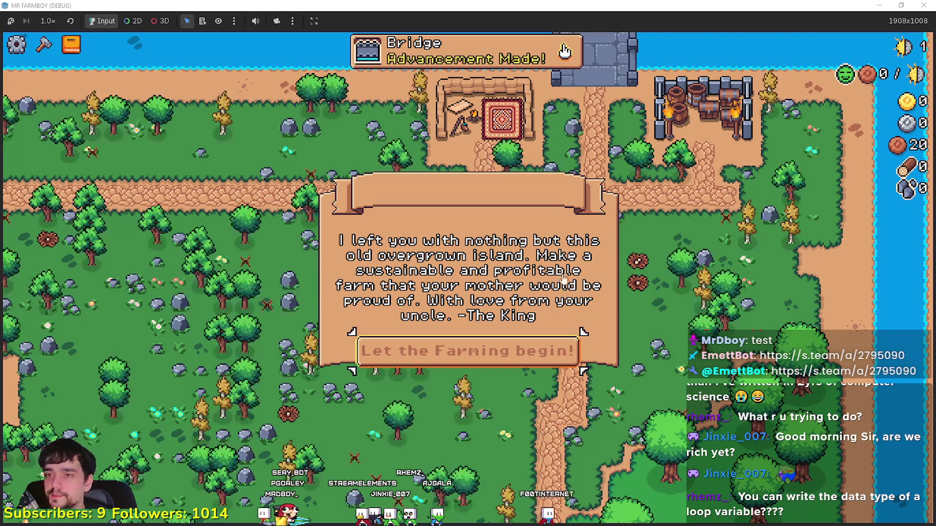
# - Dismiss the King's welcome letter and walk around gathering wood, stone and eggs
pyautogui.click(496, 353)
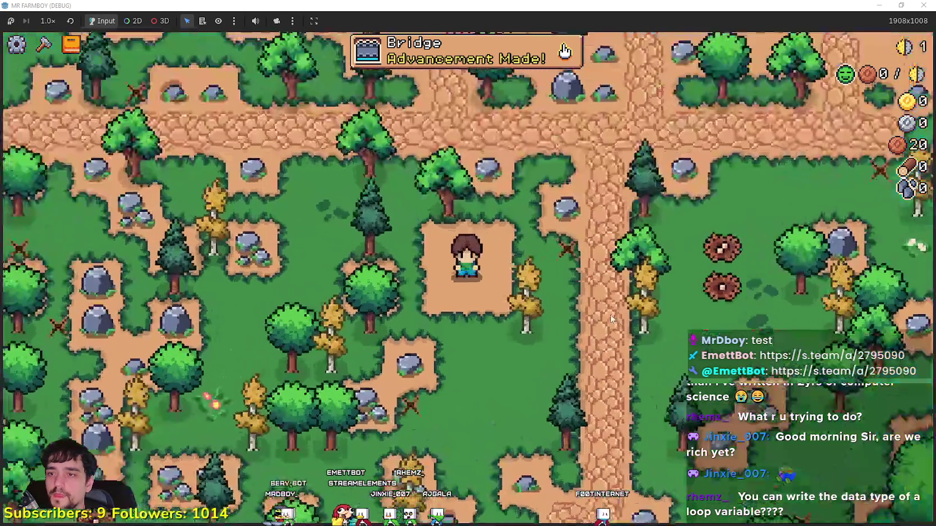
pyautogui.press('d')
pyautogui.press('w')
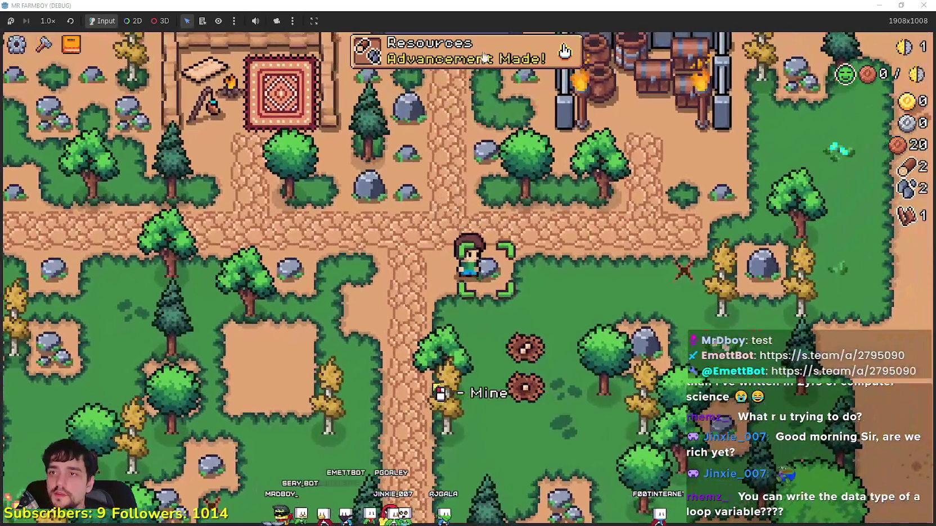
# - Browse the crop, decoration and land Advancements tabs, checking Market, then close it
pyautogui.click(481, 41)
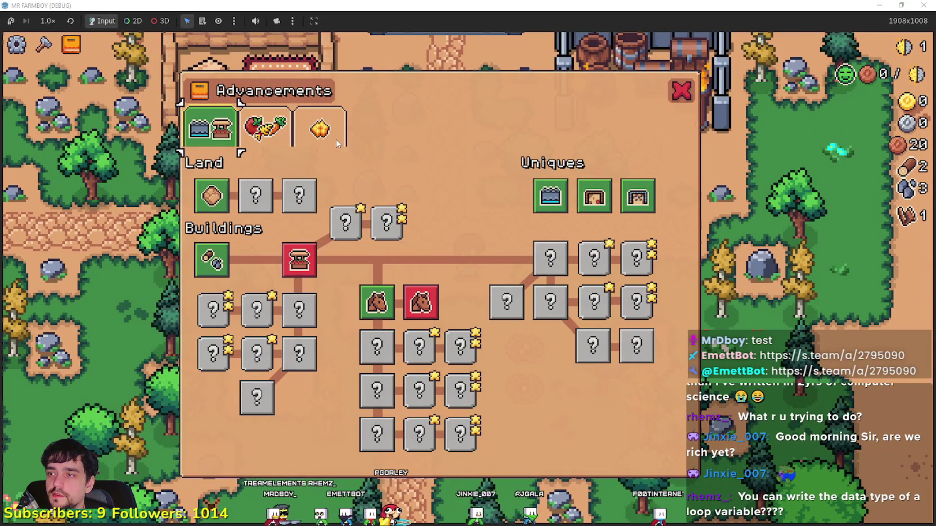
pyautogui.click(264, 129)
pyautogui.click(319, 128)
pyautogui.click(209, 128)
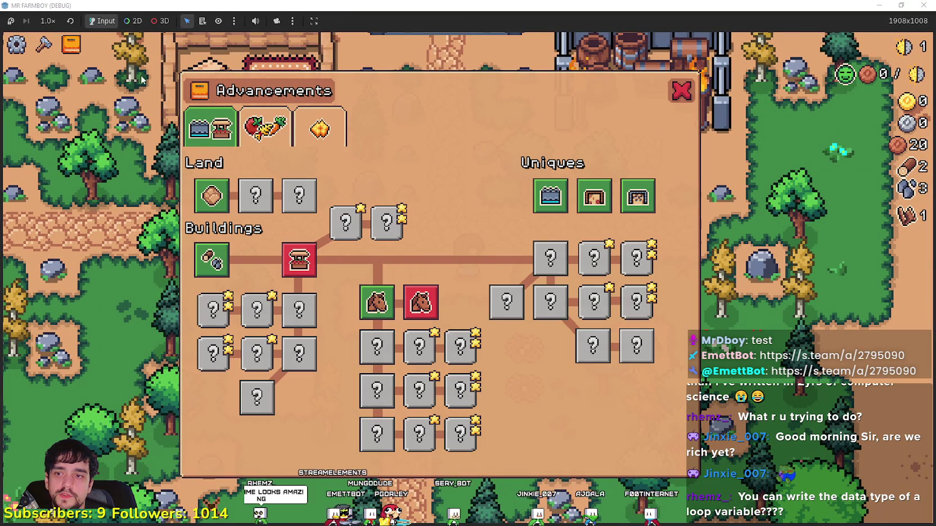
pyautogui.moveTo(292, 263)
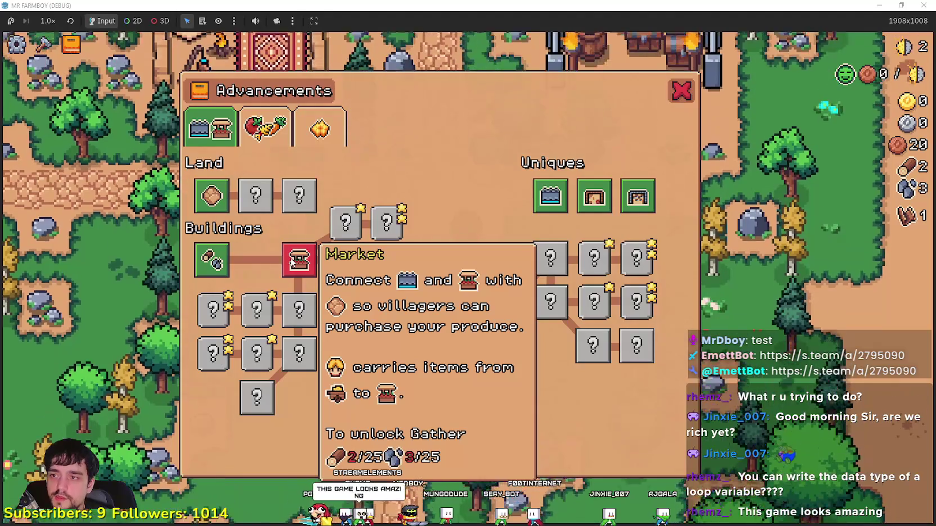
pyautogui.click(690, 102)
# - Roam down-left across the island, chopping trees and mining rocks for wood and stone
pyautogui.press('s')
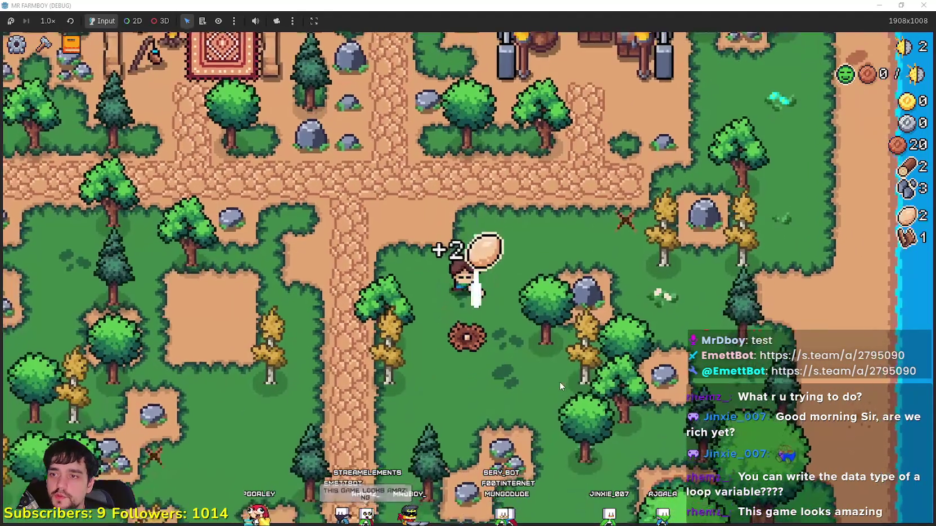
pyautogui.press('s')
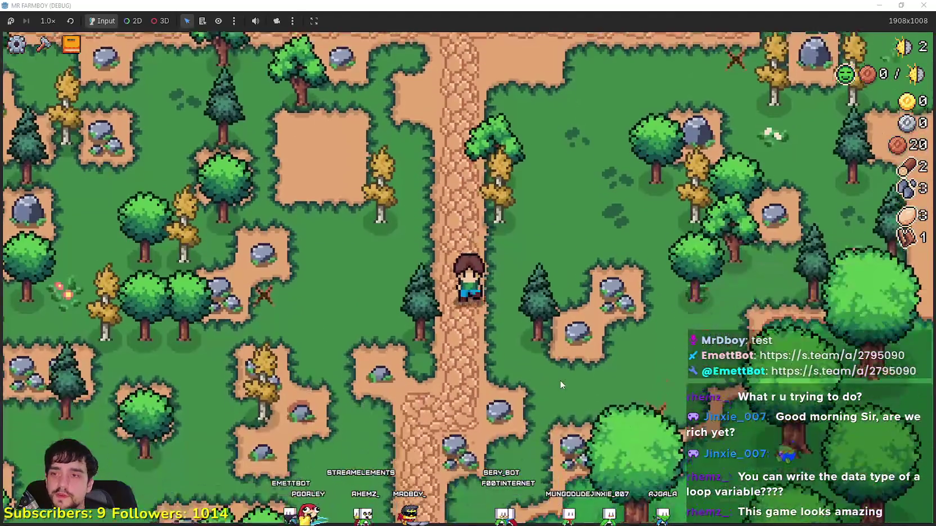
pyautogui.press('a')
pyautogui.press('w')
pyautogui.press('d')
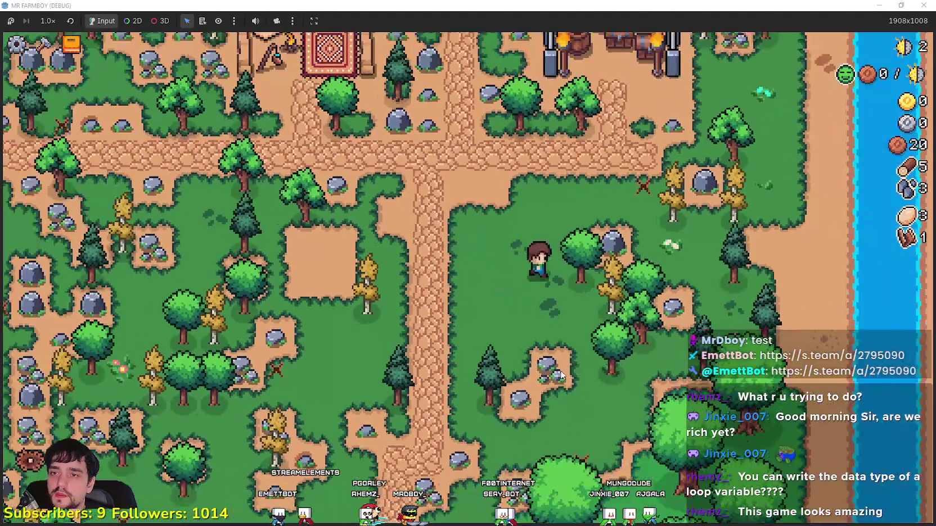
pyautogui.press('s')
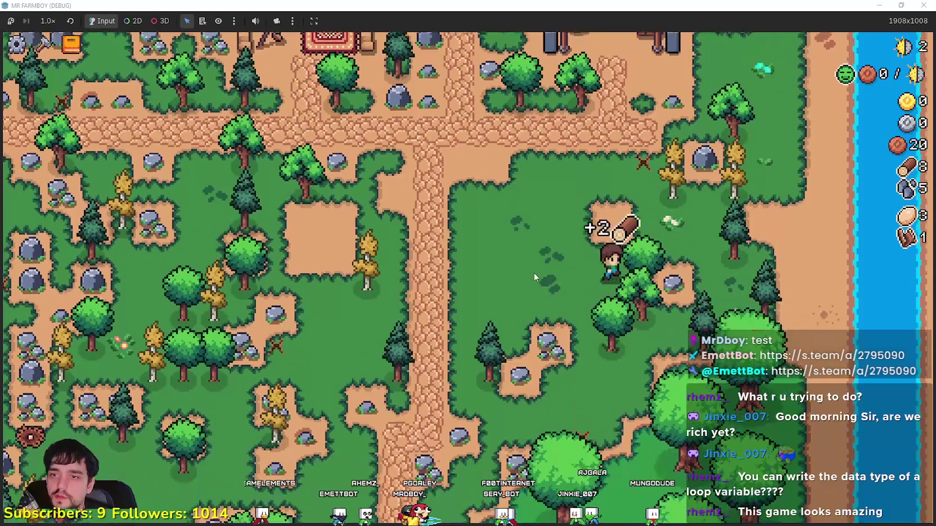
pyautogui.press('d')
pyautogui.press('s')
pyautogui.press('a')
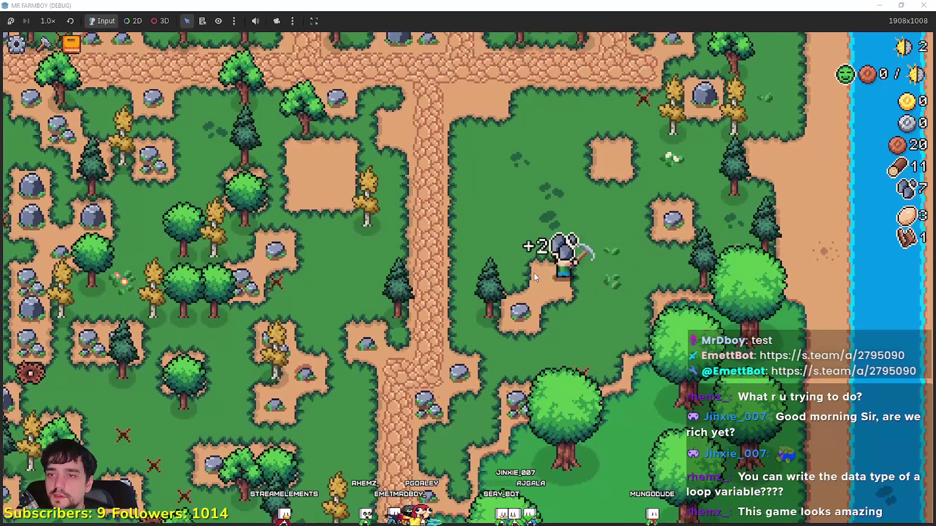
pyautogui.press('s')
pyautogui.press('a')
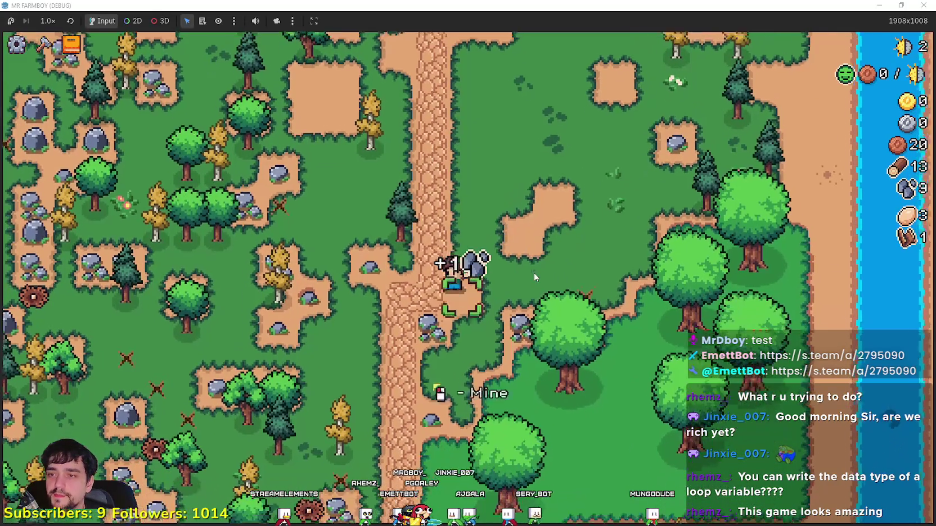
# - Chop trees on the way up to the hut and check the Merchant's Outpost details
pyautogui.press('w')
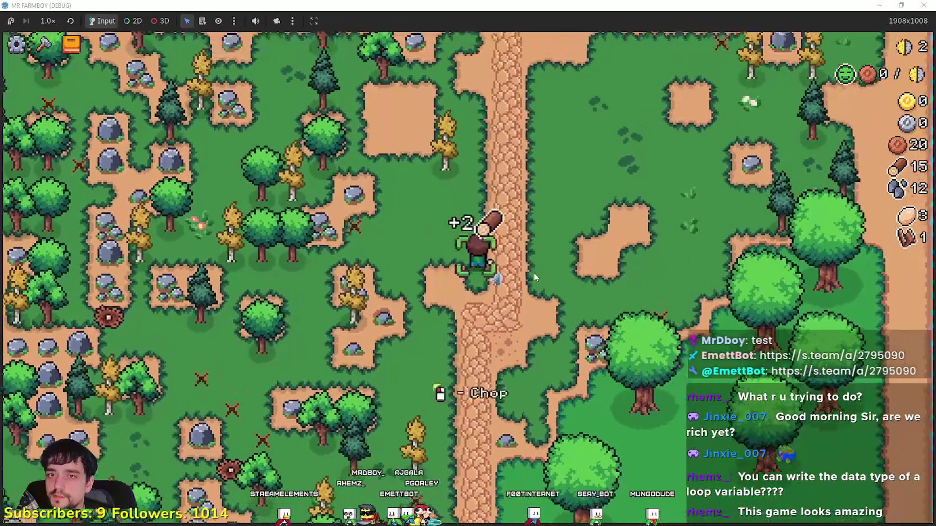
pyautogui.press('a')
pyautogui.press('w')
pyautogui.press('a')
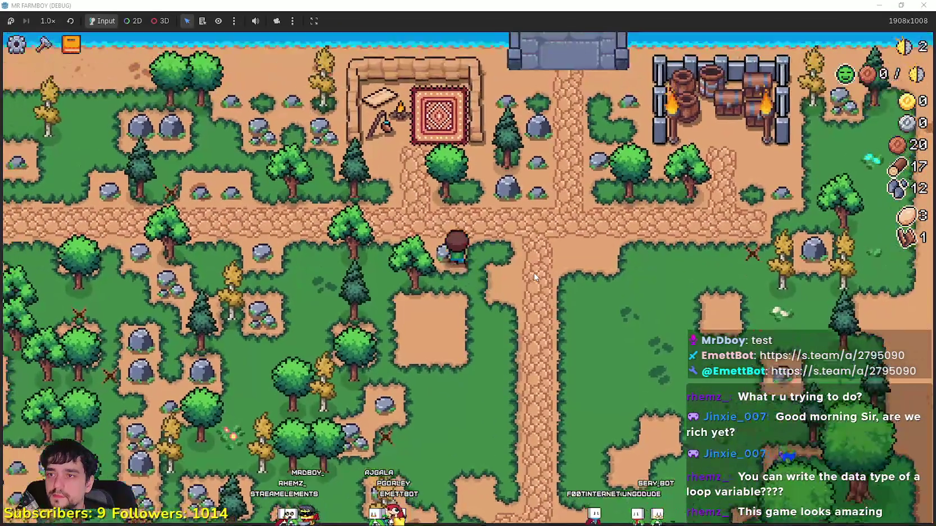
pyautogui.press('w')
pyautogui.press('a')
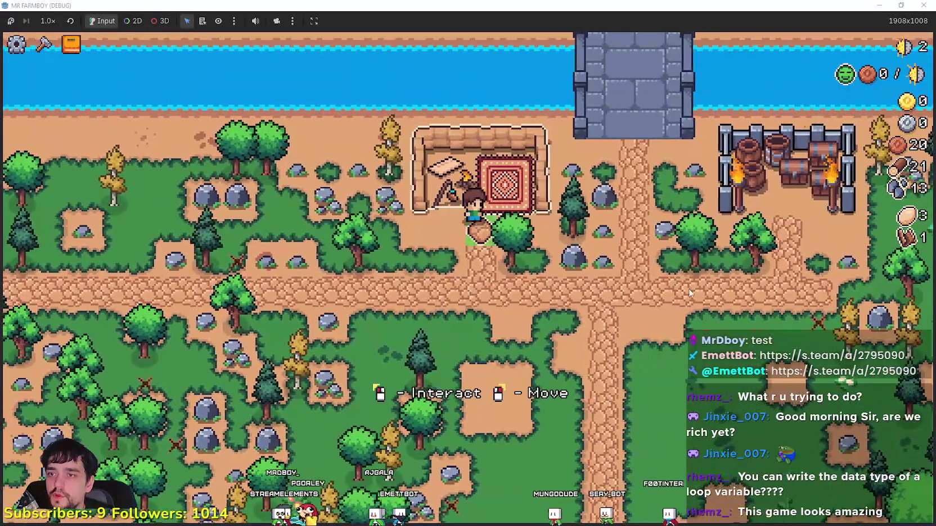
pyautogui.click(681, 279)
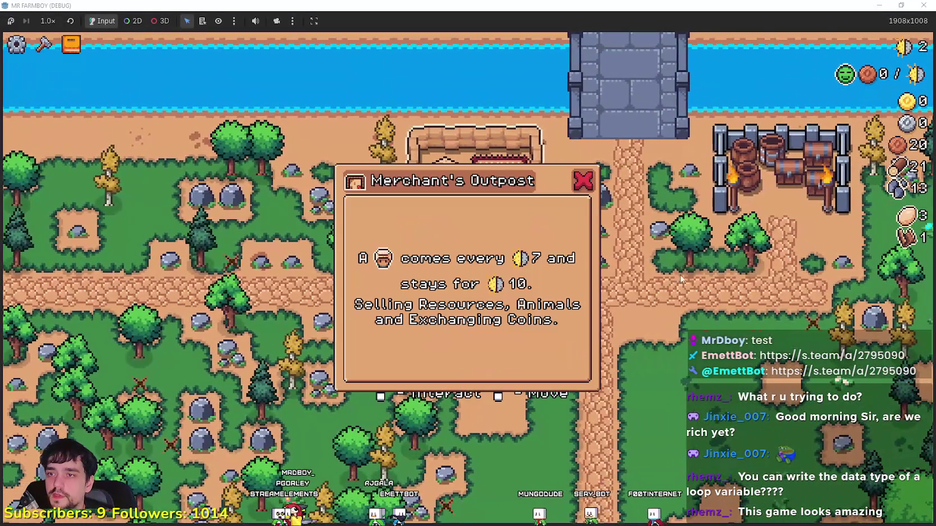
pyautogui.click(579, 183)
# - Gather more wood and mine several rocks around the hut for stone
pyautogui.press('d')
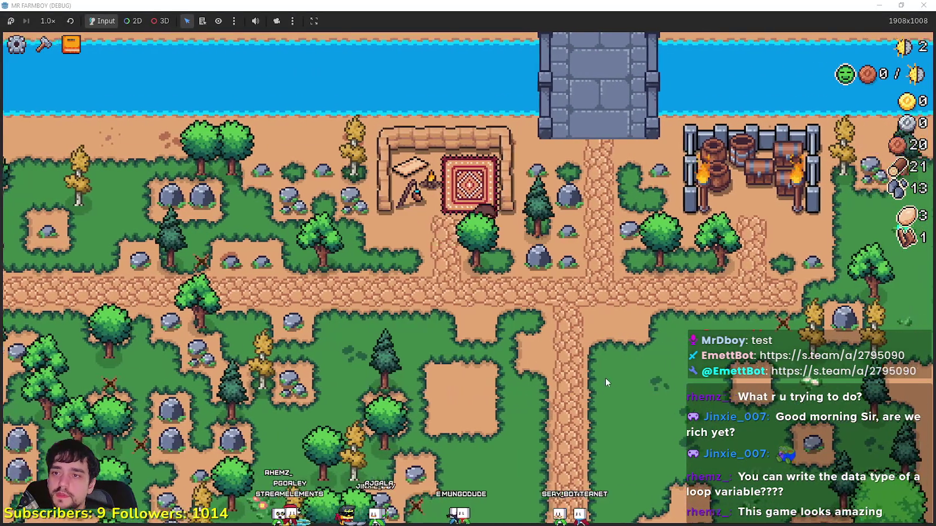
pyautogui.press('s')
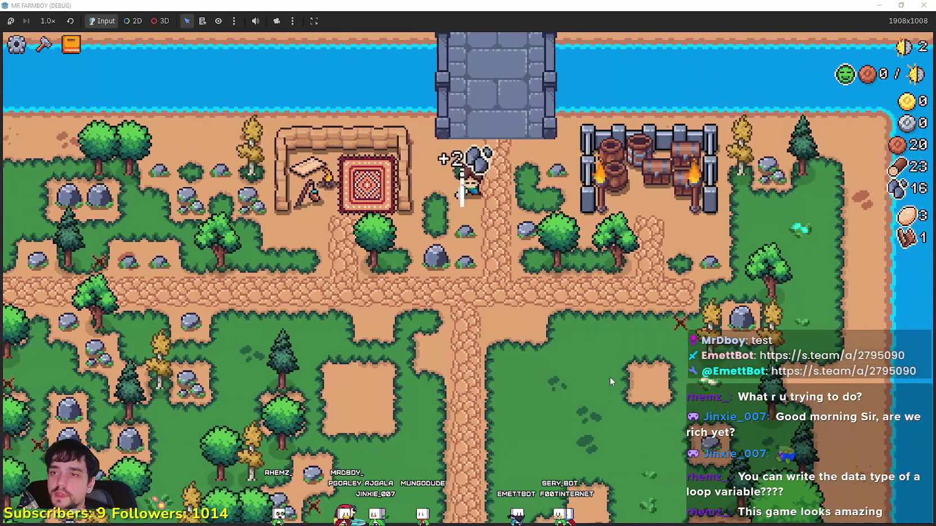
pyautogui.press('a')
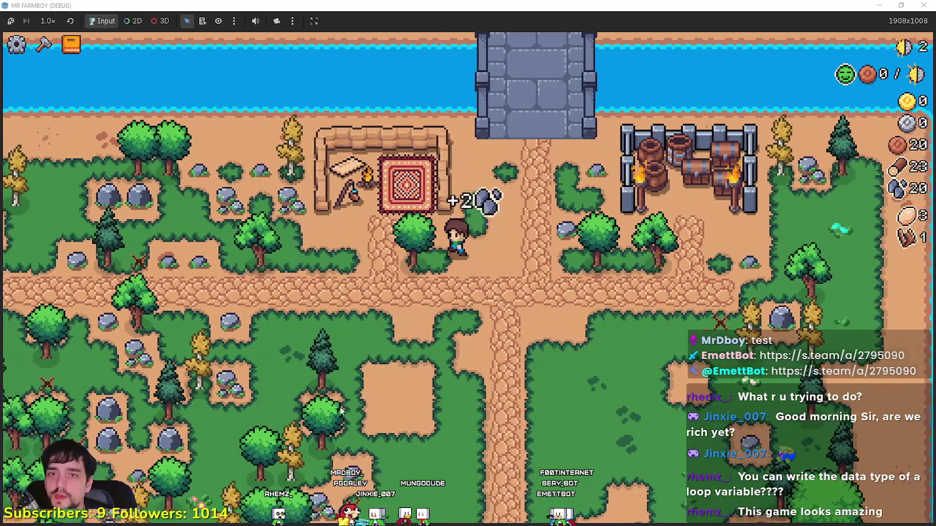
pyautogui.press('s')
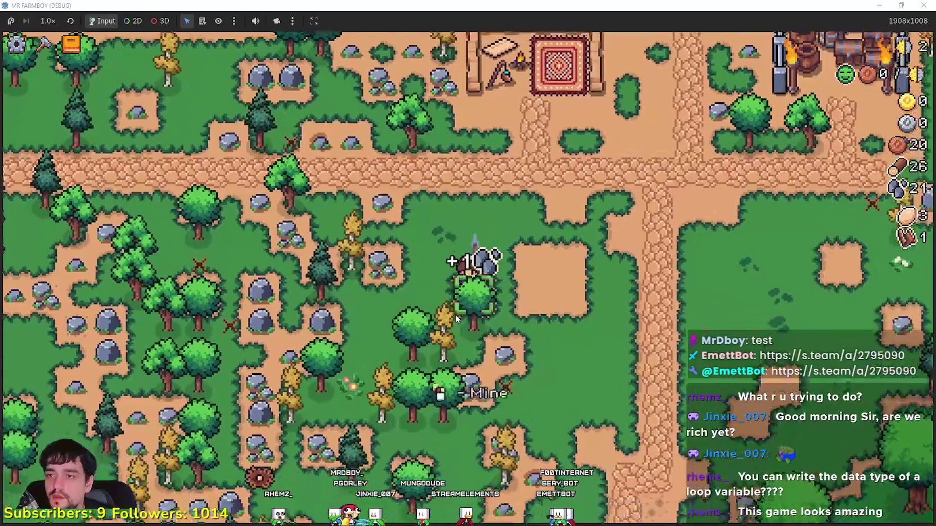
pyautogui.press('w')
pyautogui.press('d')
pyautogui.press('w')
pyautogui.press('d')
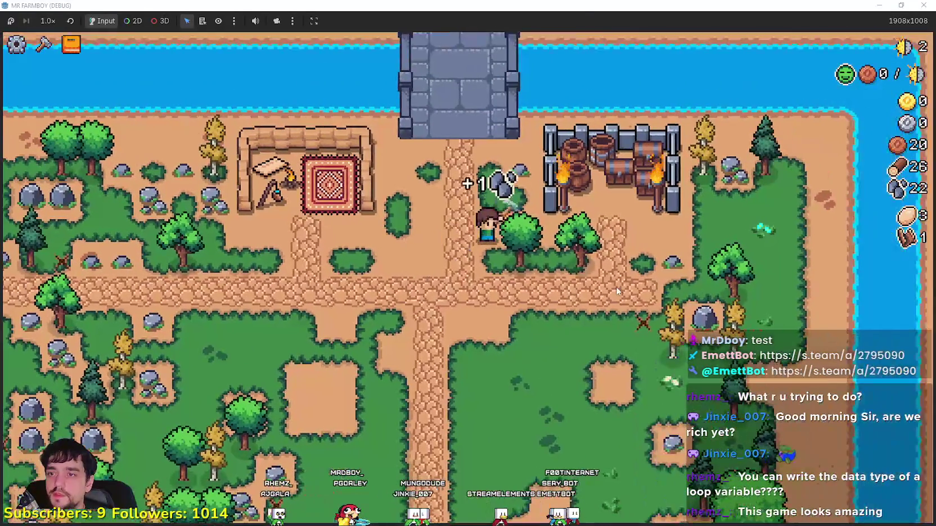
# - Visit the King's Outpost, close its information, and head up toward another rock
pyautogui.press('w')
pyautogui.press('d')
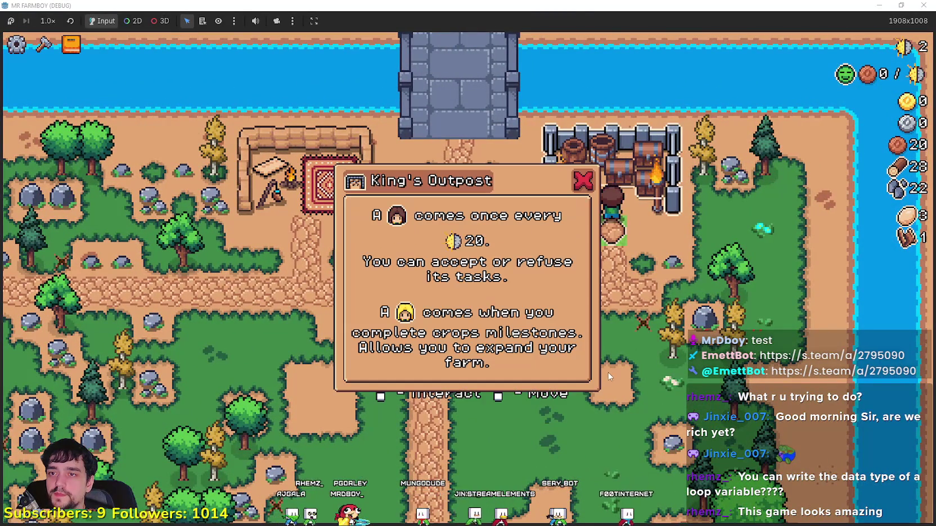
pyautogui.click(585, 181)
pyautogui.press('a')
pyautogui.press('w')
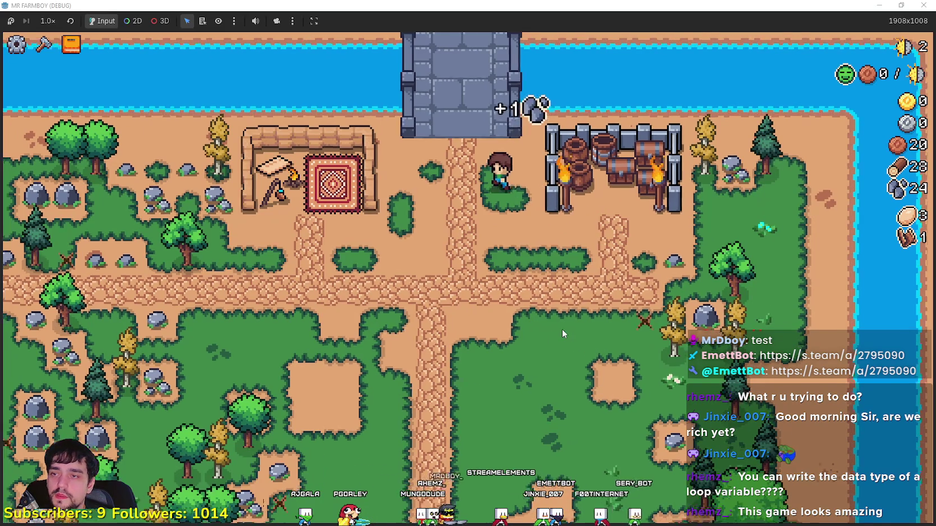
pyautogui.scroll(-5, 561, 329)
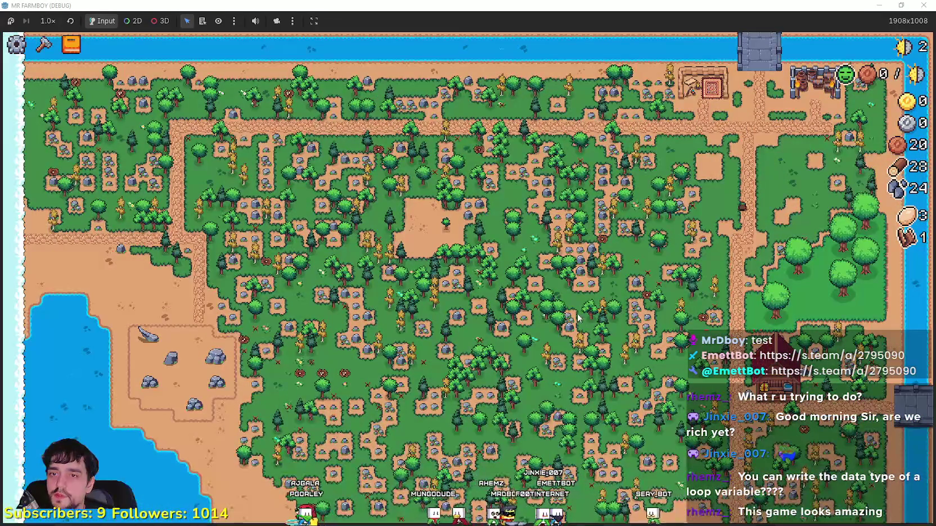
# - Walk to the Horse Stable, close its information, and chop the tree beside it
pyautogui.scroll(5, 599, 319)
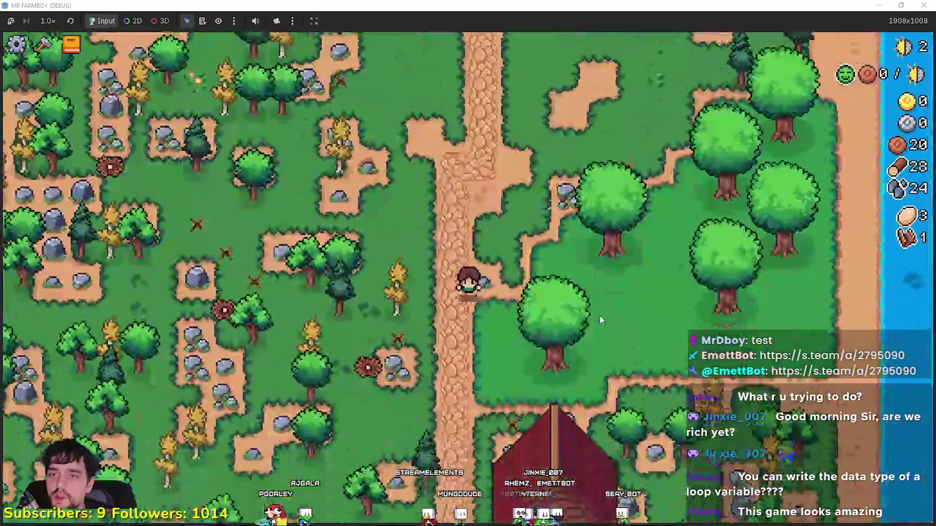
pyautogui.press('s')
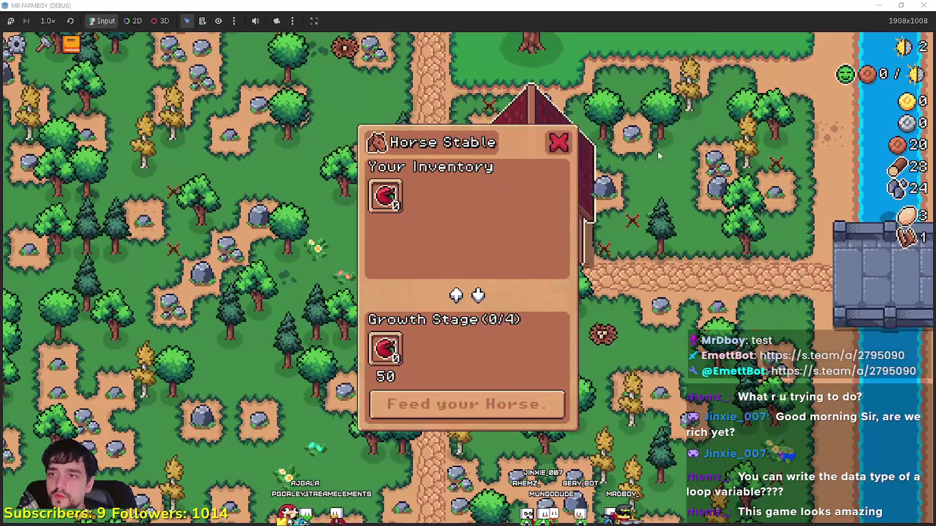
pyautogui.click(559, 143)
pyautogui.scroll(4, 665, 291)
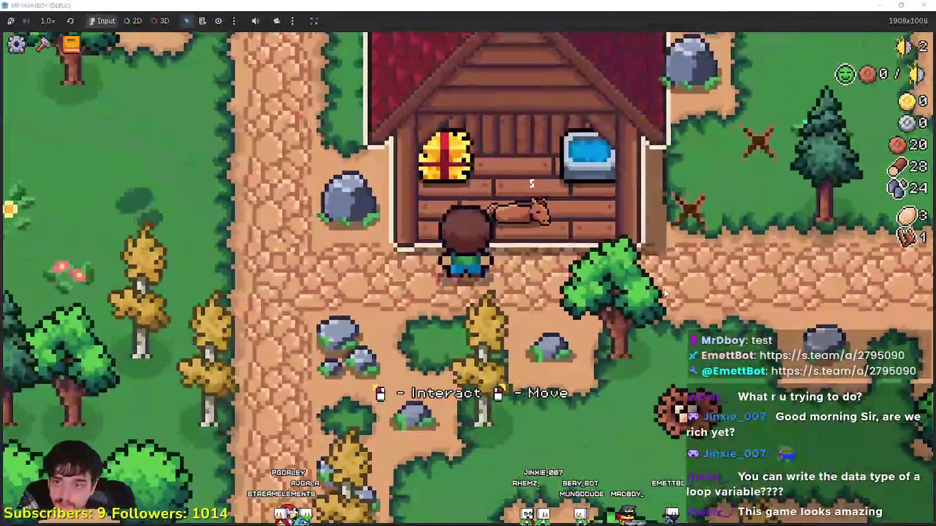
pyautogui.scroll(-4, 707, 375)
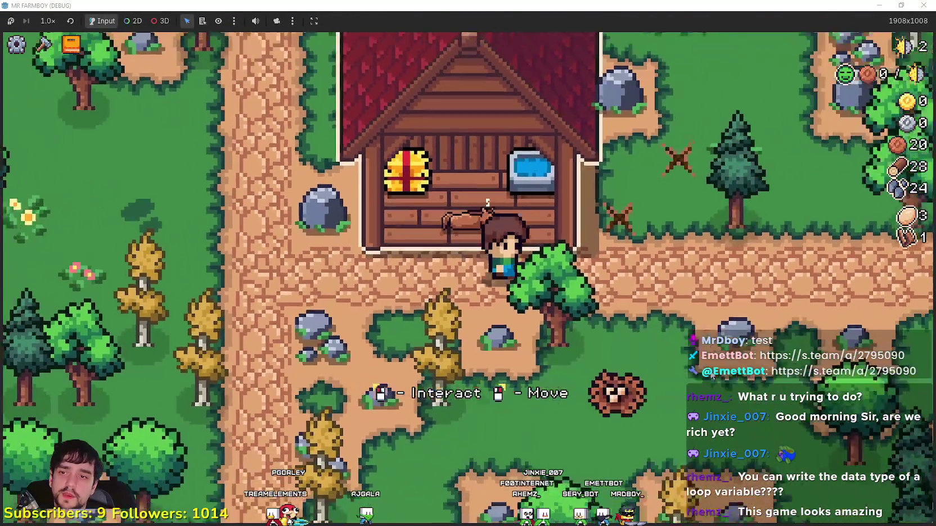
pyautogui.press('e')
pyautogui.press('a')
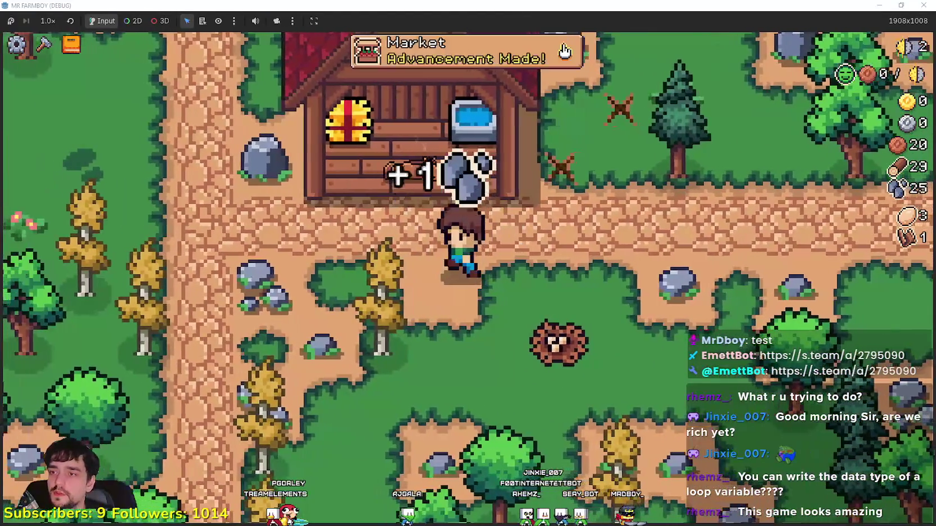
# - Walk north up the path and select the Market from the crafting list
pyautogui.press('w')
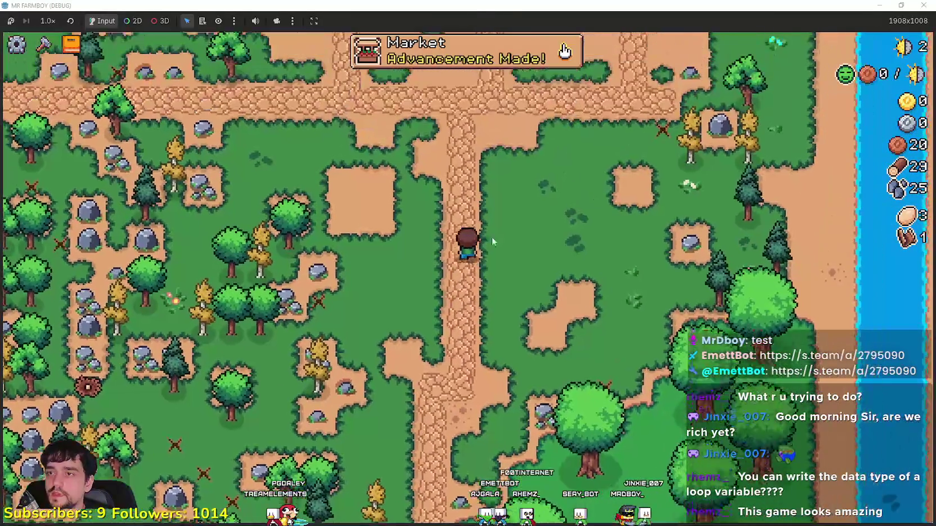
pyautogui.press('c')
pyautogui.click(35, 311)
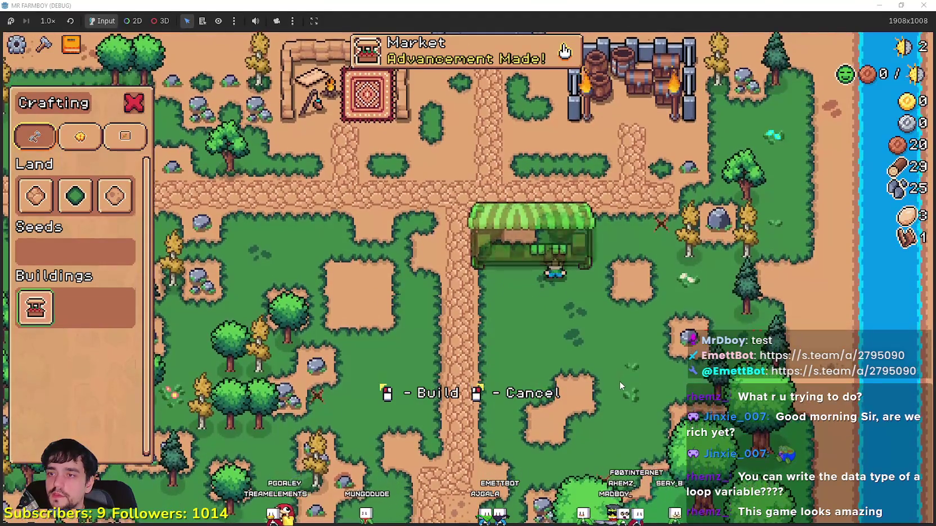
# - Build the Market below the crossroads, then cancel laying land tiles
pyautogui.click(620, 380)
pyautogui.click(46, 208)
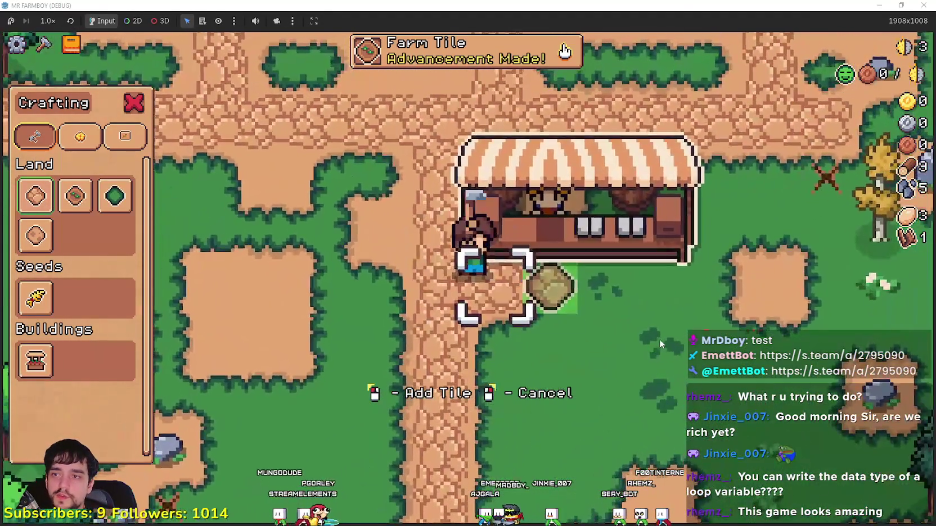
pyautogui.press('d')
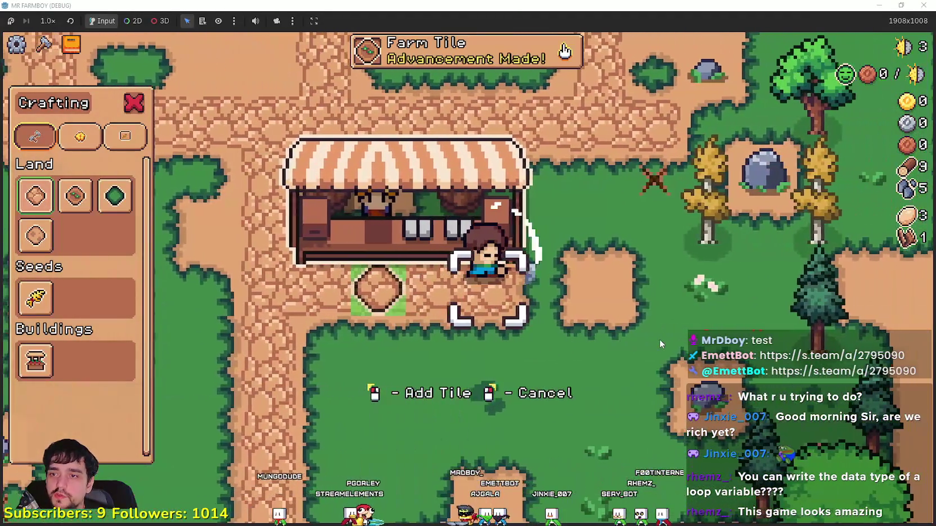
pyautogui.rightClick(657, 338)
# - Open the market and put the egg and paper scroll up for sale
pyautogui.press('a')
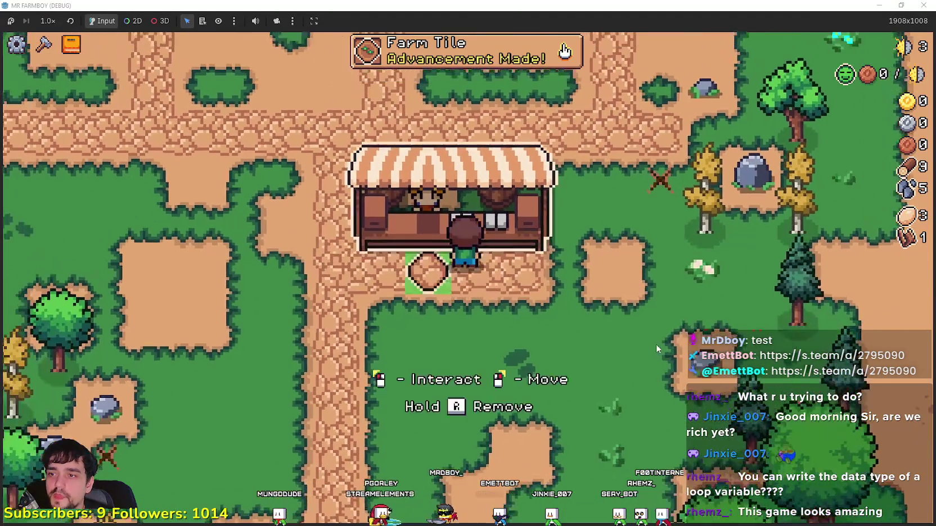
pyautogui.press('a')
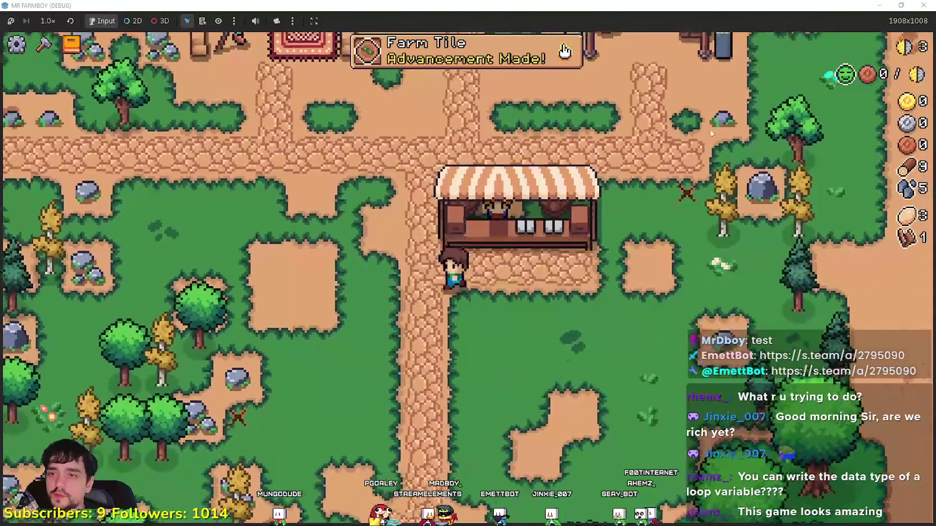
pyautogui.press('e')
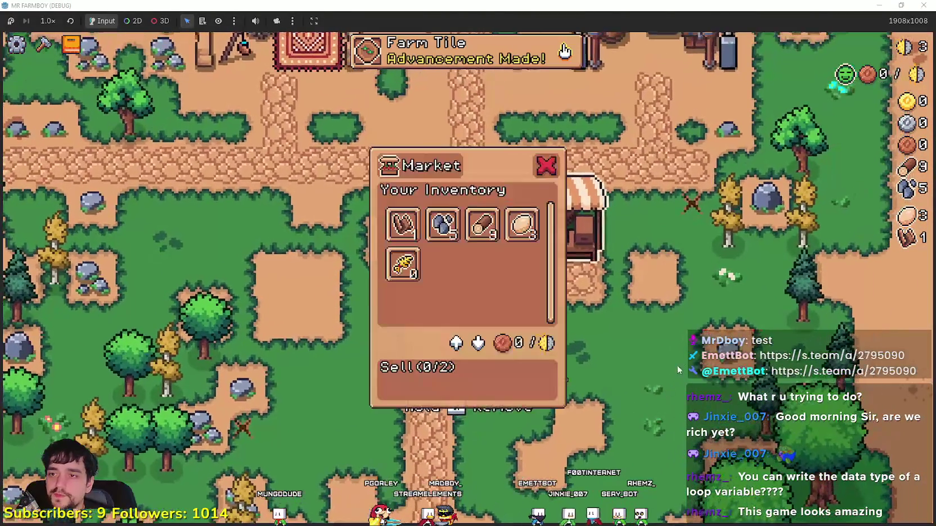
pyautogui.click(522, 214)
pyautogui.moveTo(523, 227)
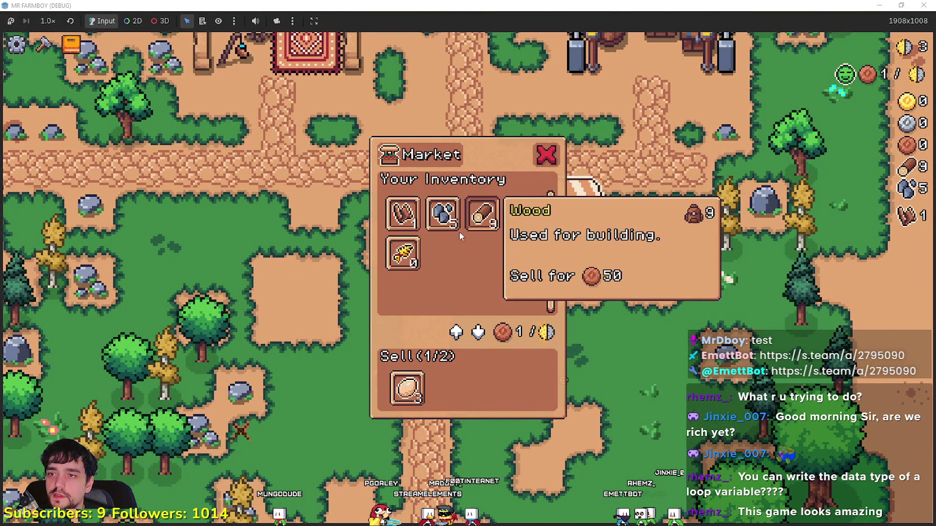
# - Close the market and check the crop and land advancements before returning to crafting
pyautogui.moveTo(396, 225)
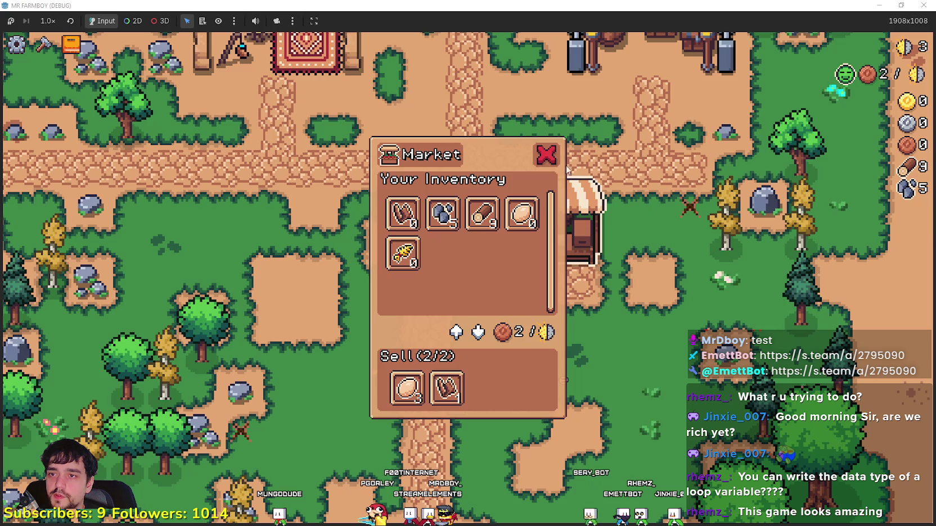
pyautogui.press('e')
pyautogui.press('a')
pyautogui.press('c')
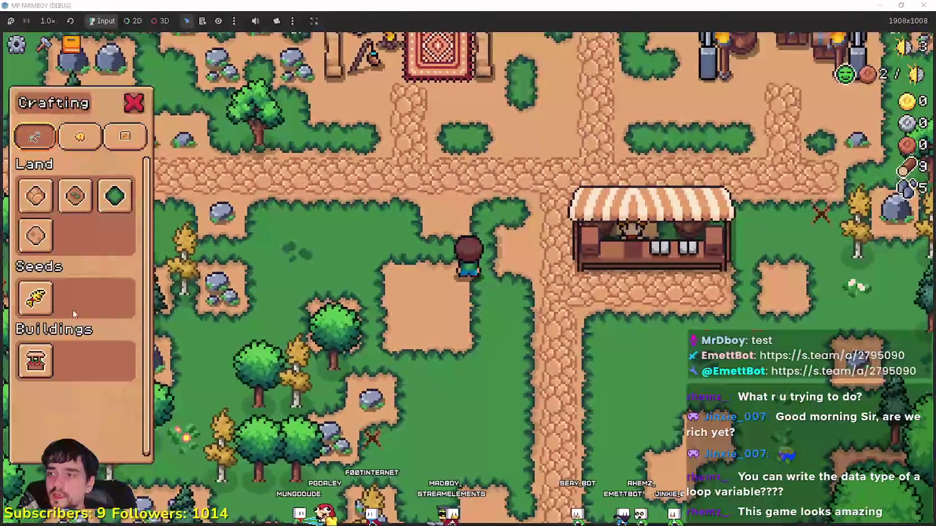
pyautogui.press('t')
pyautogui.click(243, 122)
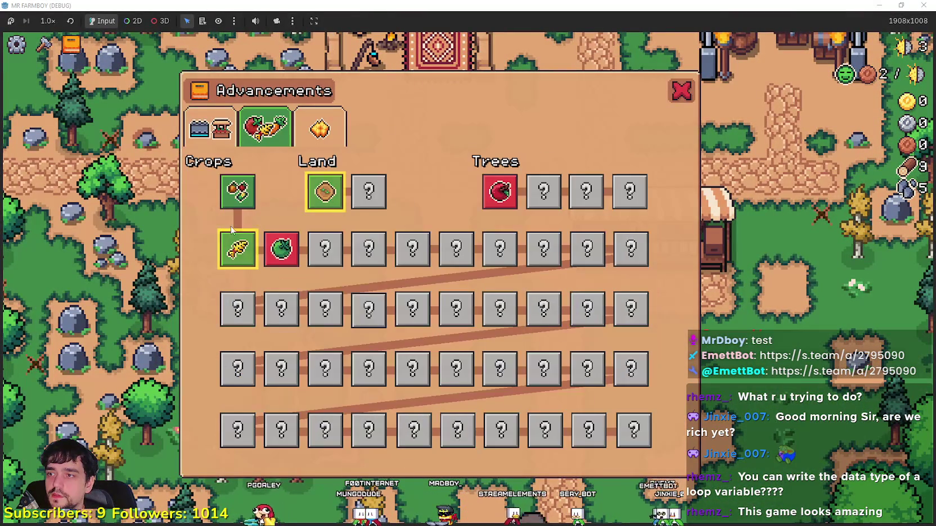
pyautogui.press('c')
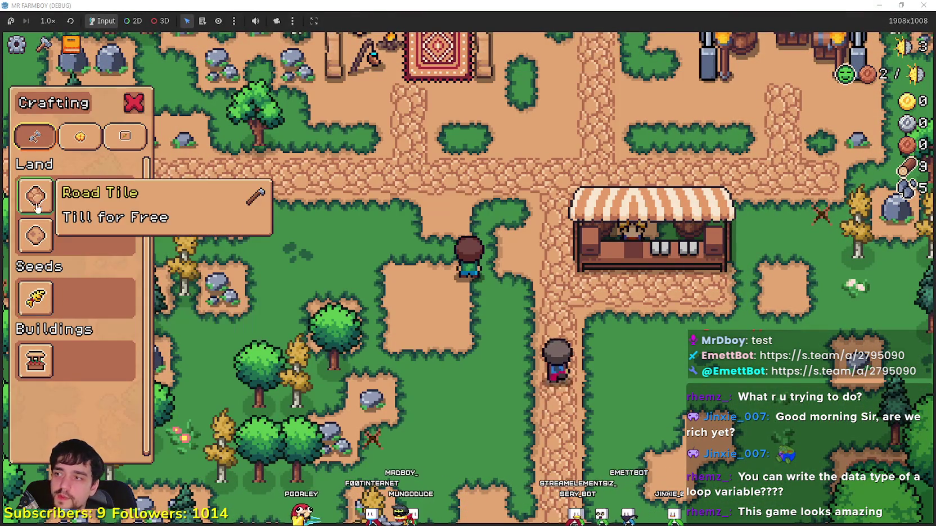
# - Till a dirt patch beside the market with tilled-soil tiles
pyautogui.click(75, 196)
pyautogui.press('a')
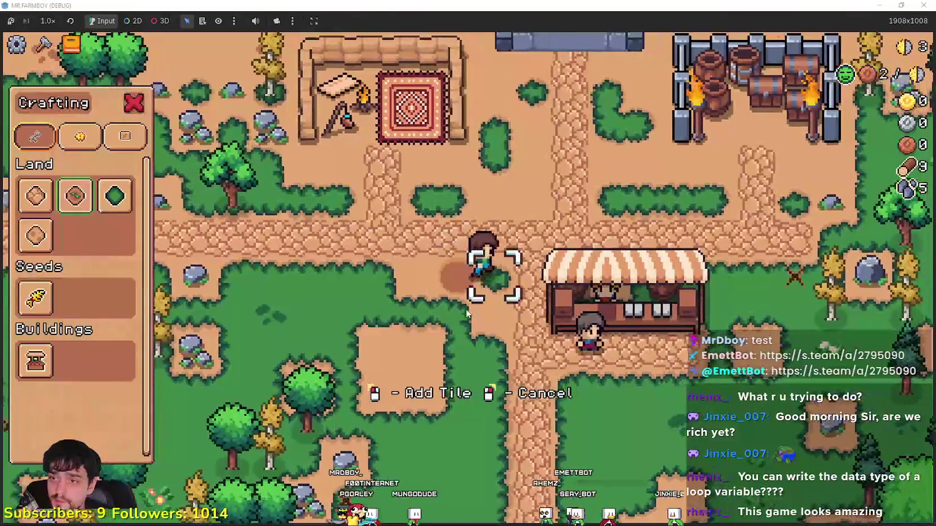
pyautogui.press('s')
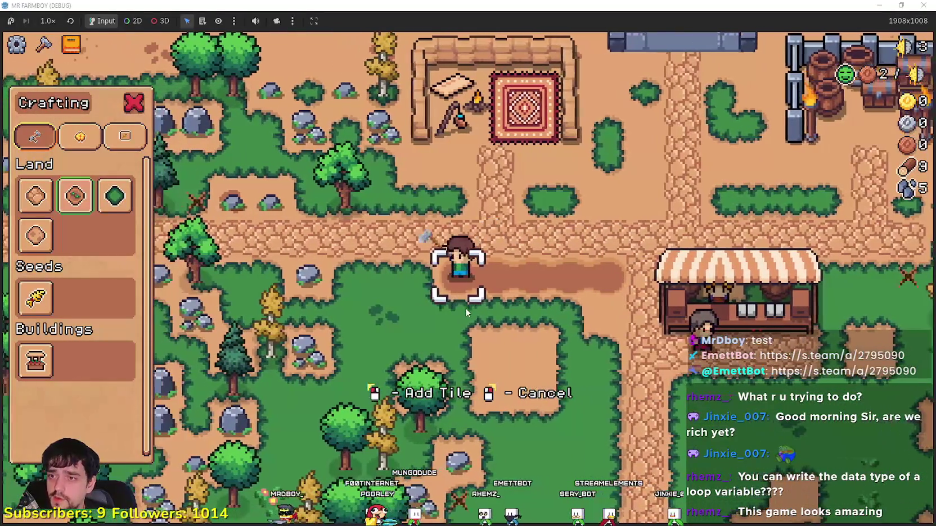
pyautogui.press('d')
pyautogui.press('d')
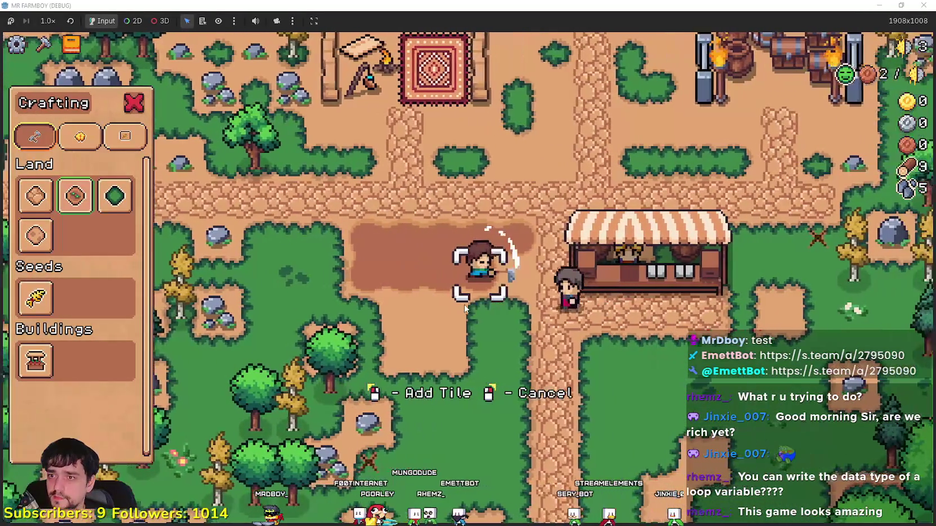
pyautogui.press('s')
pyautogui.press('a')
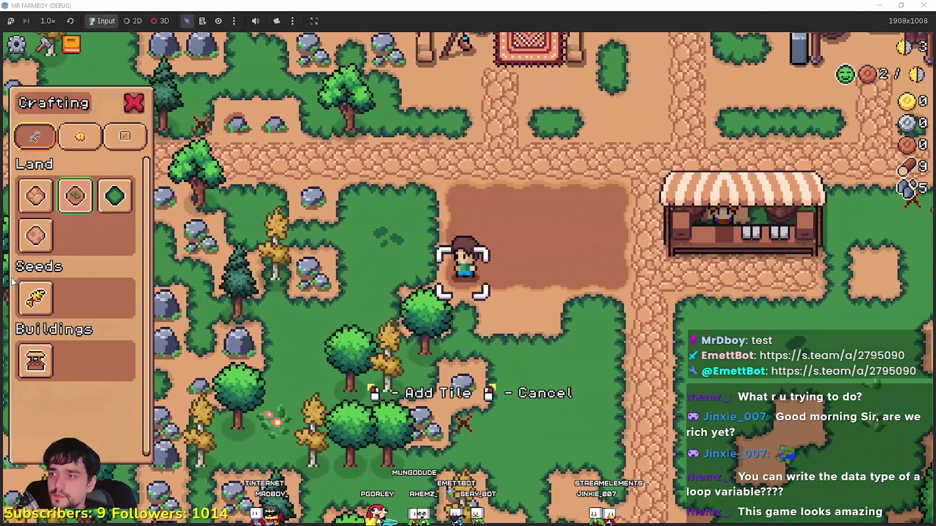
# - Plant wheat seeds in two rows on the tilled soil
pyautogui.click(36, 298)
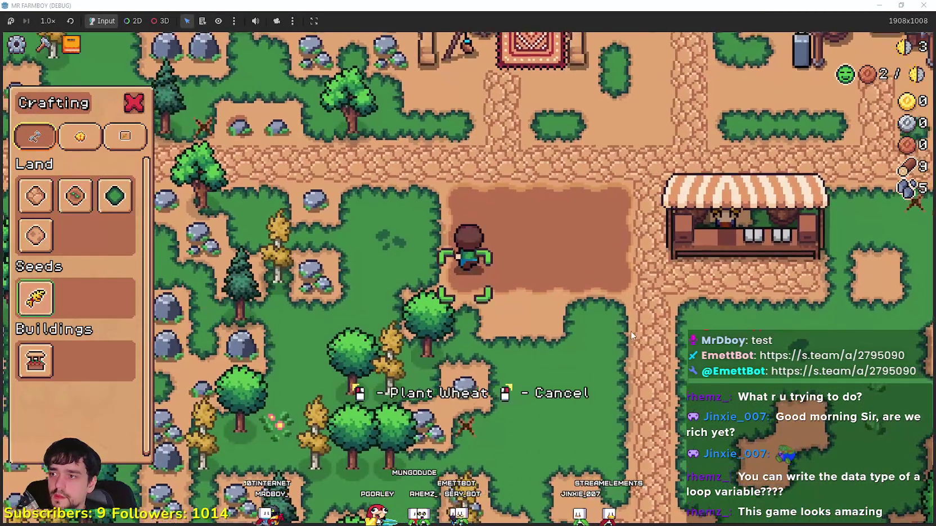
pyautogui.press('w')
pyautogui.press('d')
pyautogui.press('d')
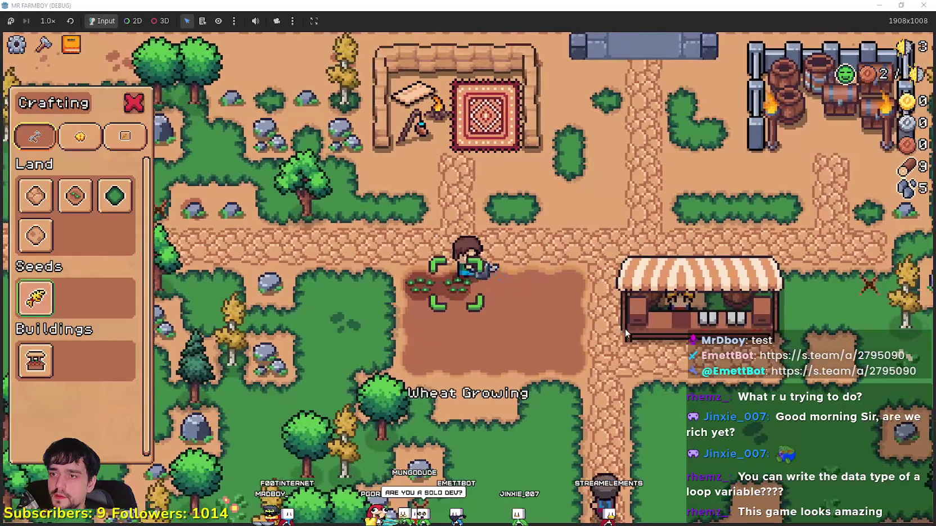
pyautogui.click(626, 332)
pyautogui.press('d')
pyautogui.press('s')
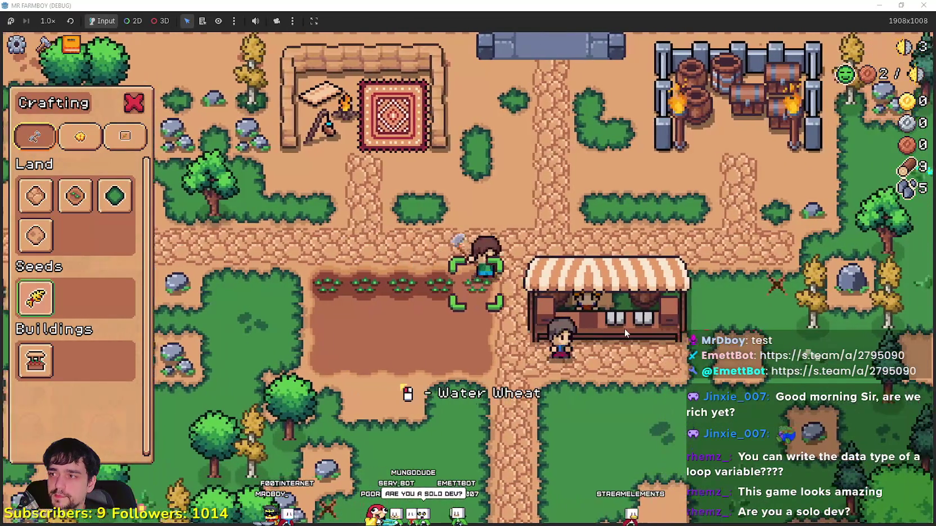
pyautogui.press('a')
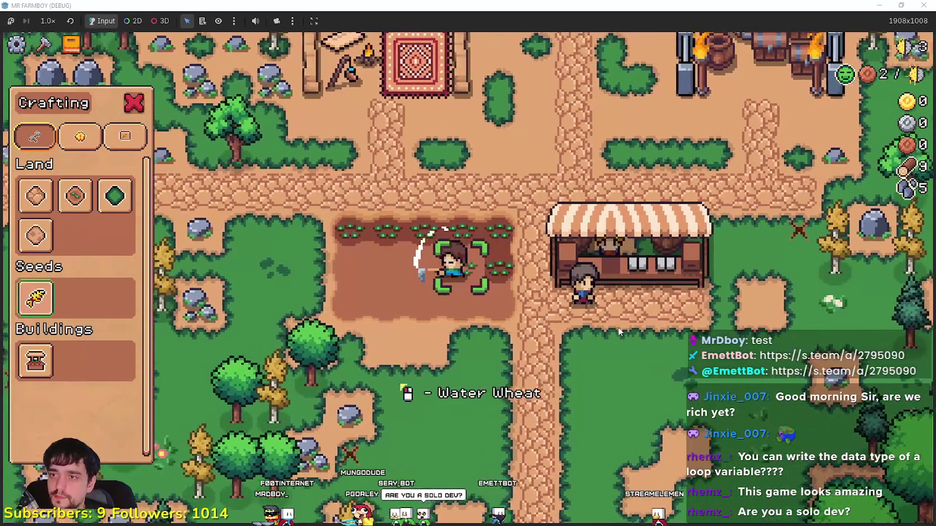
pyautogui.click(620, 332)
# - Water the wheat rows and bring up the Advancements overview
pyautogui.press('a')
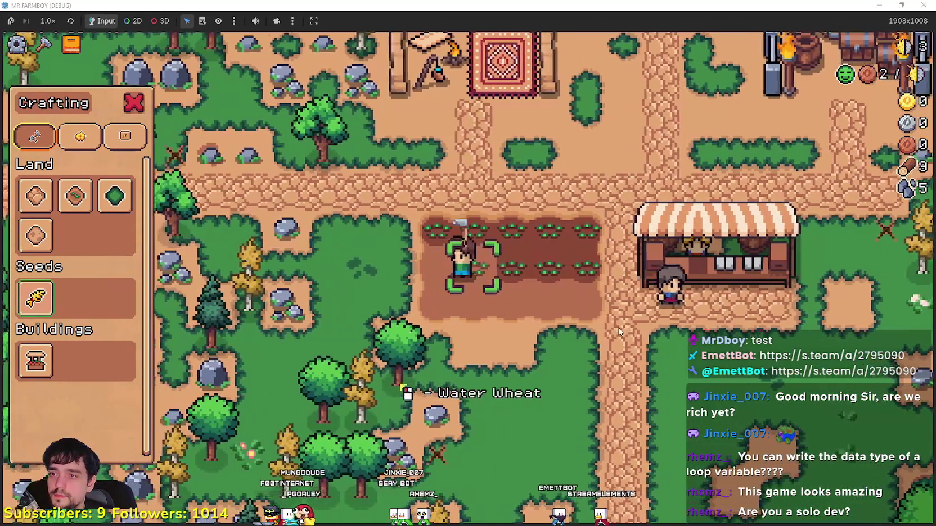
pyautogui.press('s')
pyautogui.press('d')
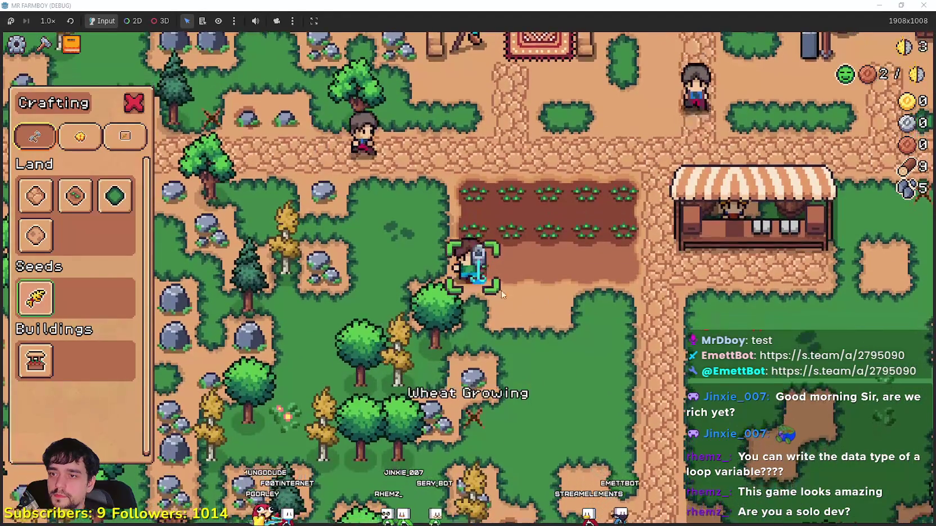
pyautogui.click(500, 290)
pyautogui.press('d')
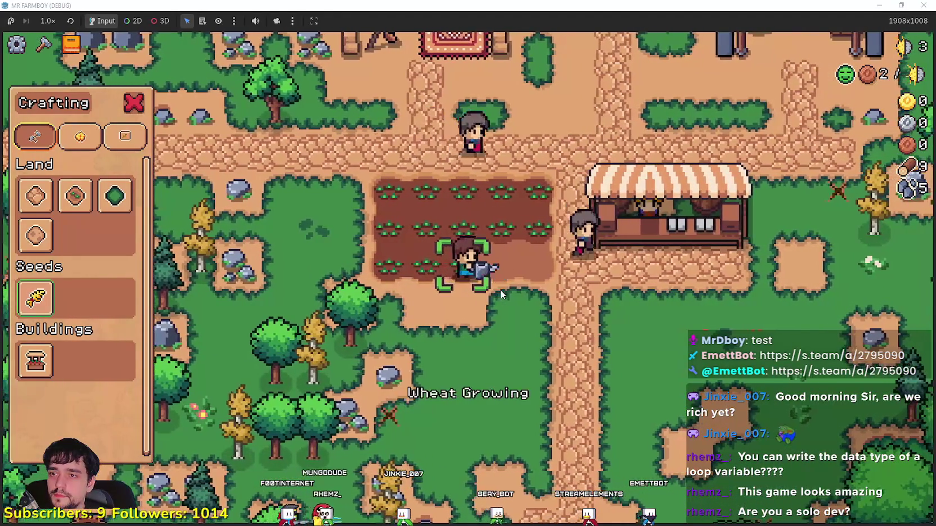
pyautogui.click(501, 291)
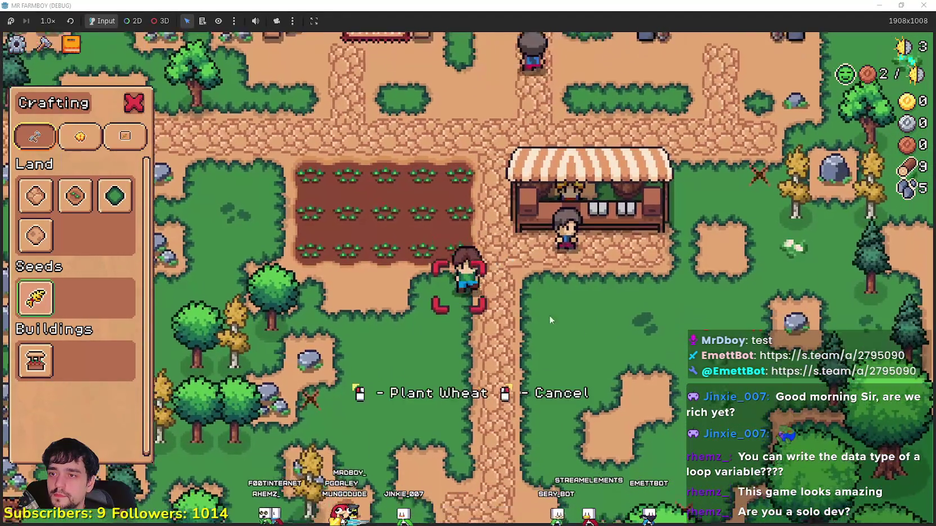
pyautogui.press('tab')
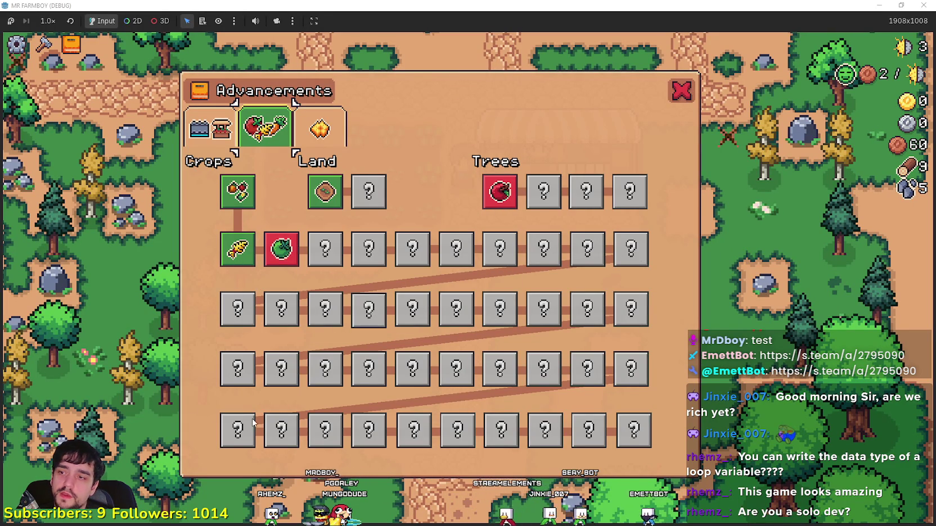
# - Look through the buildings, crops and Decorations advancement tabs, then close the window
pyautogui.click(208, 128)
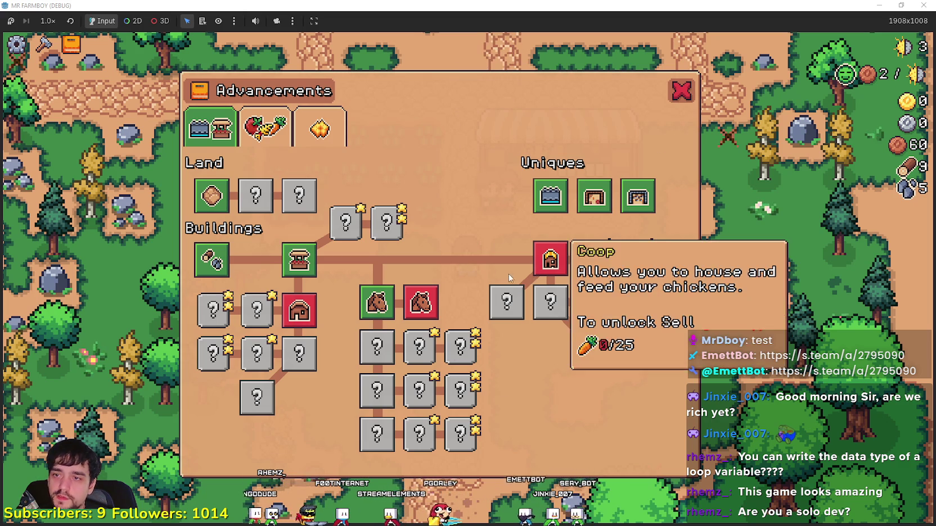
pyautogui.click(265, 129)
pyautogui.click(320, 129)
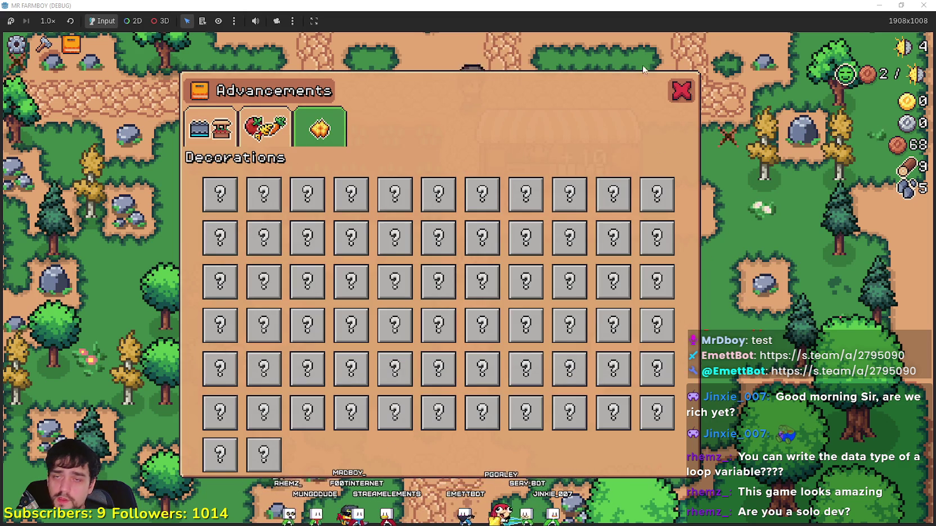
pyautogui.click(678, 91)
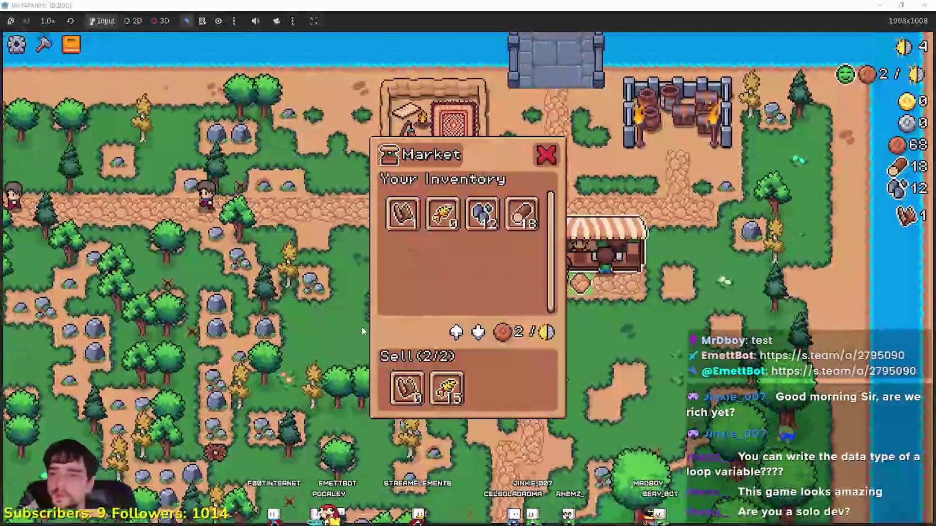
# - Sell the 15 wheat for 30 copper, walk north to the camp, and pause
pyautogui.click(401, 394)
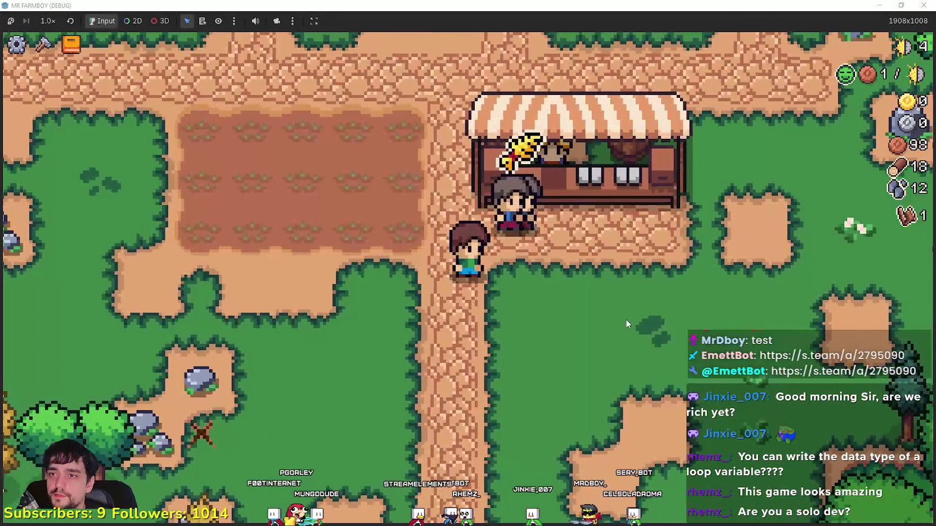
pyautogui.press('w')
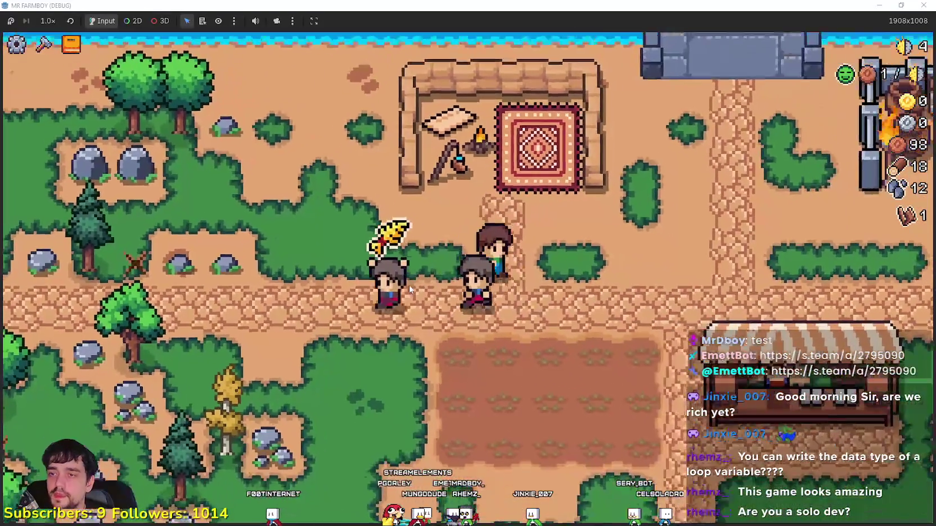
pyautogui.press('Escape')
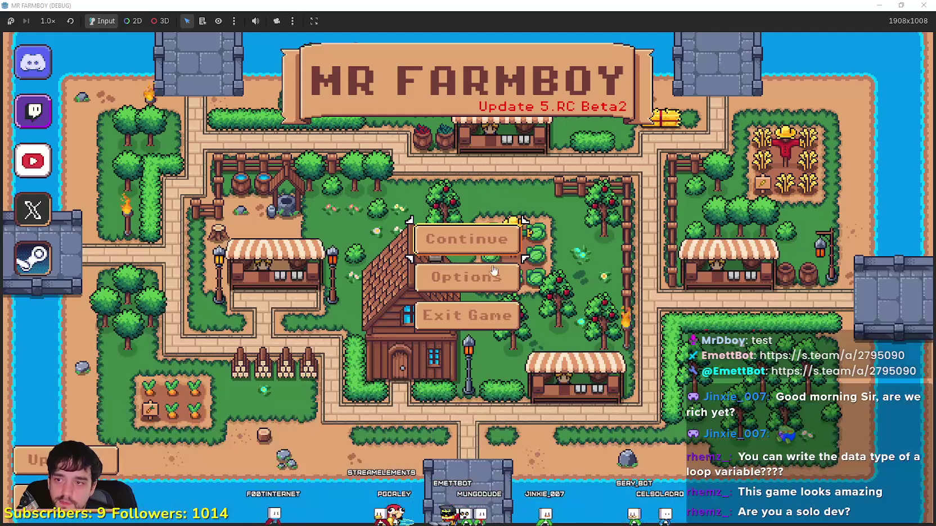
# - Delete Save 6 from the title-screen save list, then load Save 2
pyautogui.click(509, 245)
pyautogui.scroll(-3, 516, 306)
pyautogui.click(531, 312)
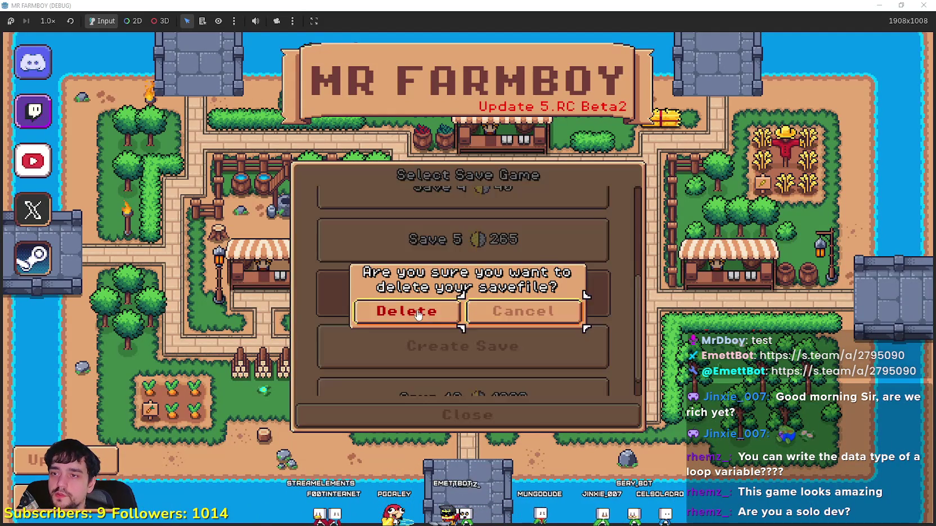
pyautogui.press('Return')
pyautogui.scroll(3, 545, 330)
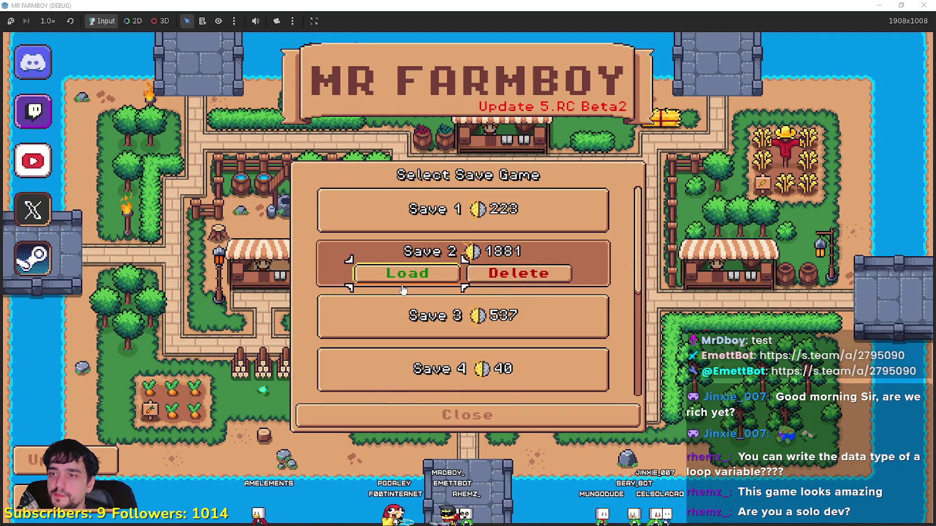
pyautogui.click(403, 285)
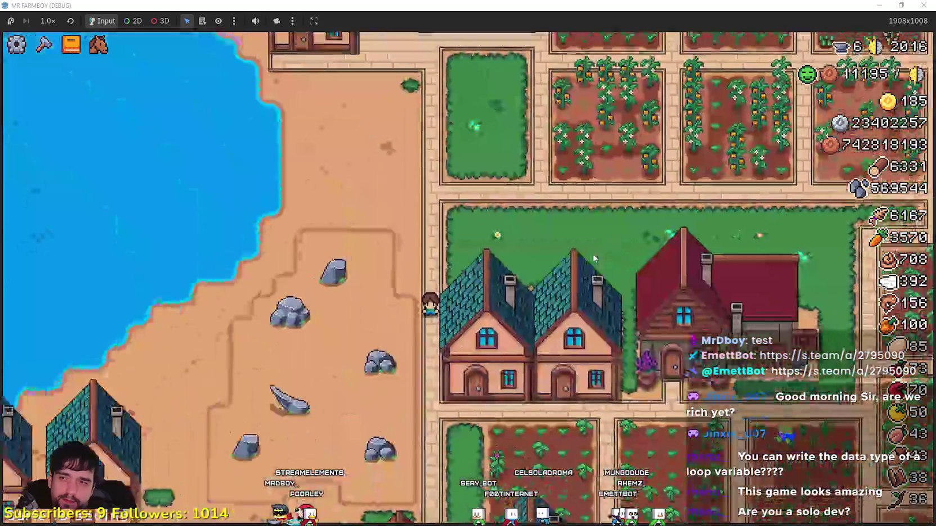
# - Walk north-east through the farm, mount the horse, and ride east across the fields
pyautogui.press('w')
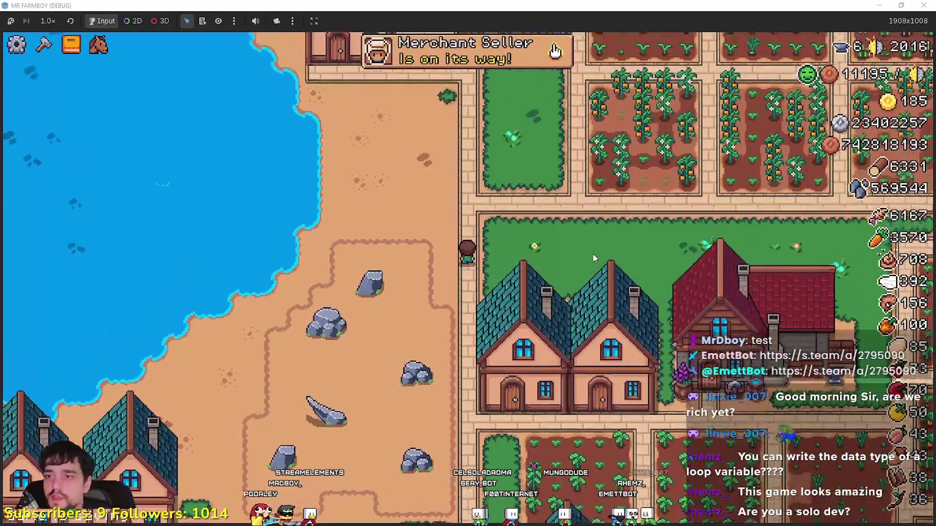
pyautogui.press('w')
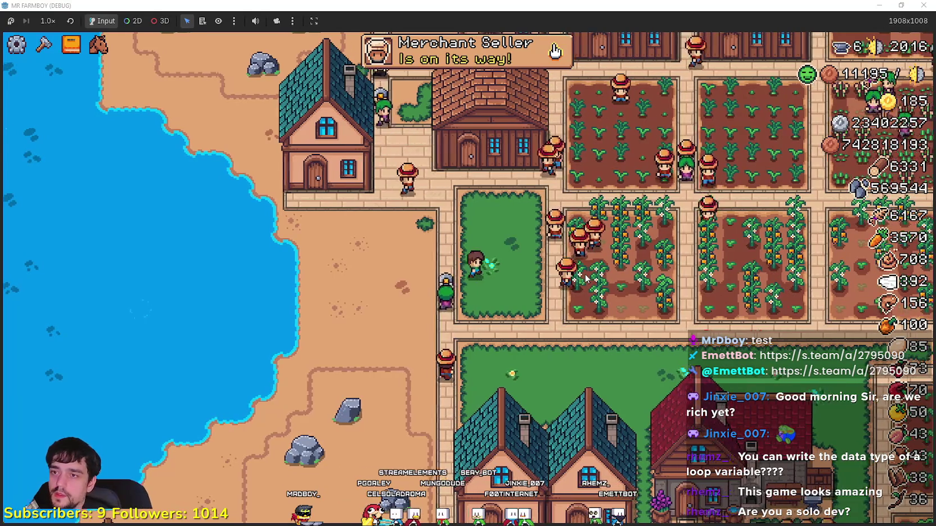
pyautogui.press('d')
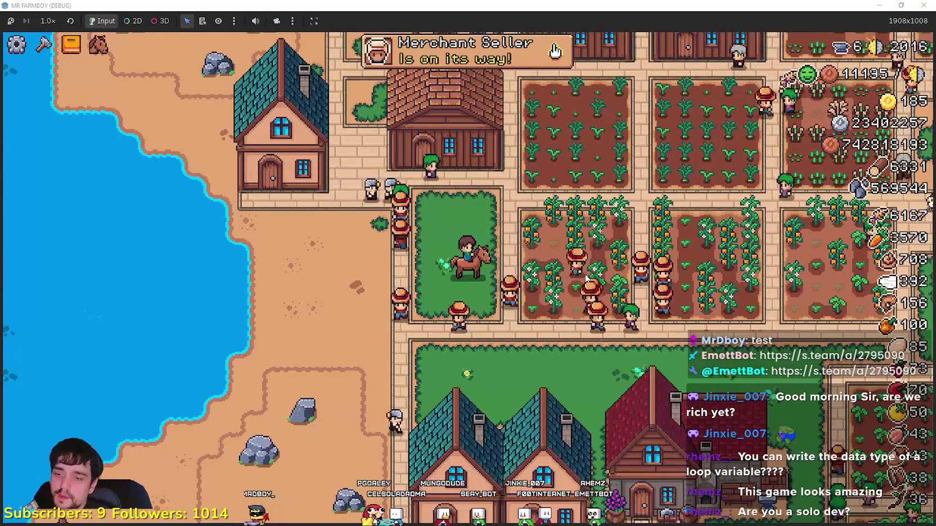
pyautogui.press('c')
pyautogui.press('c')
pyautogui.press('w')
pyautogui.press('d')
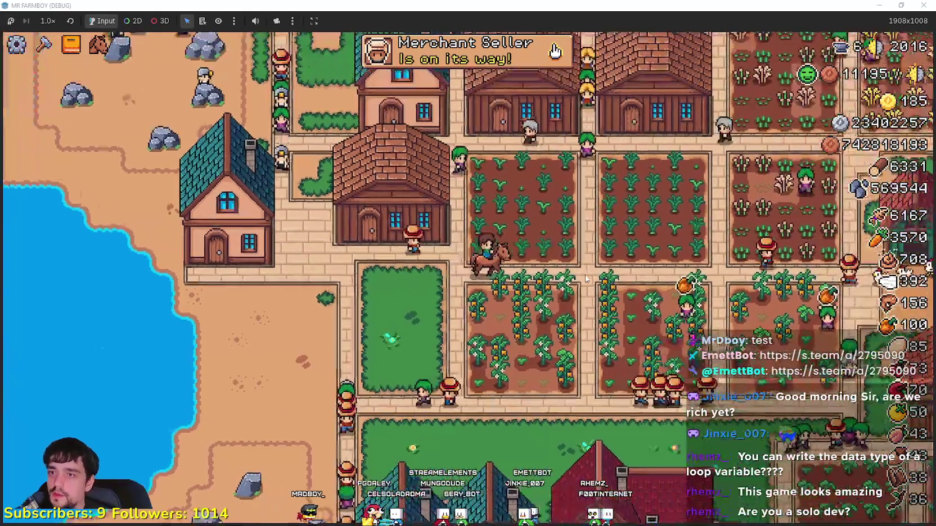
pyautogui.press('d')
pyautogui.press('w')
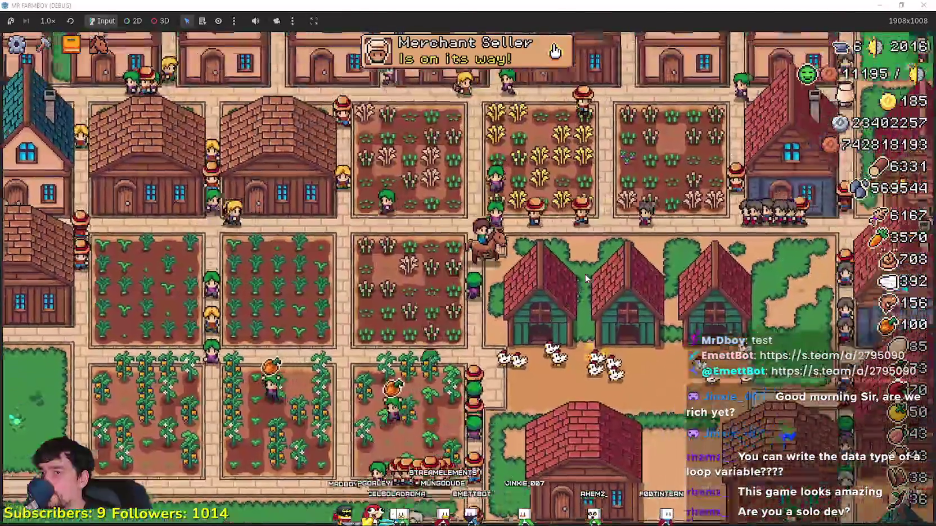
# - Ride north through town to the Merchant Seller at the rug stall
pyautogui.press('w')
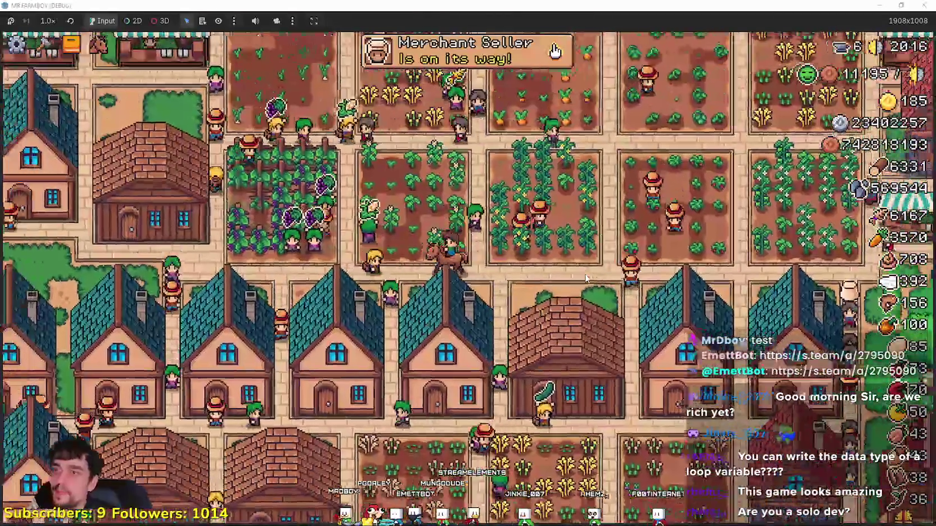
pyautogui.press('a')
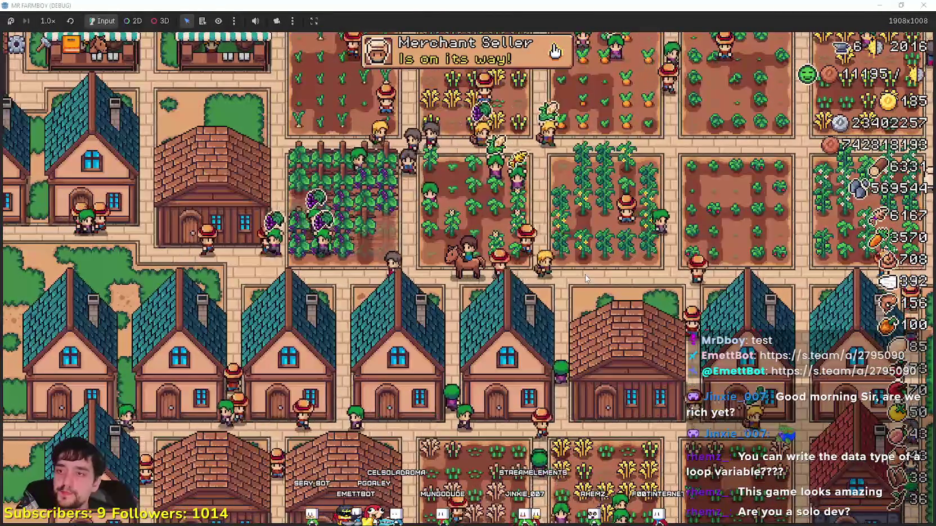
pyautogui.press('w')
pyautogui.press('d')
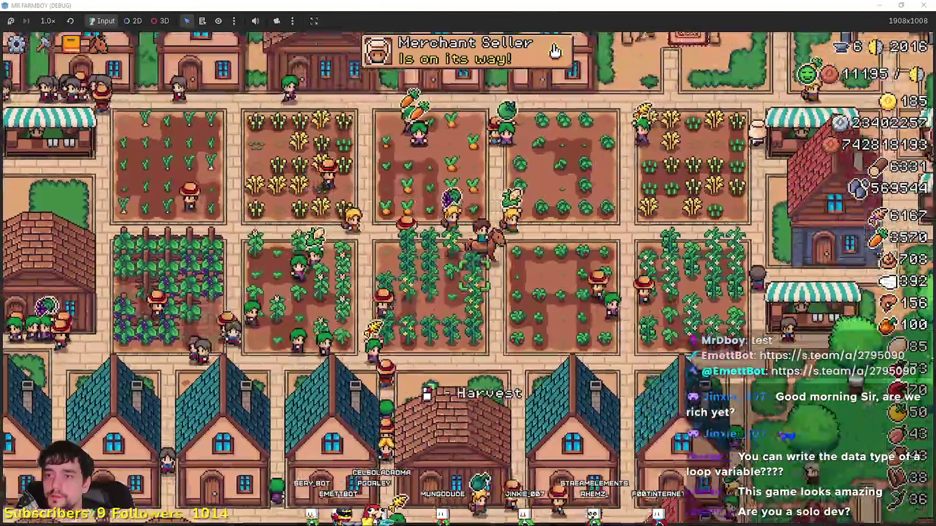
pyautogui.press('w')
pyautogui.press('a')
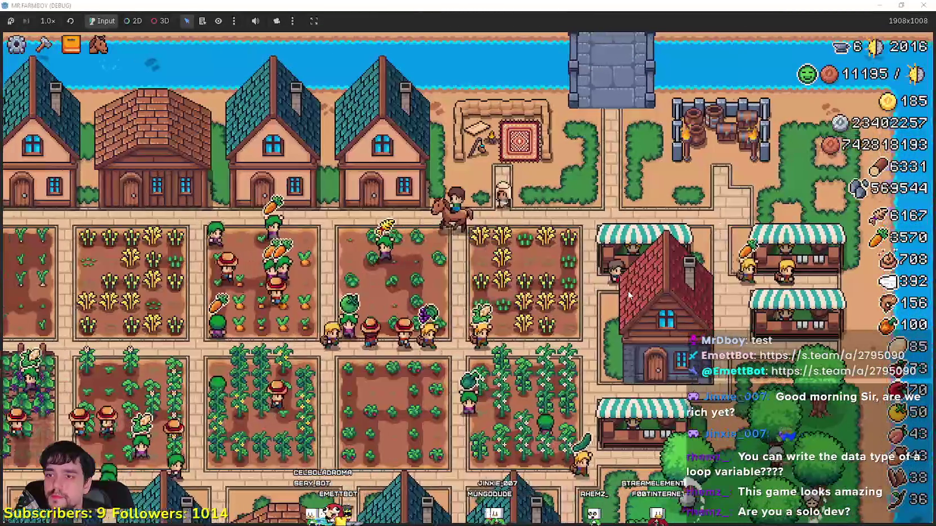
pyautogui.press('d')
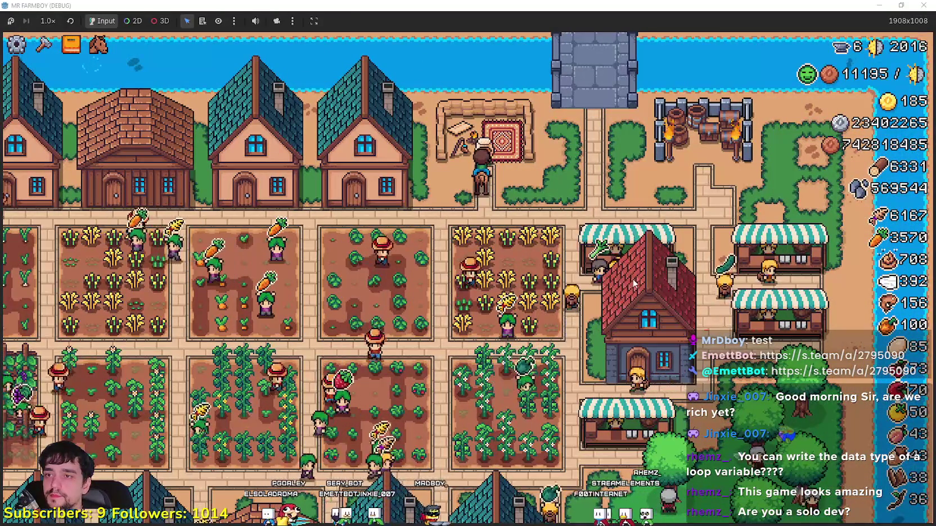
# - Talk to the Merchant Seller, close the offers, then ride down-left through the fields
pyautogui.press('e')
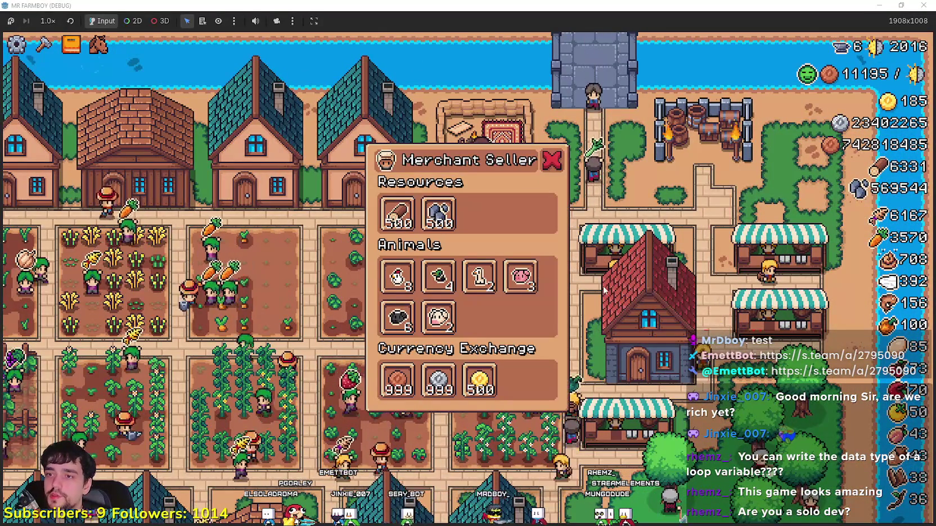
pyautogui.moveTo(522, 275)
pyautogui.press('a')
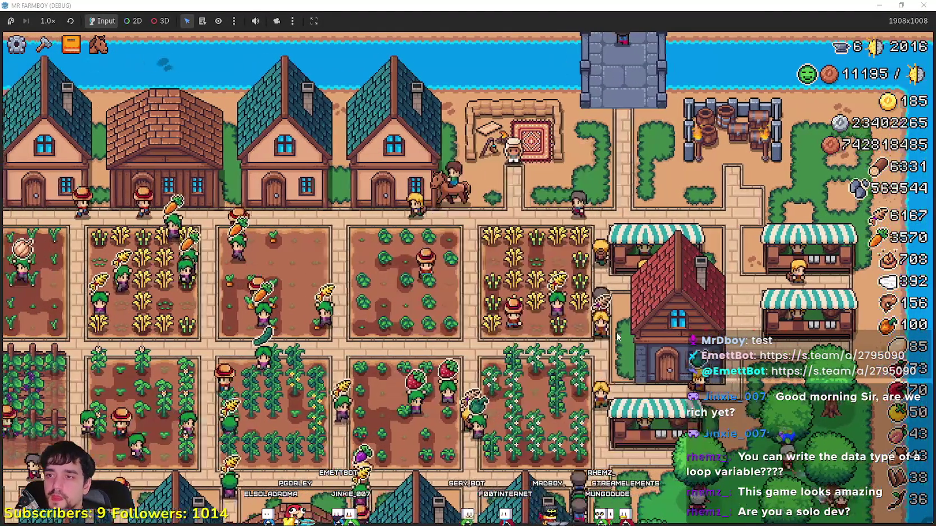
pyautogui.press('s')
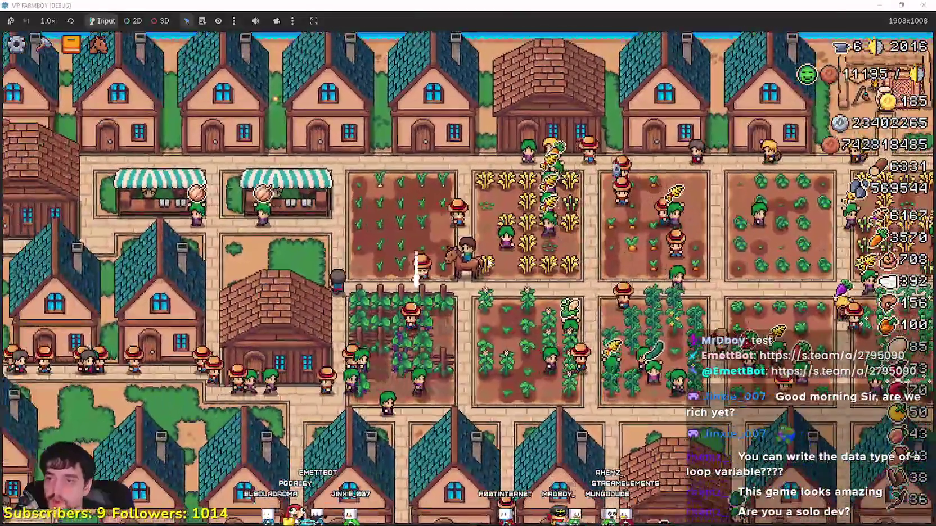
pyautogui.scroll(5, 488, 262)
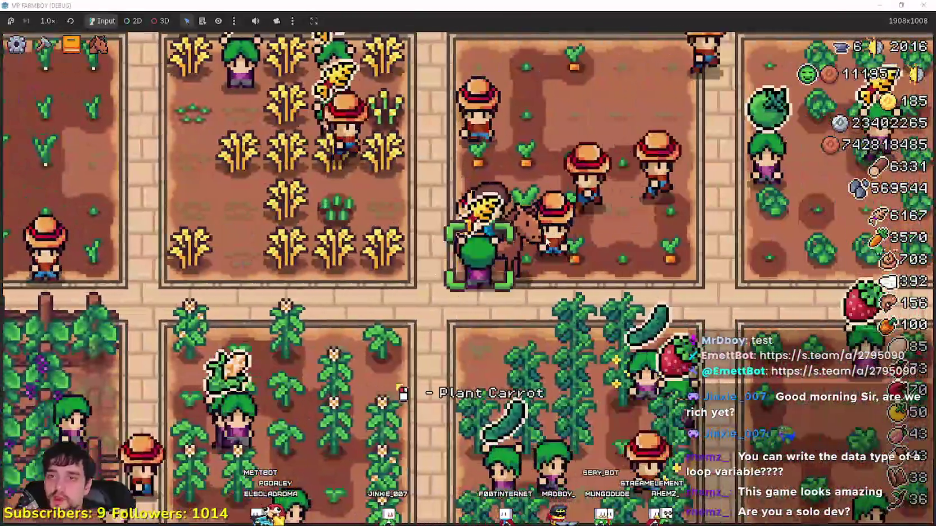
pyautogui.scroll(-5, 547, 241)
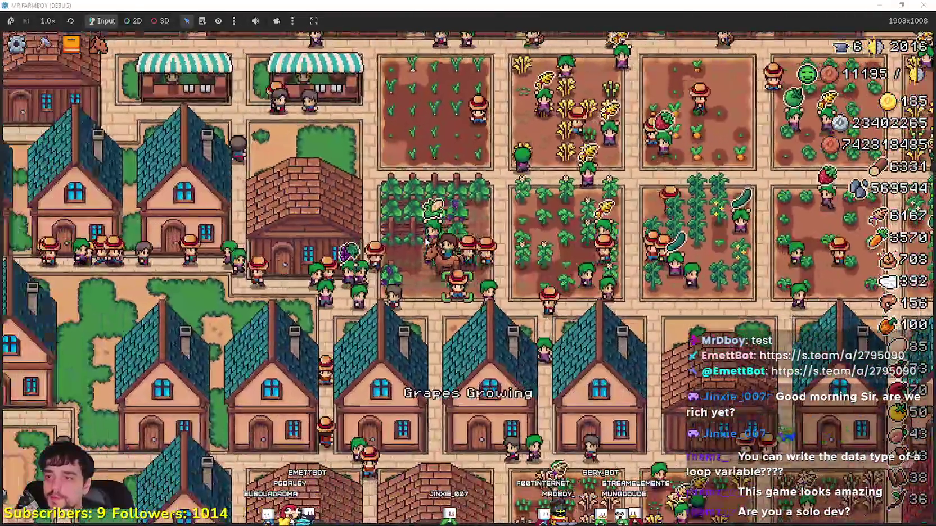
# - Ride west through town, between the houses, then east across the rock field toward the chicken coops
pyautogui.press('a')
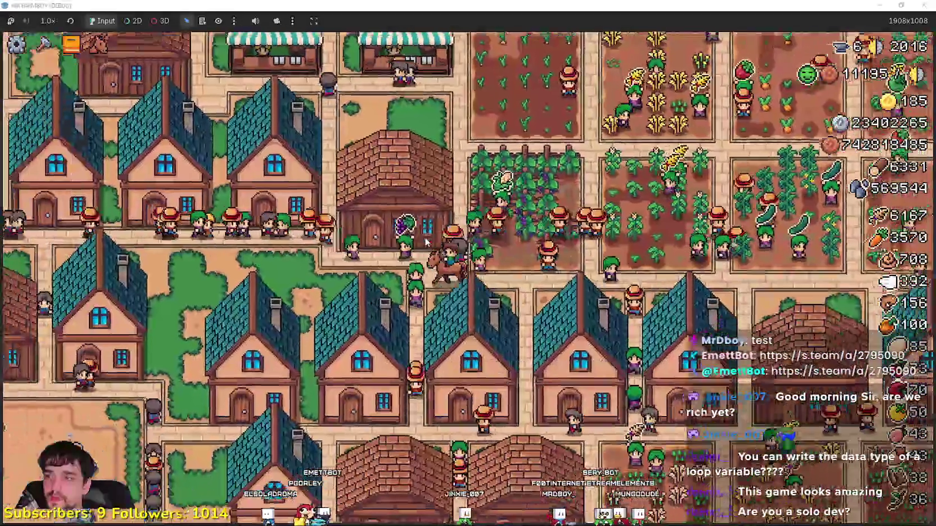
pyautogui.press('w')
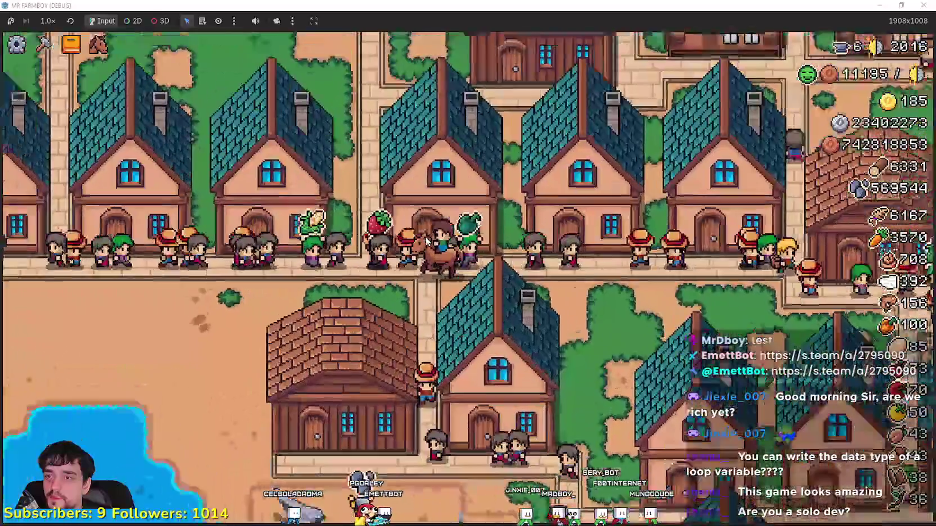
pyautogui.scroll(3, 425, 241)
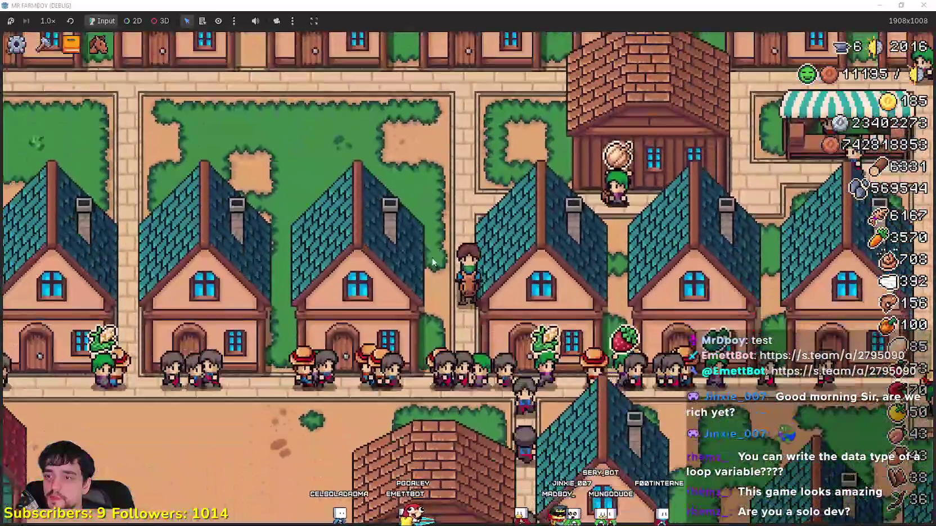
pyautogui.press('s')
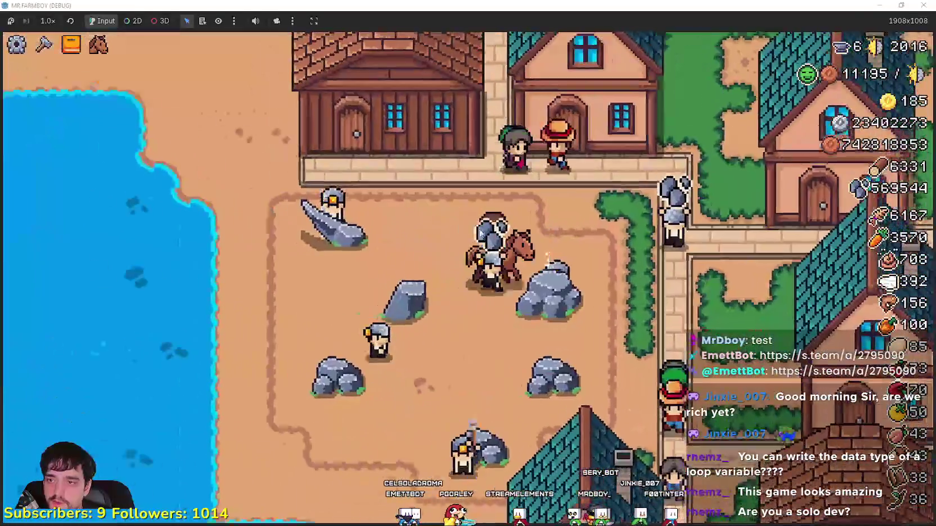
pyautogui.press('d')
pyautogui.scroll(-2, 451, 236)
pyautogui.press('d')
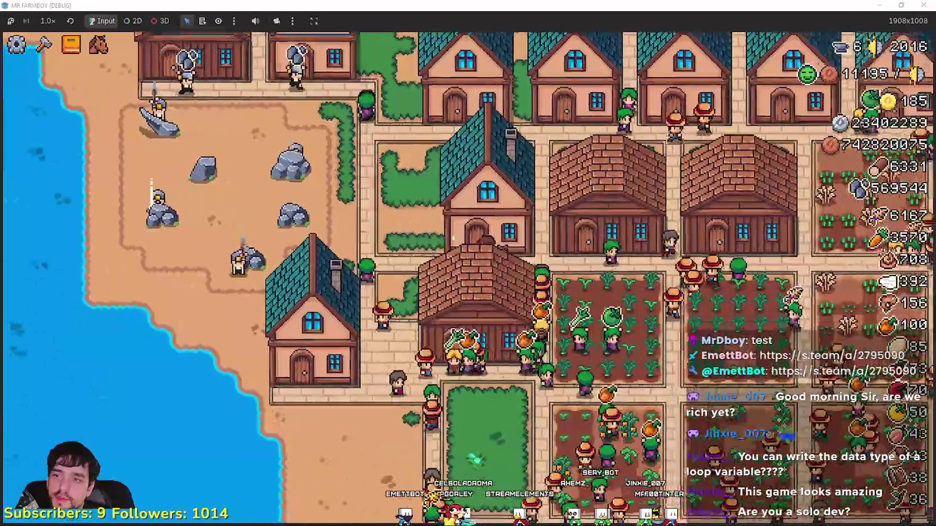
pyautogui.press('d')
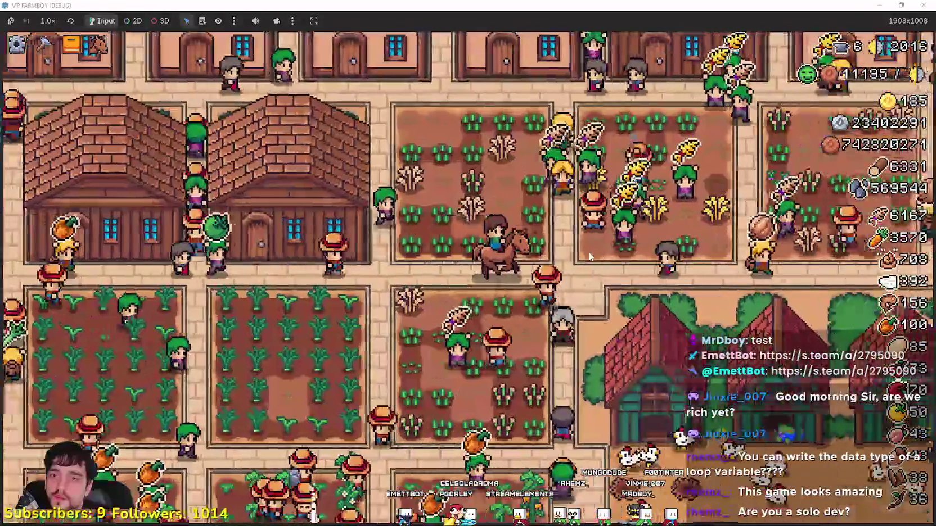
pyautogui.scroll(2, 590, 257)
# - Ride past the coops, north through the trees, then west past the farm plots to the lakeshore
pyautogui.press('s')
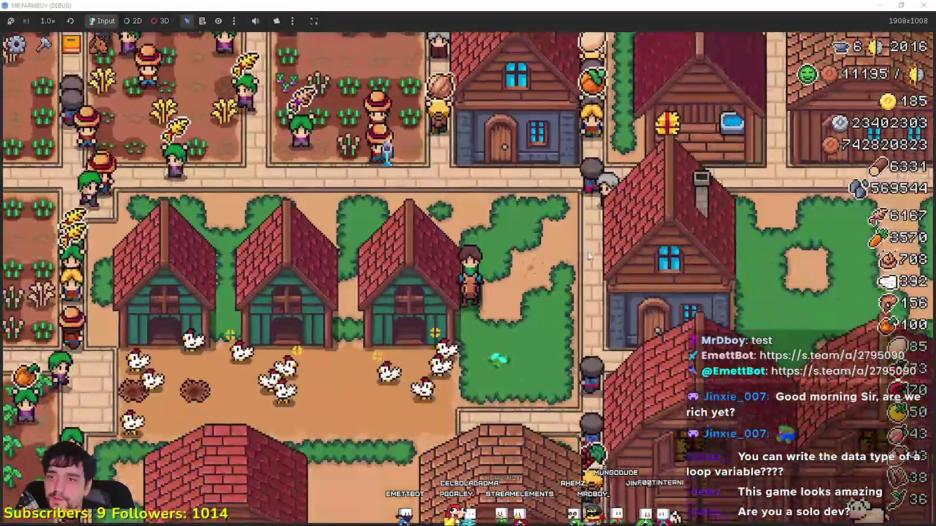
pyautogui.press('w')
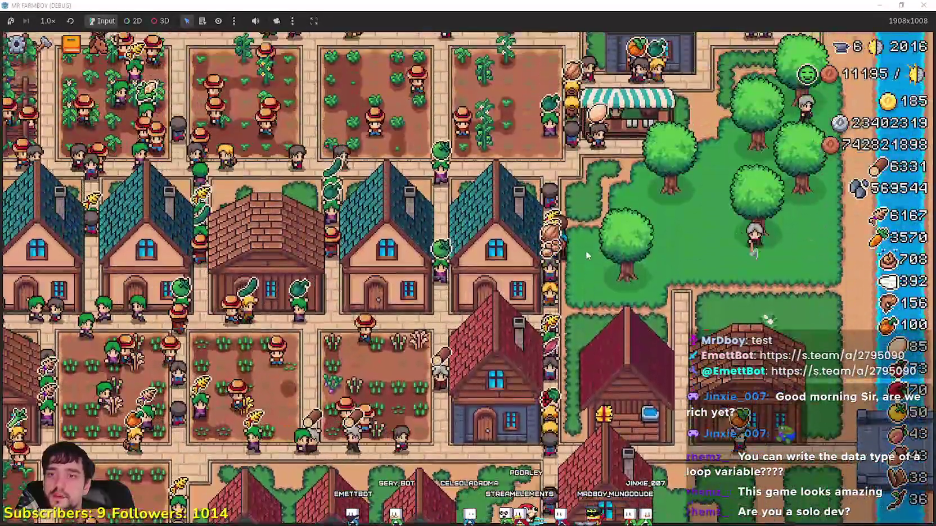
pyautogui.scroll(3, 586, 251)
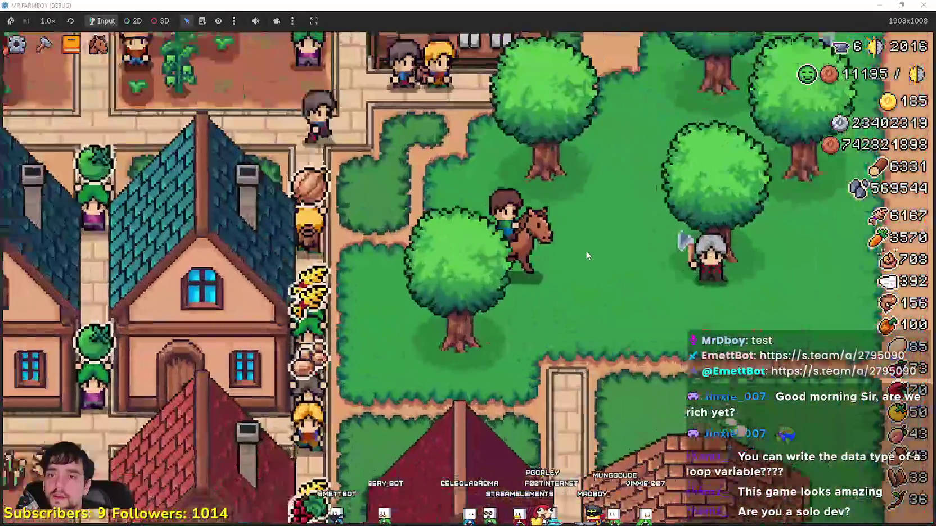
pyautogui.press('w')
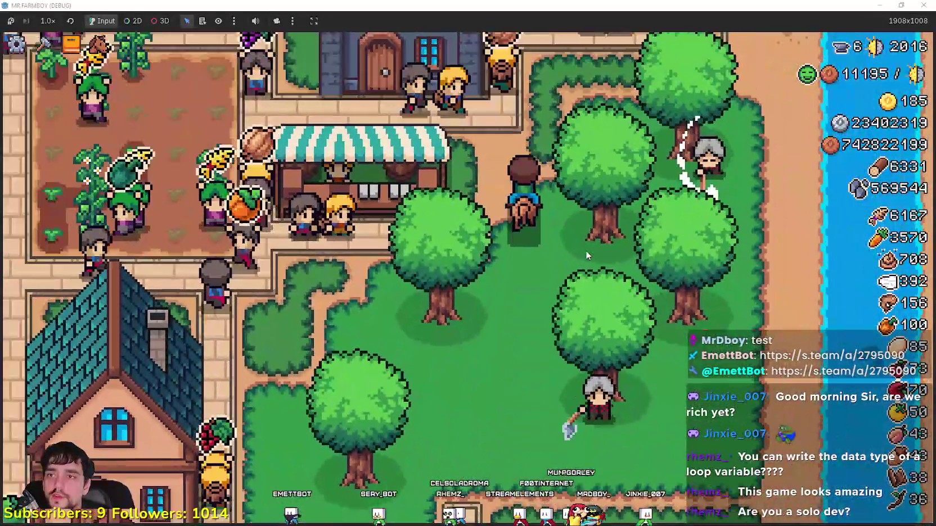
pyautogui.press('a')
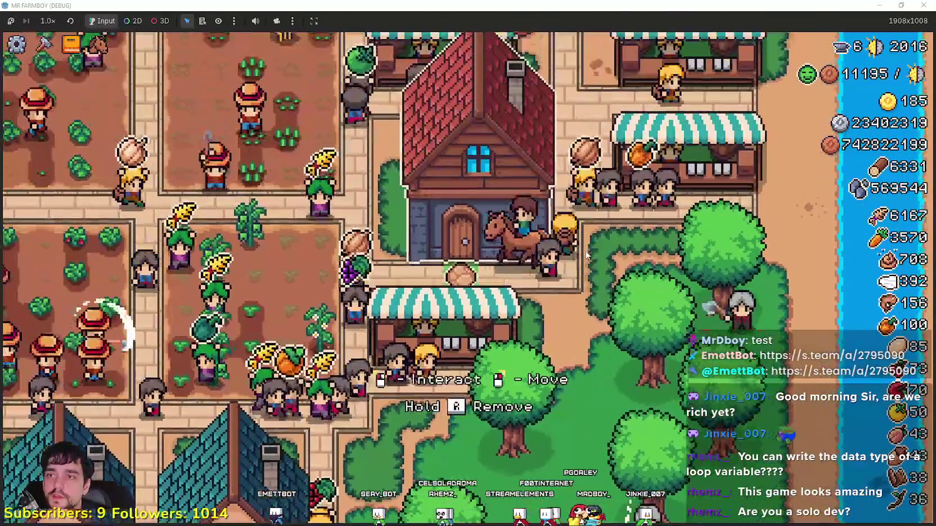
pyautogui.press('a')
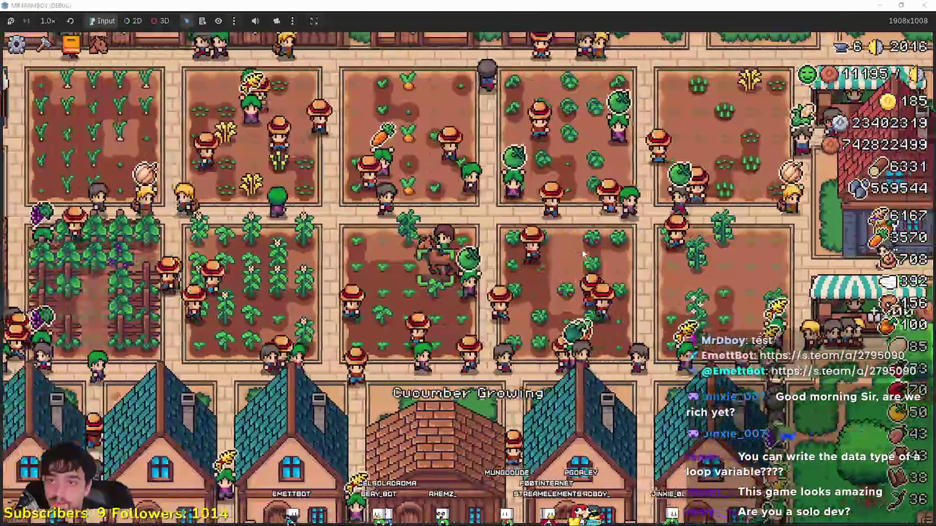
pyautogui.scroll(-5, 572, 260)
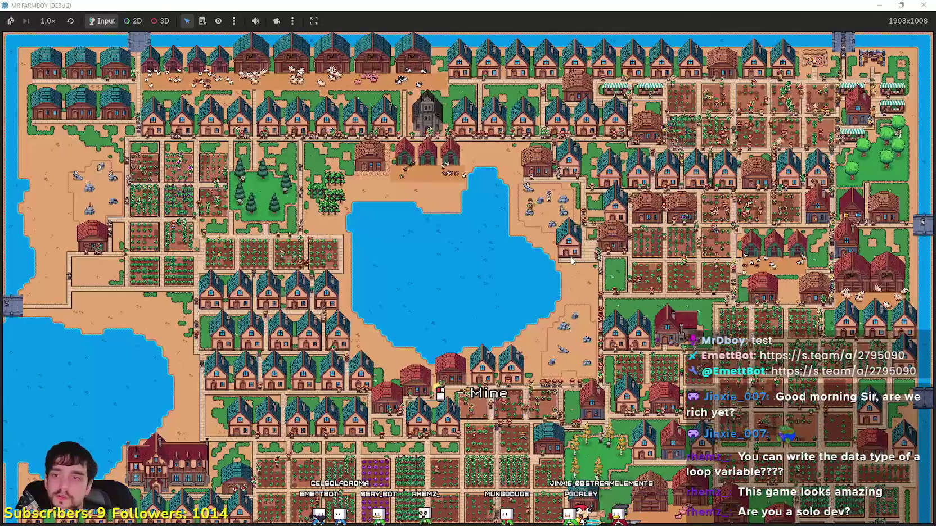
pyautogui.press('s')
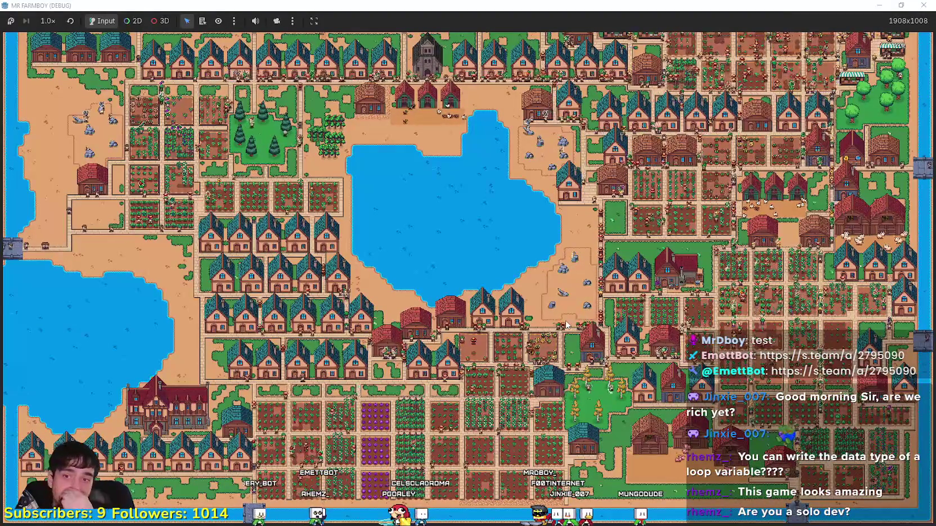
pyautogui.scroll(5, 567, 325)
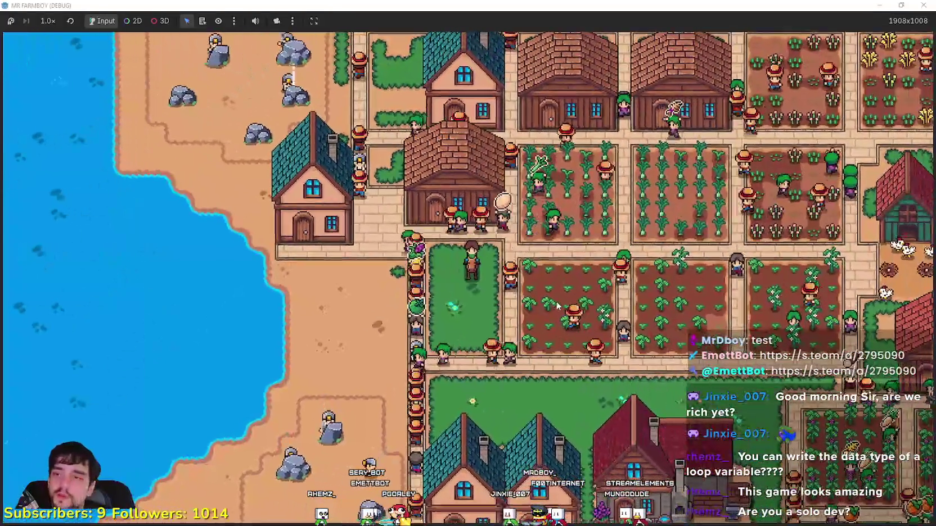
# - Quit the game to the title screen and load Save 5
pyautogui.press('Escape')
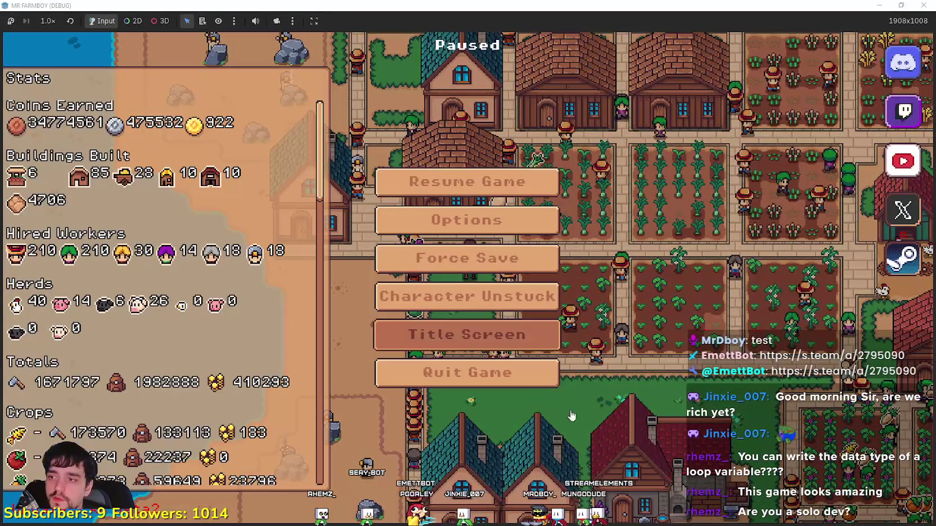
pyautogui.click(467, 335)
pyautogui.click(464, 240)
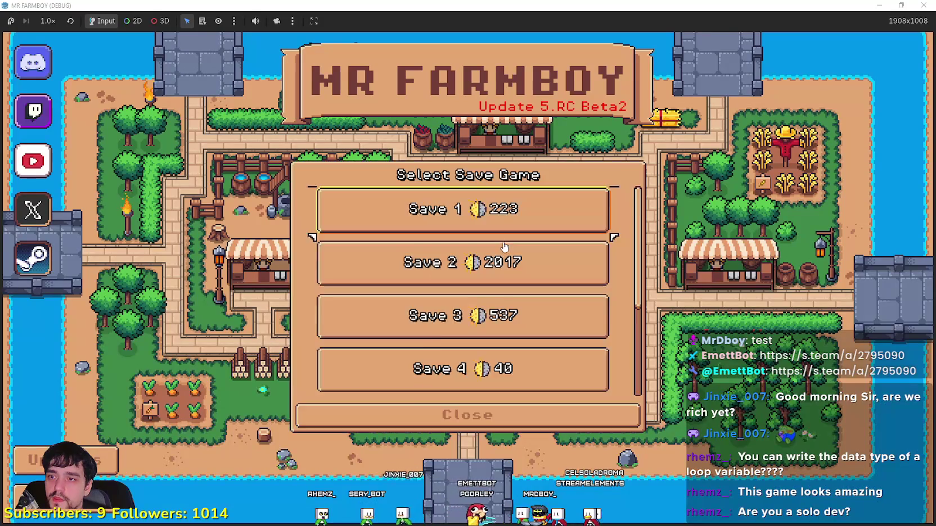
pyautogui.scroll(-3, 533, 331)
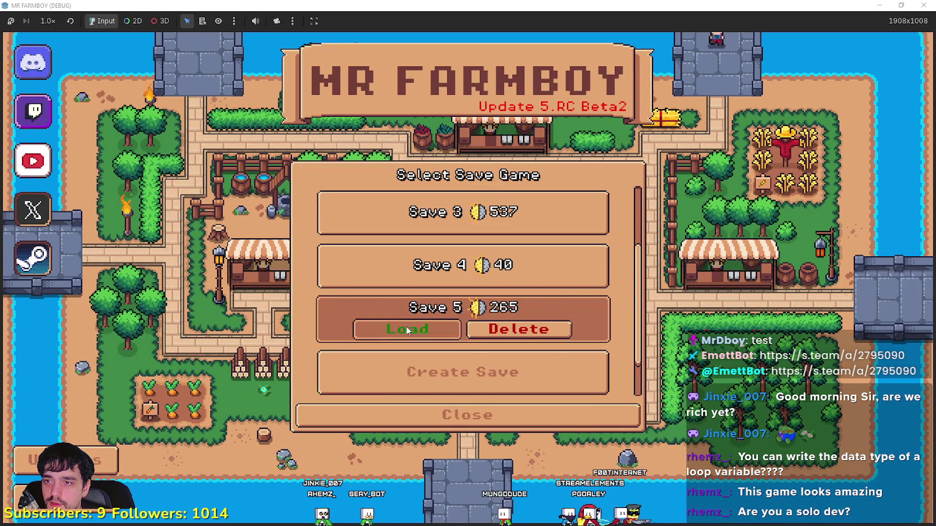
pyautogui.click(407, 330)
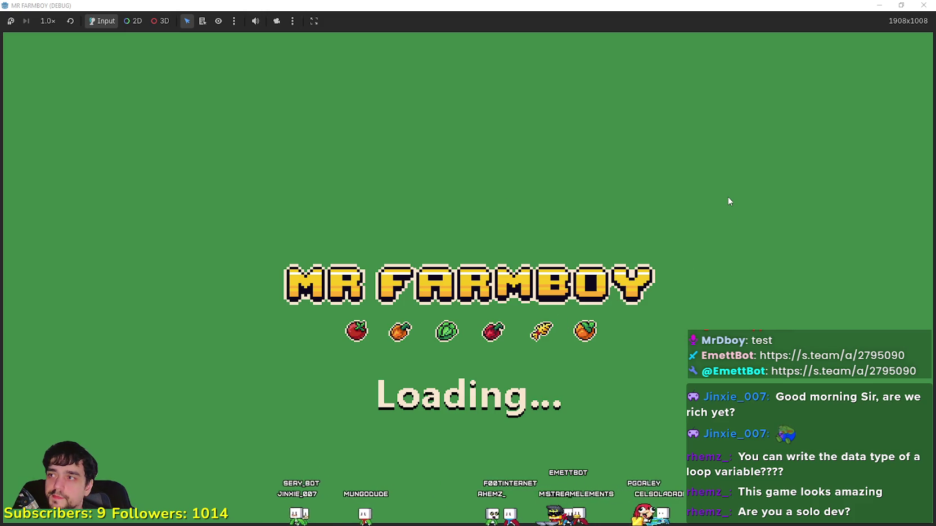
# - Pause the loaded game, return to the save list, and start creating a new save
pyautogui.press('Escape')
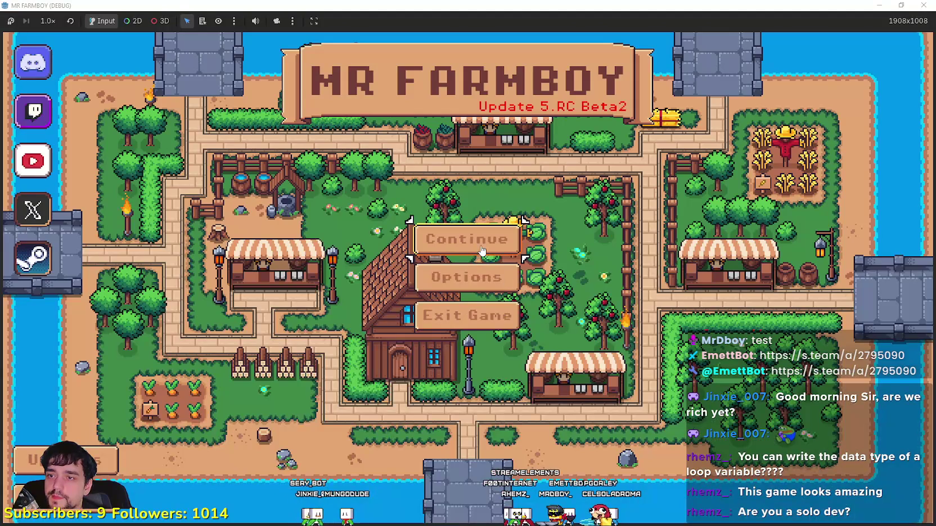
pyautogui.click(482, 251)
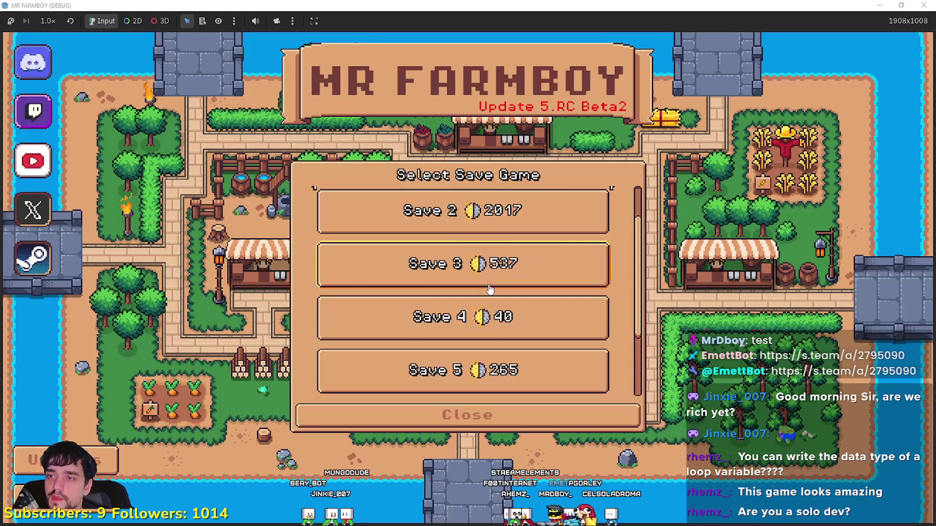
pyautogui.scroll(-2, 506, 292)
pyautogui.click(563, 320)
# - Create a new save on The Endless (Incremental) island and dismiss the intro letter
pyautogui.click(666, 331)
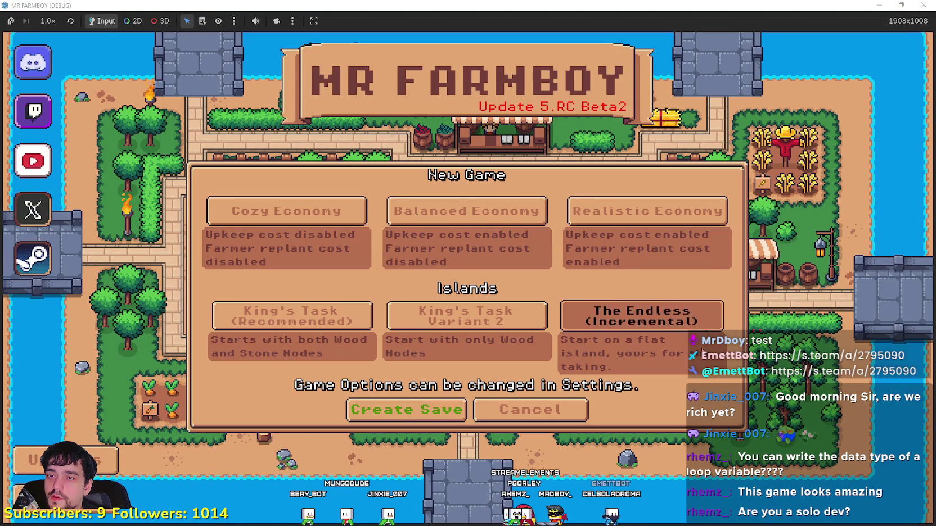
pyautogui.click(417, 408)
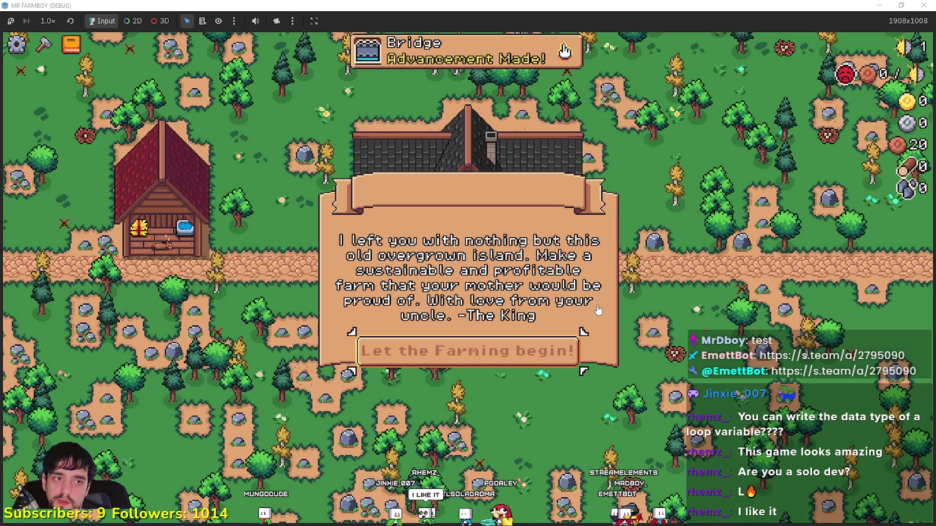
pyautogui.click(558, 351)
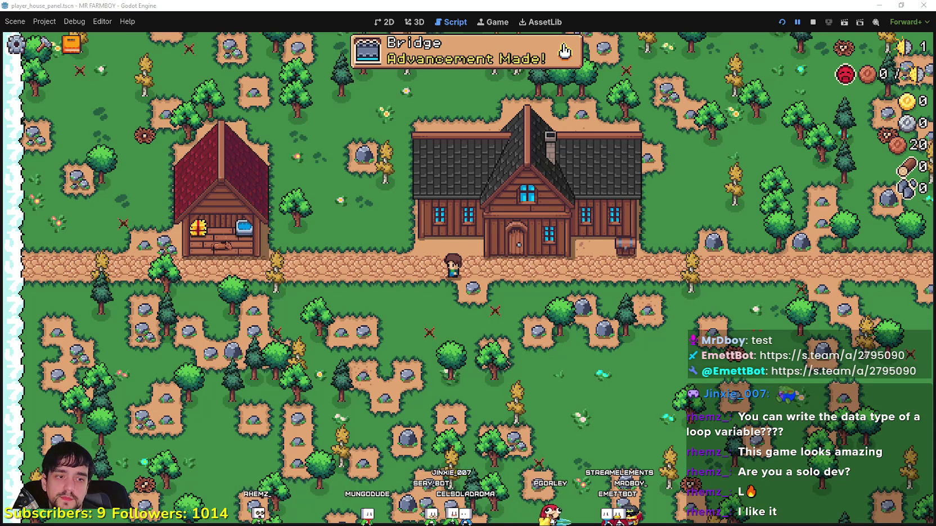
# - Bring the game window to the front and make it fill the screen
pyautogui.scroll(1, 565, 50)
pyautogui.click(924, 413)
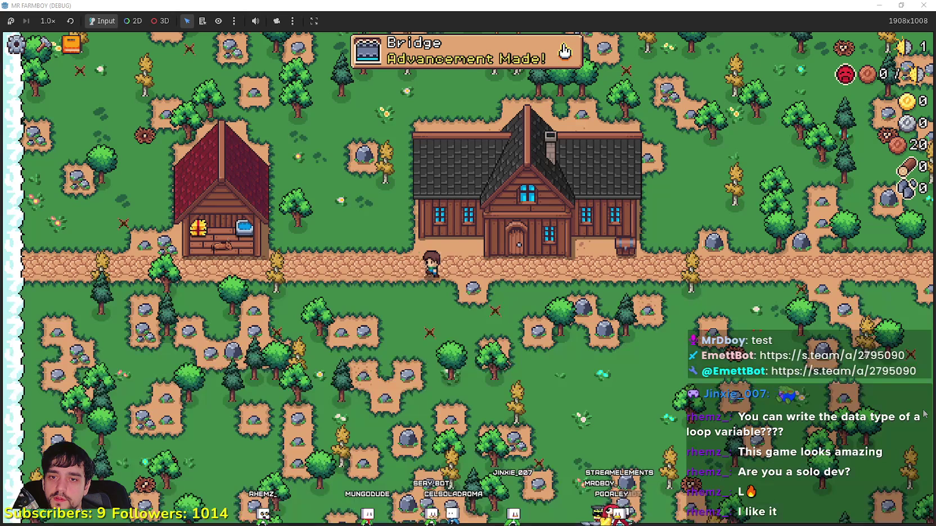
pyautogui.press('super+Down')
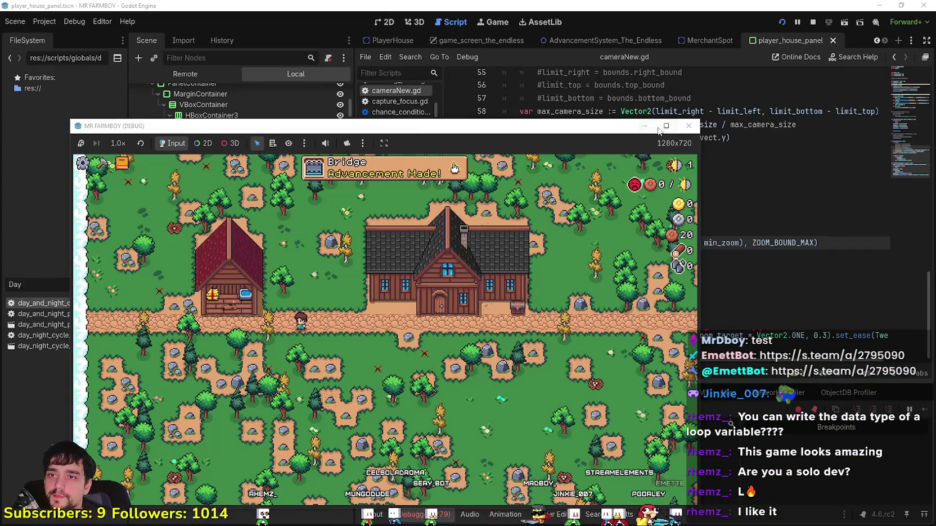
pyautogui.click(665, 127)
# - Mine the nearby rock, then walk left to stand at the big house's door
pyautogui.press('d')
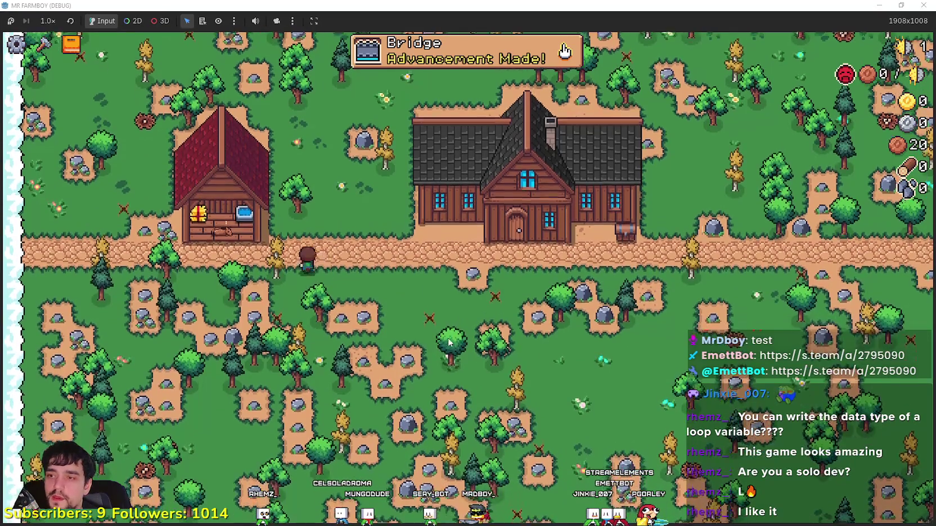
pyautogui.scroll(2, 588, 346)
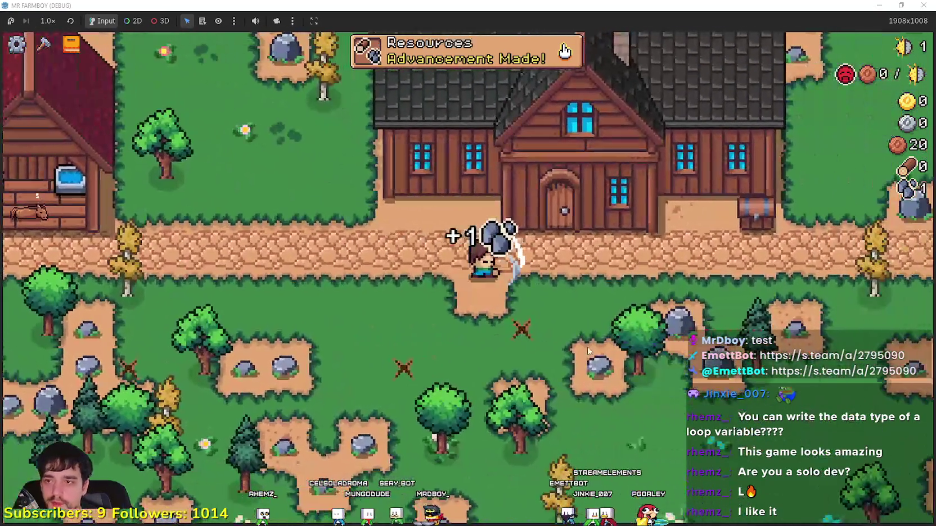
pyautogui.scroll(-3, 588, 350)
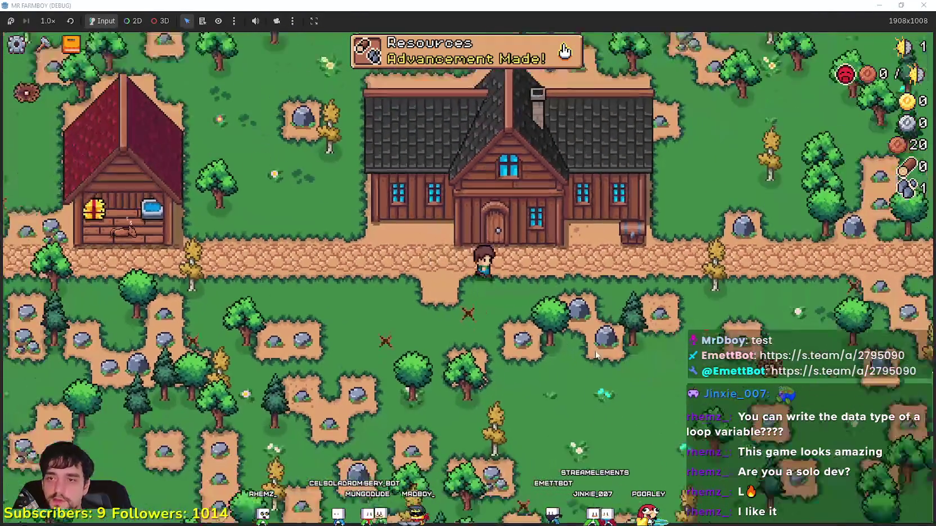
pyautogui.press('d')
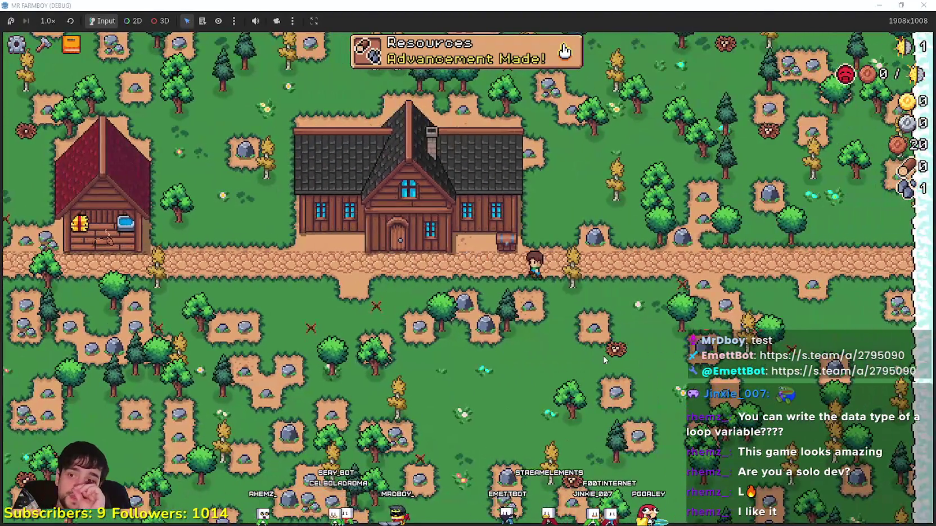
pyautogui.press('a')
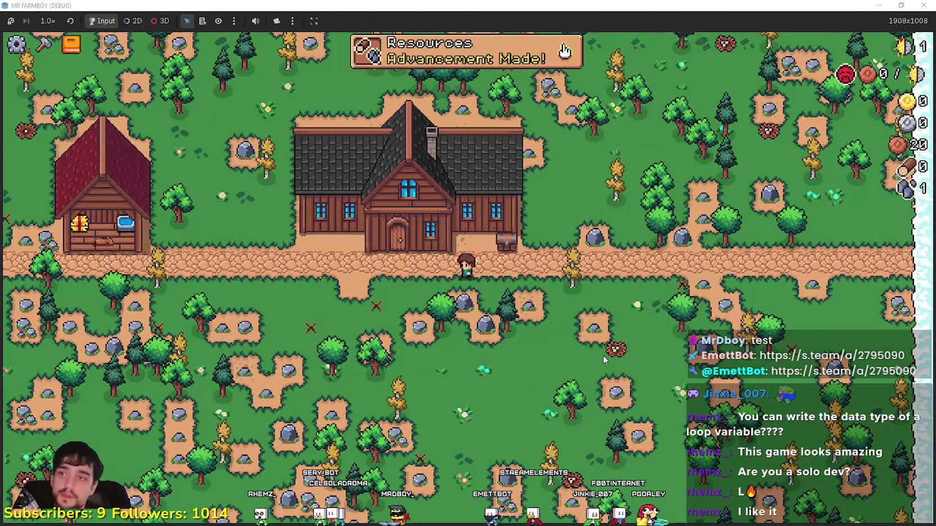
pyautogui.scroll(3, 603, 356)
pyautogui.press('w')
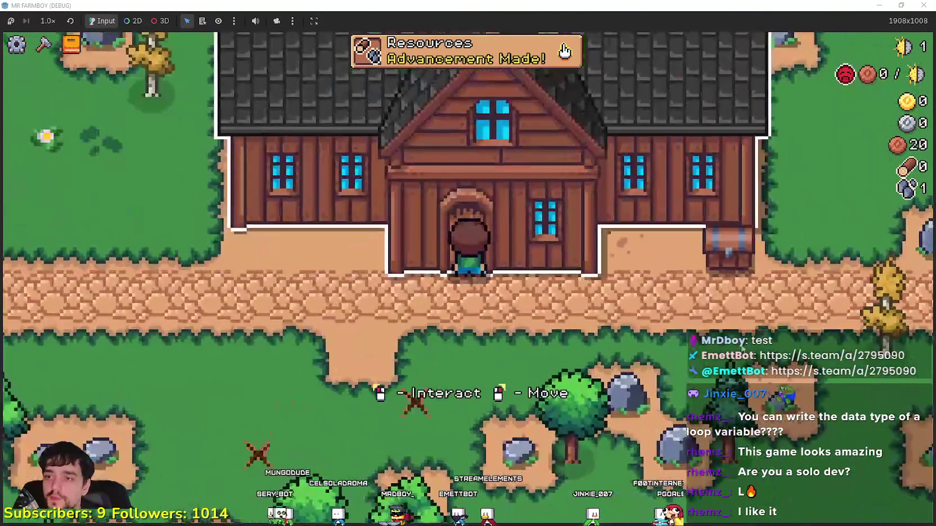
pyautogui.scroll(-3, 741, 349)
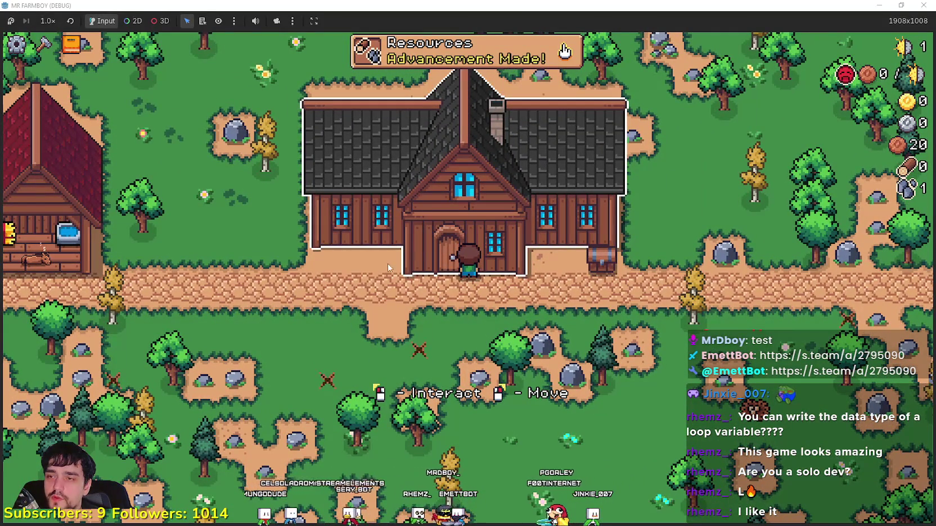
# - Open, close, and reopen the Player House skill tree
pyautogui.click(410, 211)
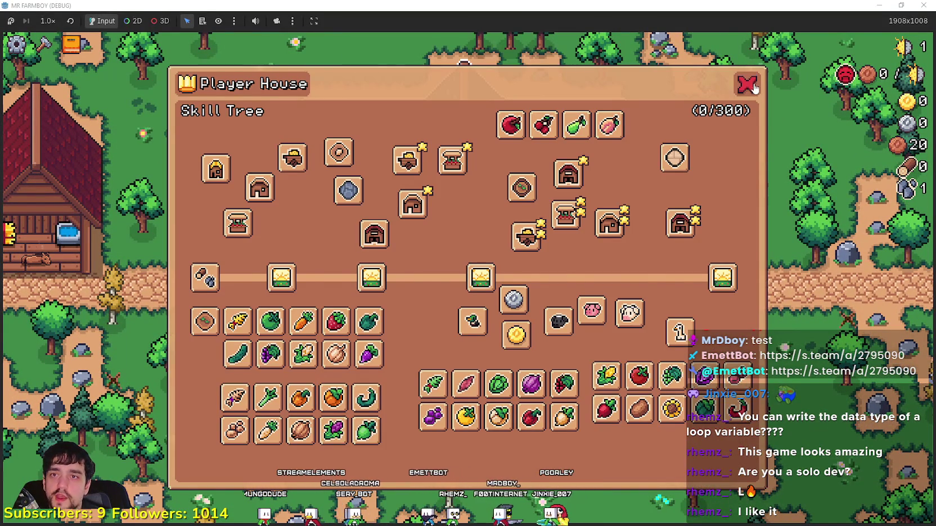
pyautogui.press('Escape')
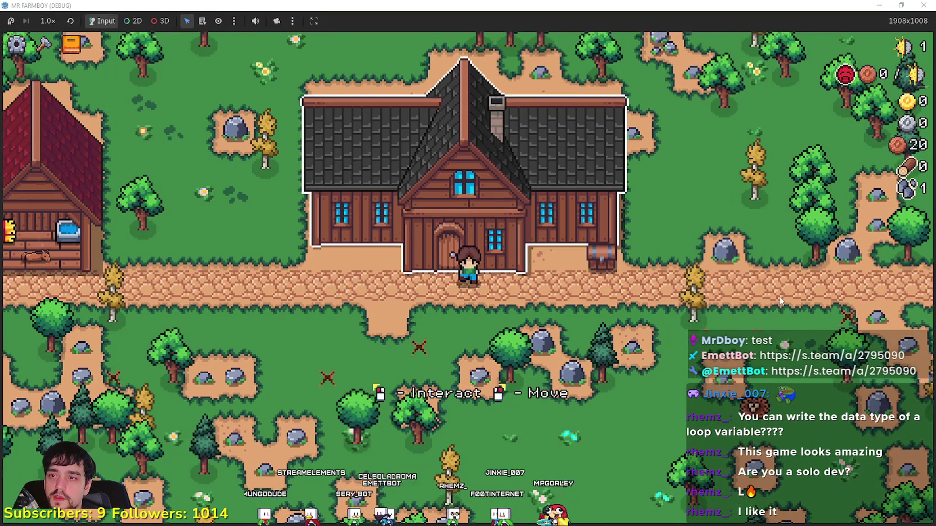
pyautogui.click(781, 300)
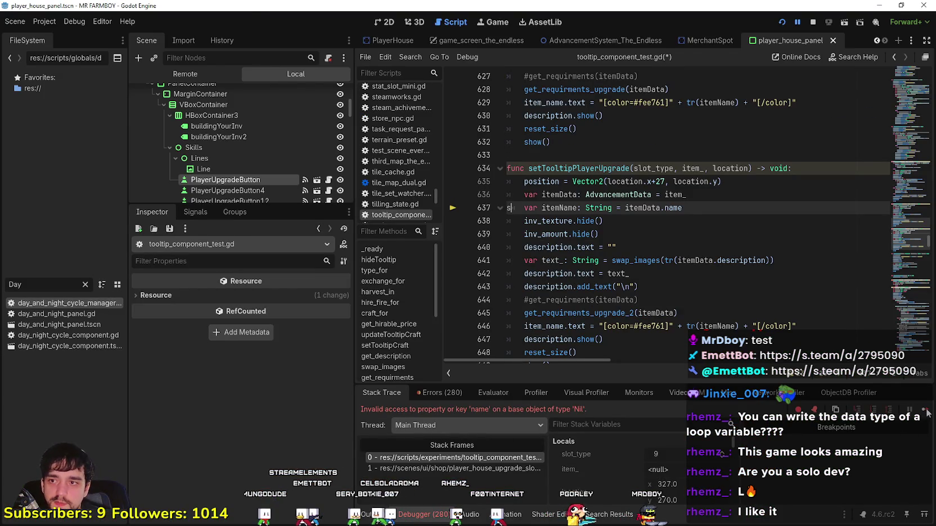
# - Back in the editor, fix line 637 of tooltip_component_test.gd and save the script
pyautogui.click(925, 411)
pyautogui.hotkey('alt', 'Tab')
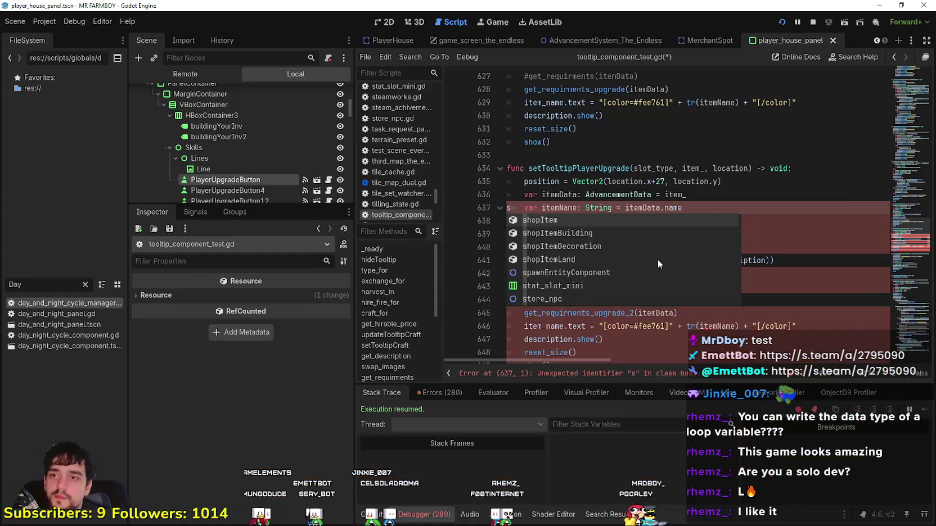
pyautogui.click(529, 199)
pyautogui.click(523, 205)
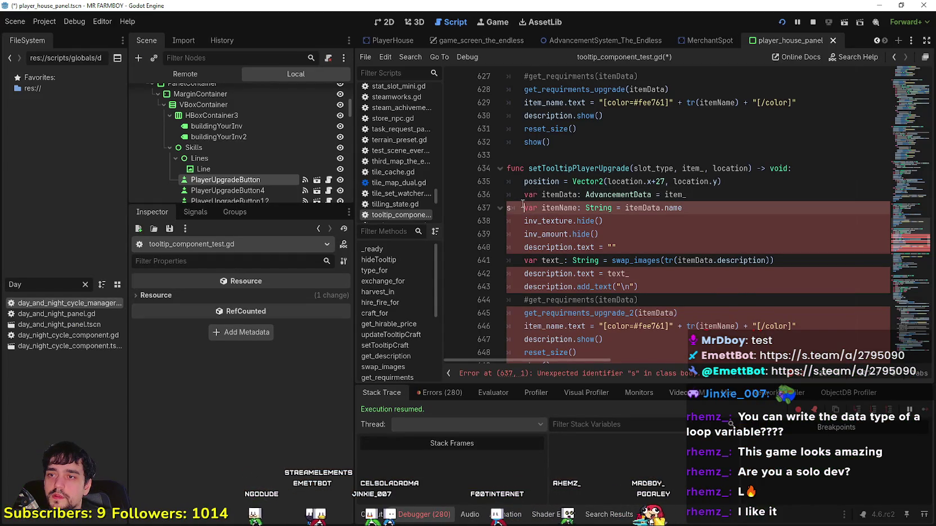
pyautogui.hotkey('ctrl', 's')
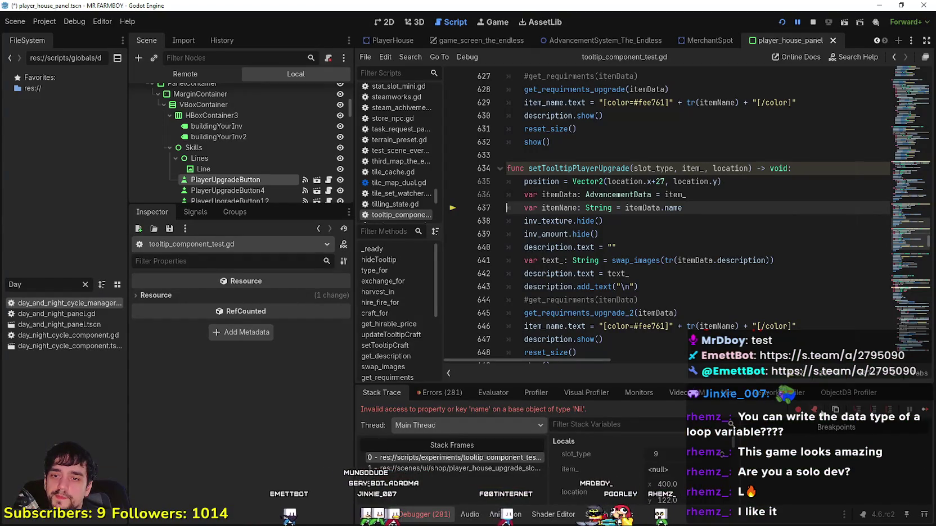
pyautogui.click(920, 417)
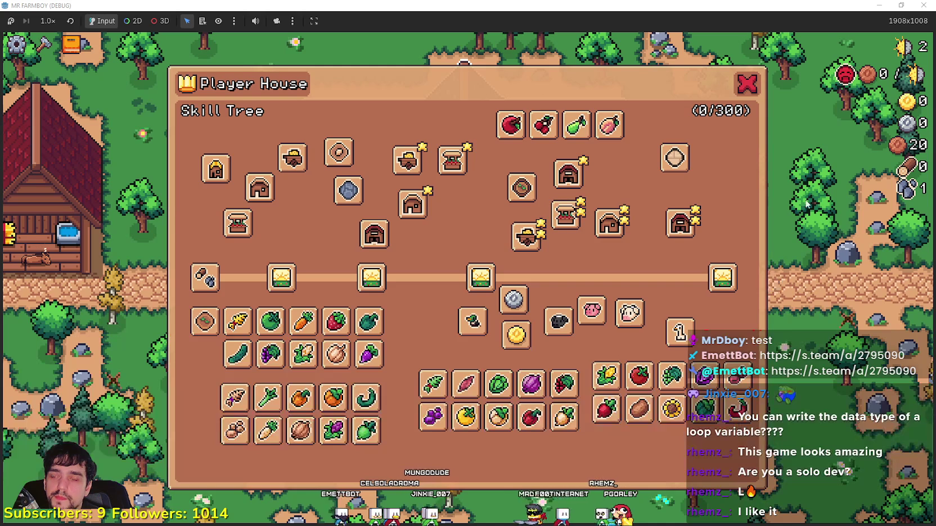
pyautogui.press('Escape')
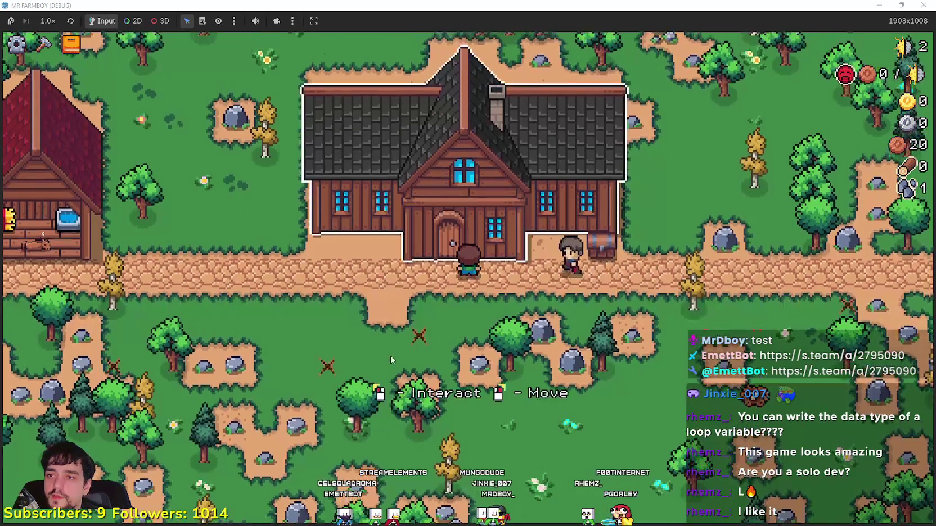
pyautogui.press('a')
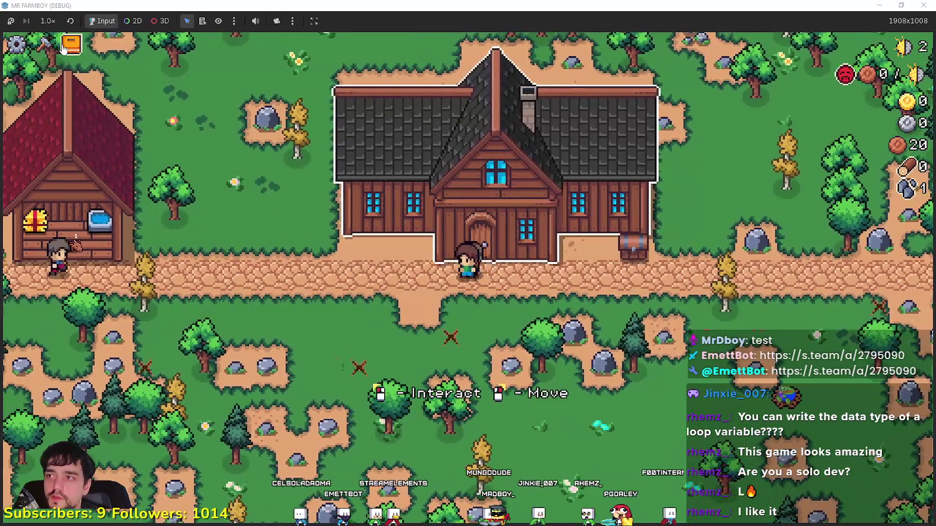
pyautogui.press('s')
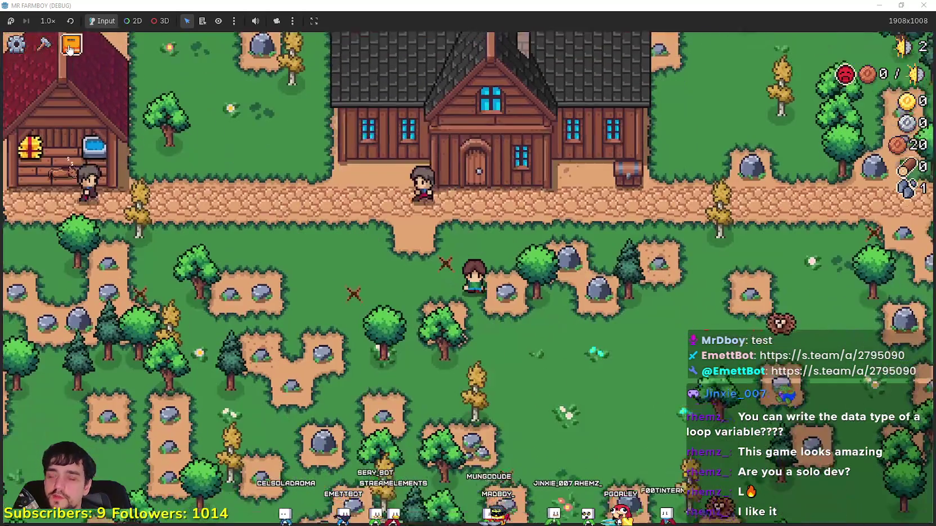
pyautogui.click(67, 46)
pyautogui.press('a')
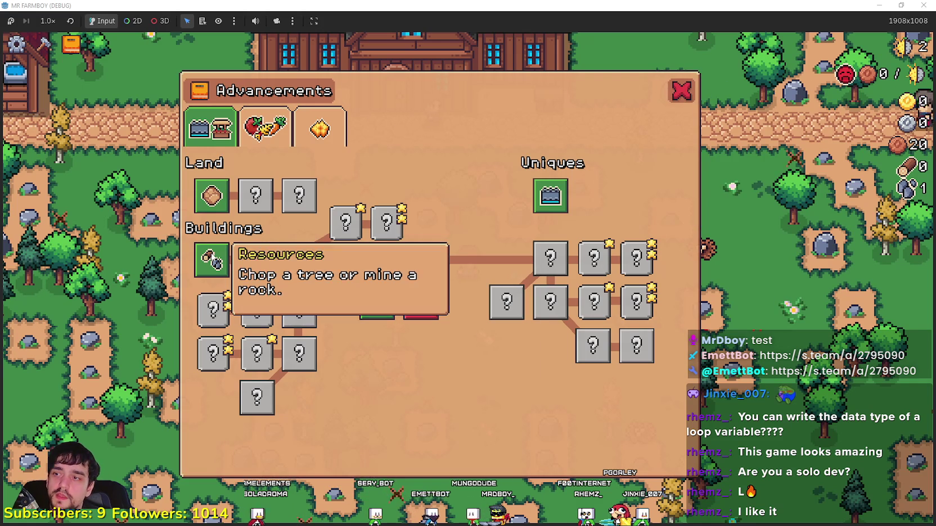
pyautogui.moveTo(299, 264)
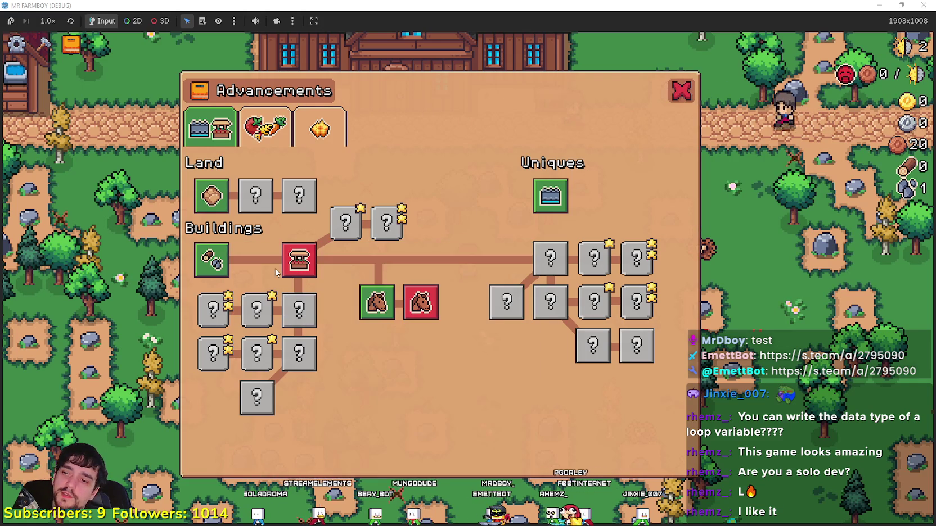
pyautogui.click(682, 93)
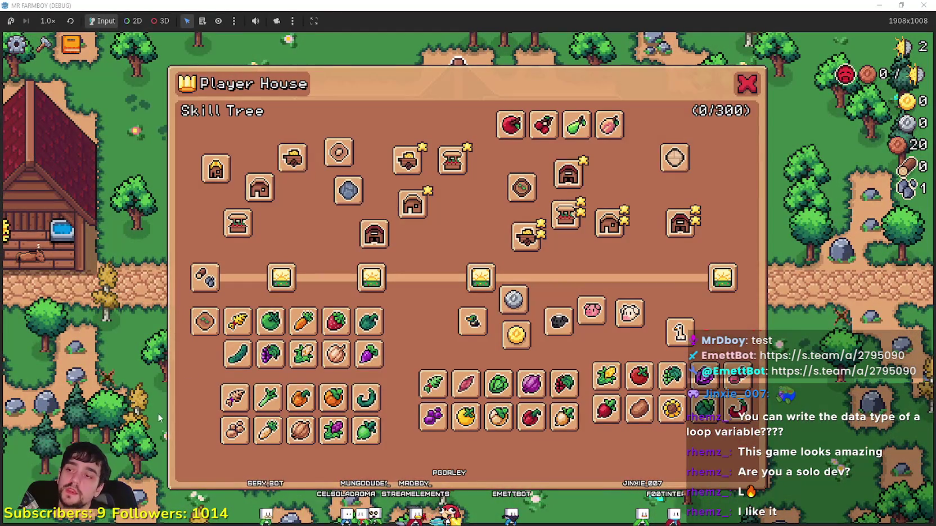
pyautogui.moveTo(234, 221)
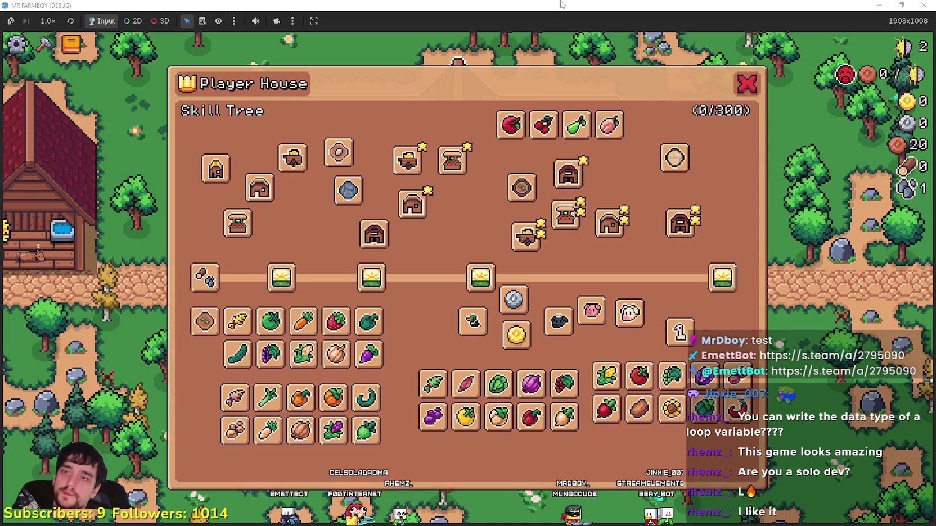
# - Close the skill tree, zoom the camera around, and reopen the Player House skill tree at the door
pyautogui.click(746, 86)
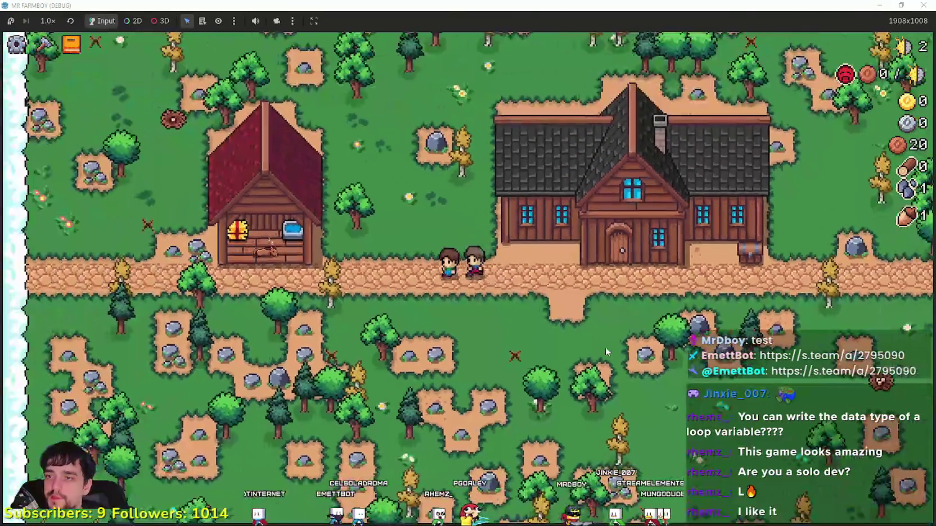
pyautogui.scroll(-2, 603, 351)
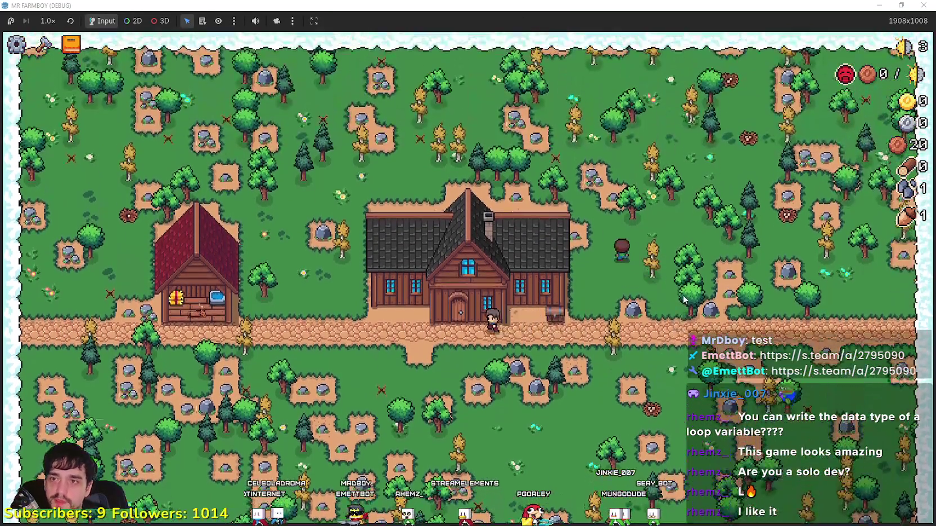
pyautogui.scroll(3, 681, 298)
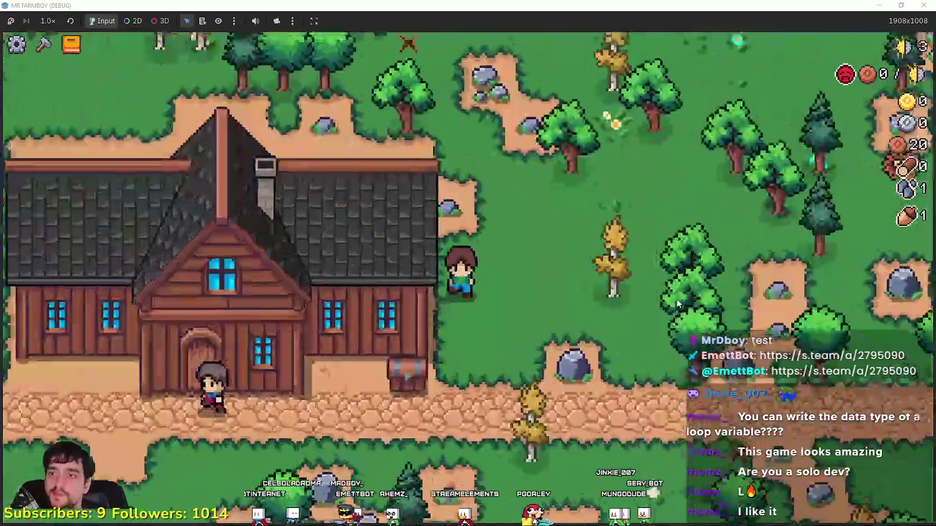
pyautogui.scroll(-3, 678, 304)
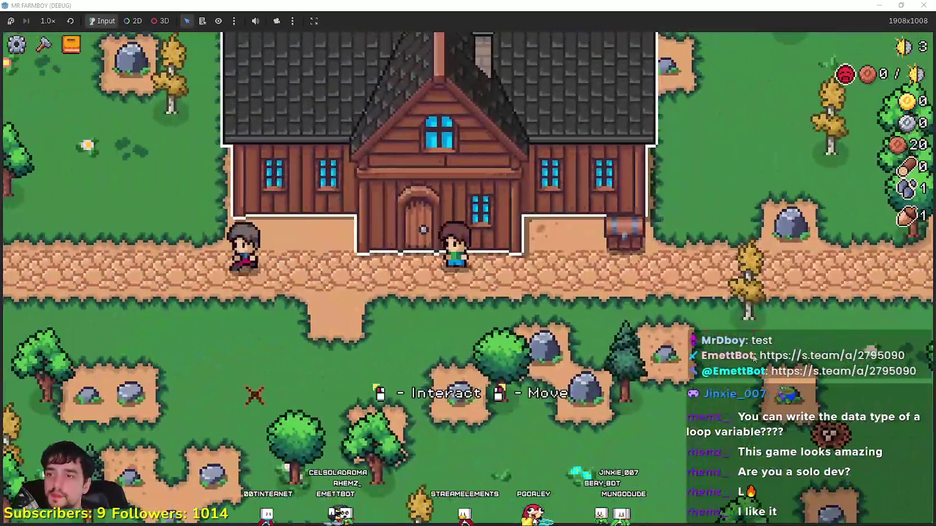
pyautogui.press('e')
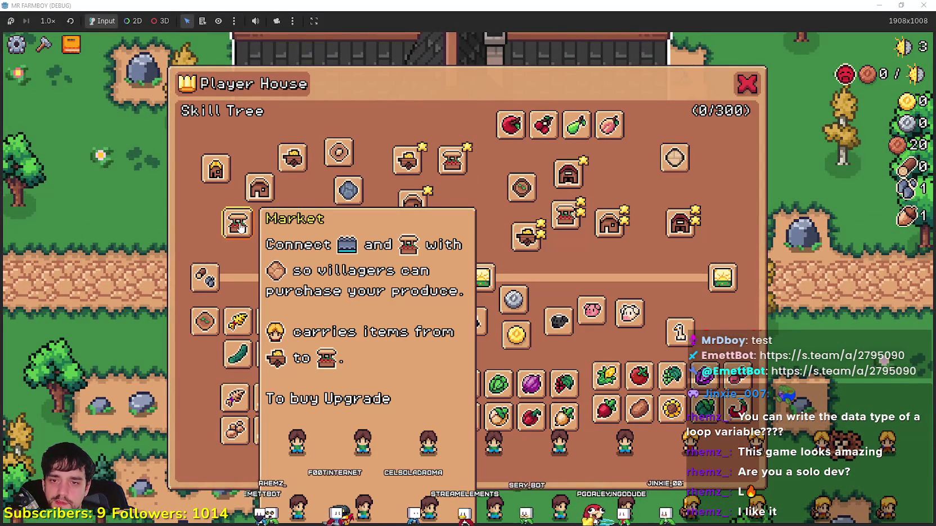
# - In the editor, expand PlayerUpgradeButton's requirements element 0 and open its texture resource
pyautogui.hotkey('alt', 'Tab')
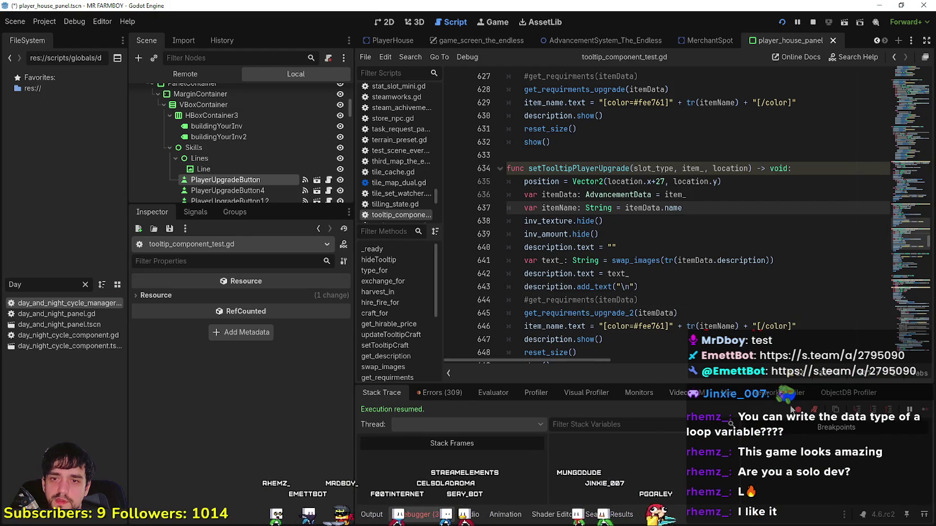
pyautogui.hotkey('alt', 'Tab')
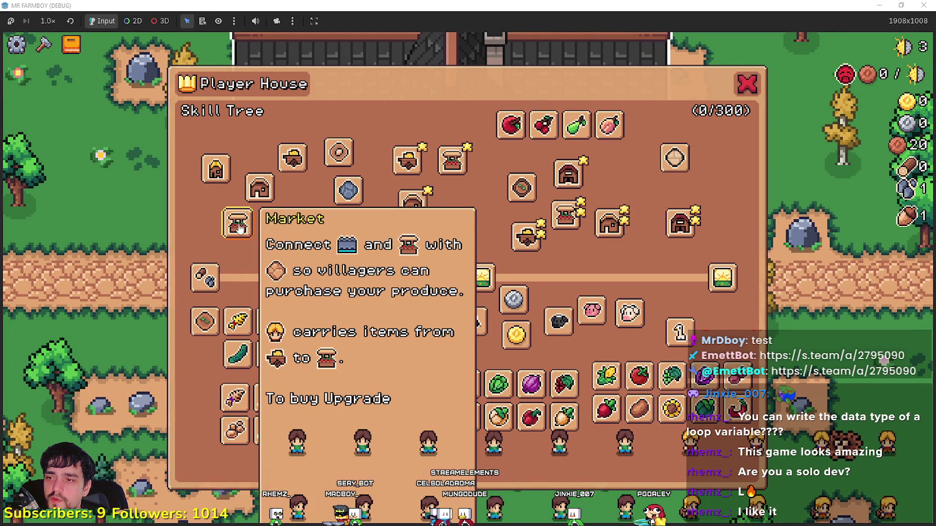
pyautogui.hotkey('alt', 'Tab')
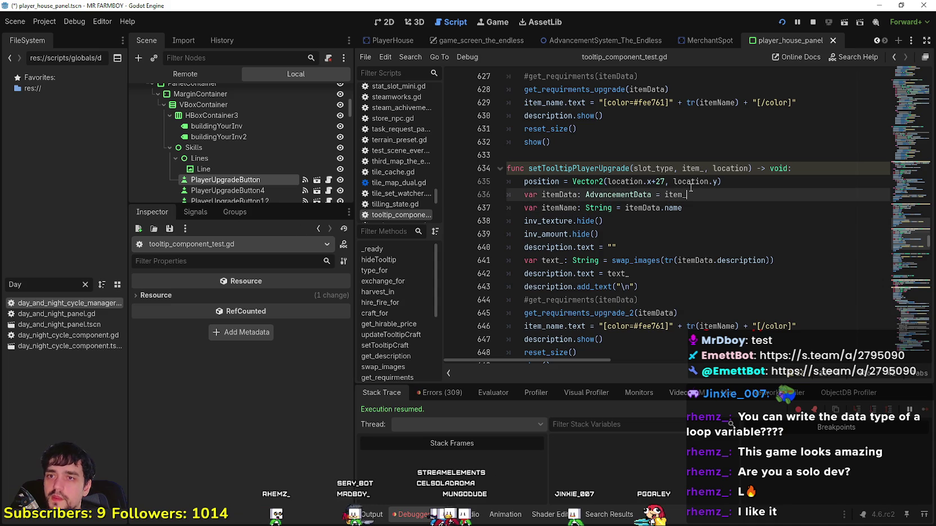
pyautogui.scroll(-2, 259, 140)
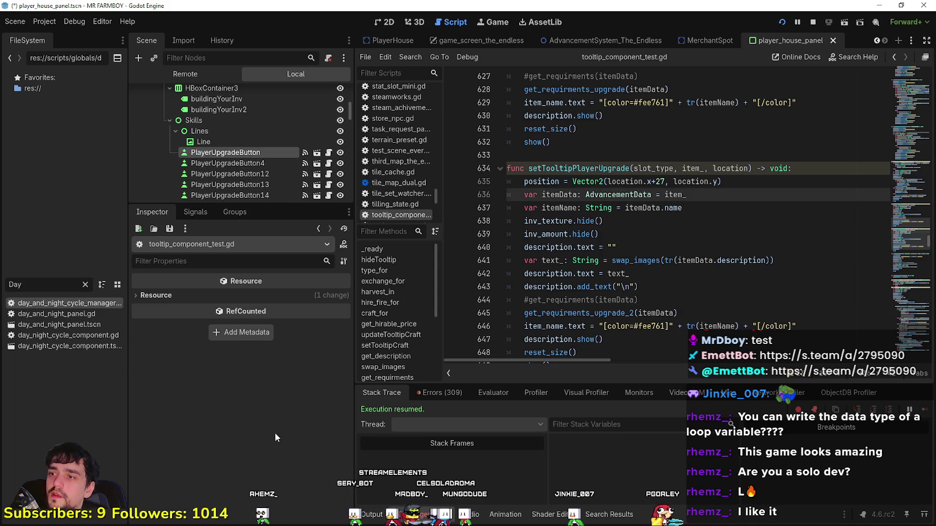
pyautogui.click(280, 328)
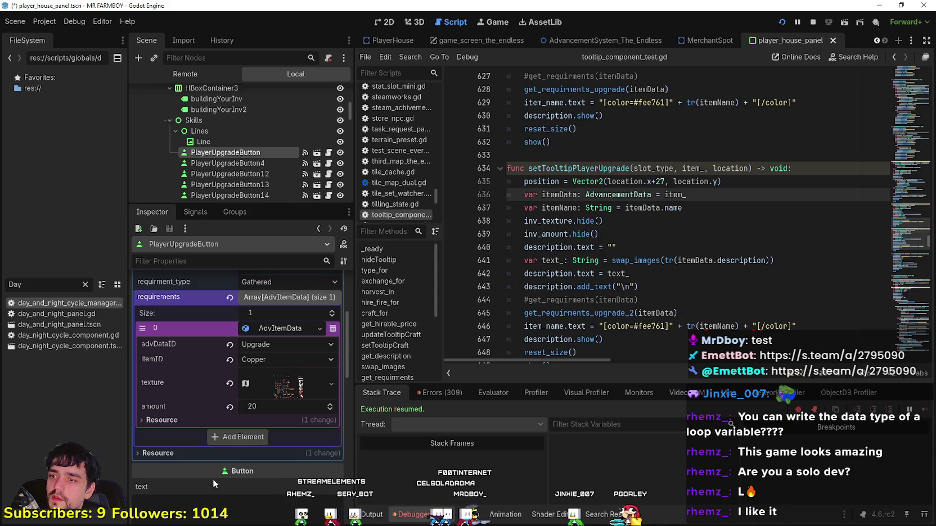
pyautogui.click(280, 388)
pyautogui.scroll(-5, 264, 410)
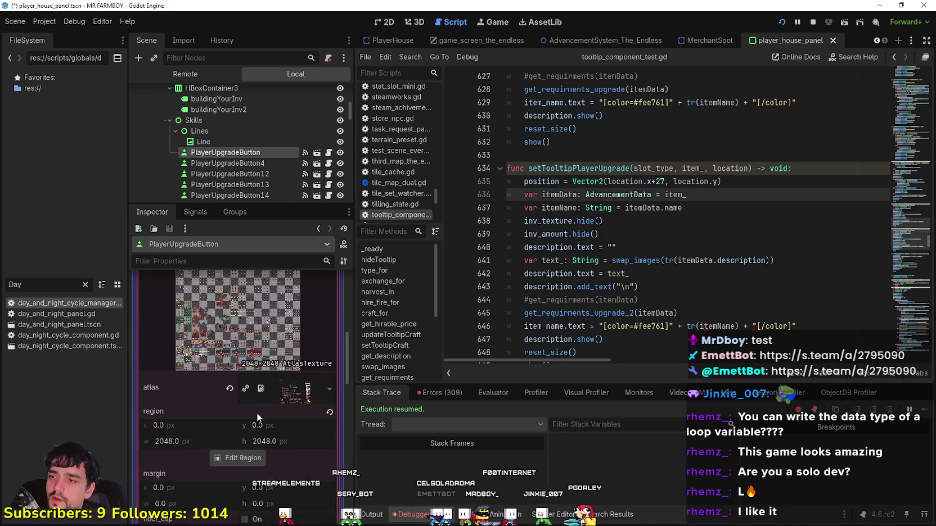
# - Set the texture's atlas region to the copper icon, save the scene, and return to the game
pyautogui.click(236, 459)
pyautogui.scroll(-6, 335, 278)
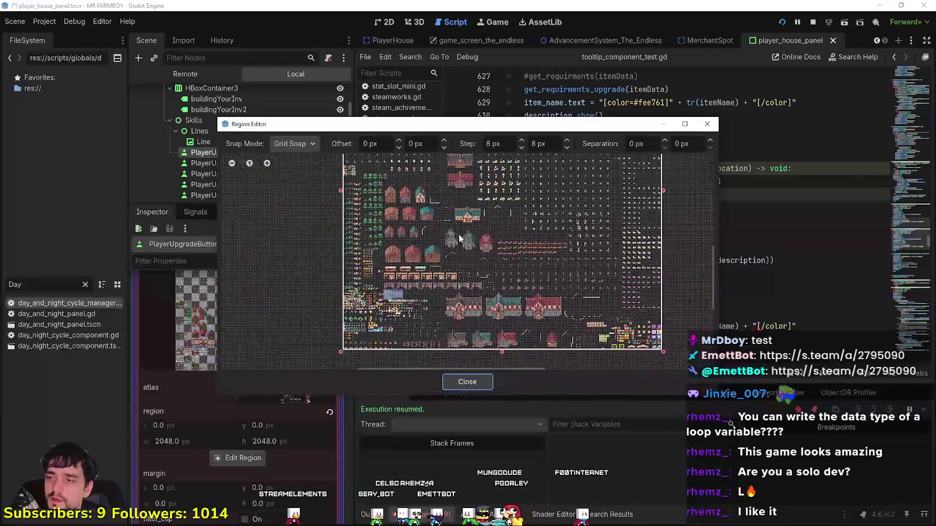
pyautogui.scroll(6, 315, 338)
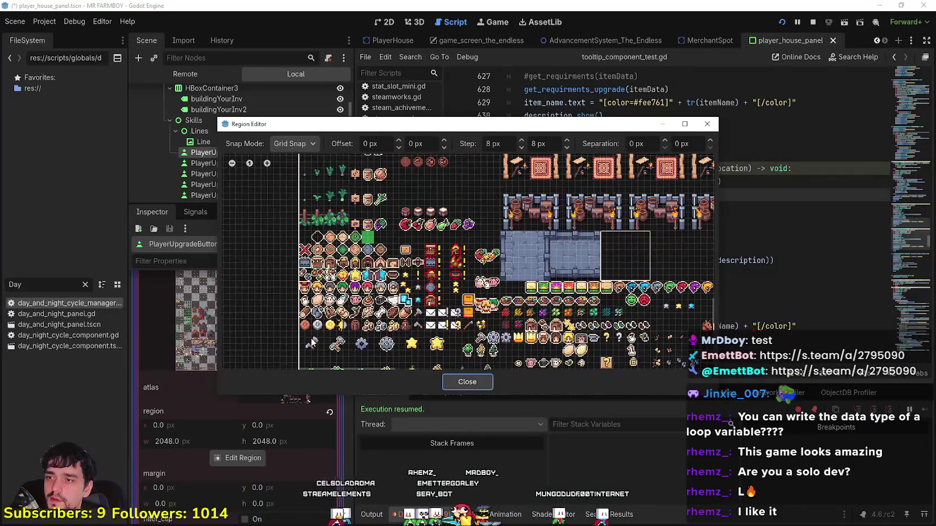
pyautogui.moveTo(303, 307)
pyautogui.mouseDown()
pyautogui.moveTo(314, 325)
pyautogui.moveTo(294, 338)
pyautogui.mouseUp()
pyautogui.scroll(4, 315, 318)
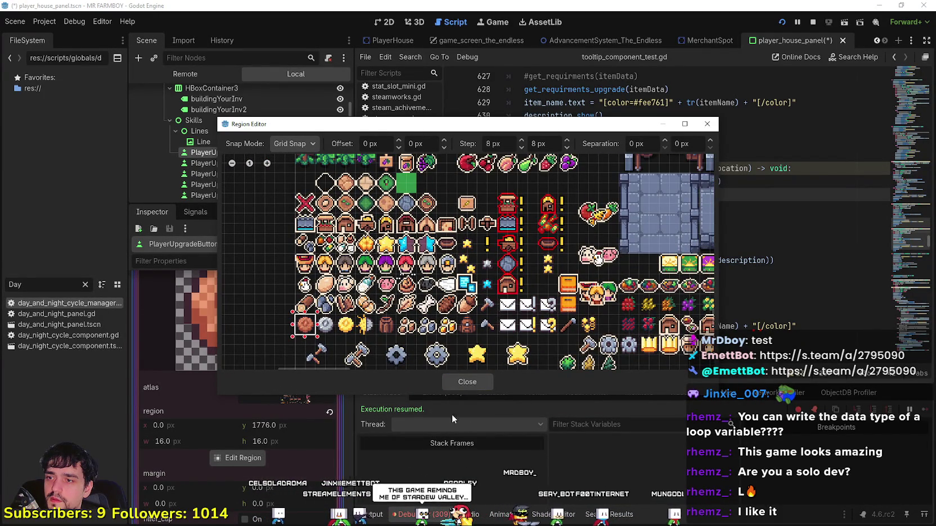
pyautogui.click(462, 383)
pyautogui.click(293, 361)
pyautogui.hotkey('ctrl', 's')
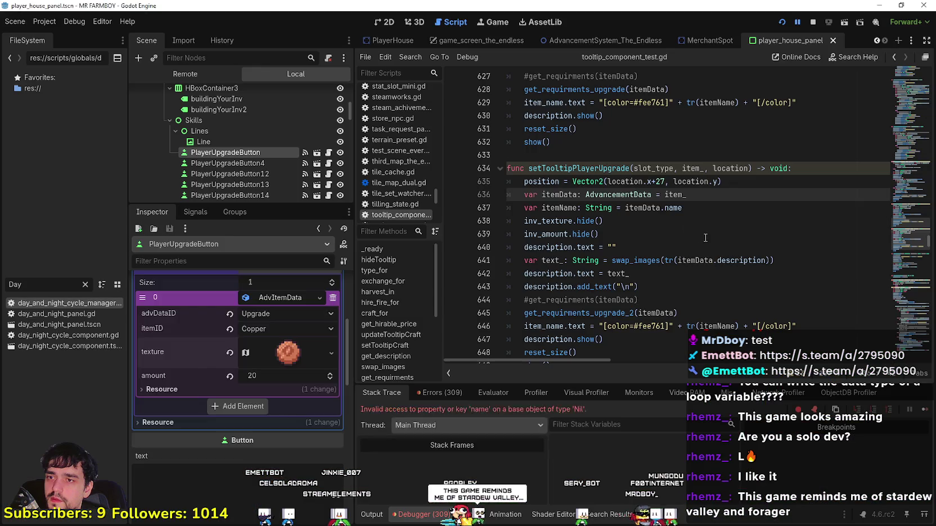
pyautogui.click(923, 414)
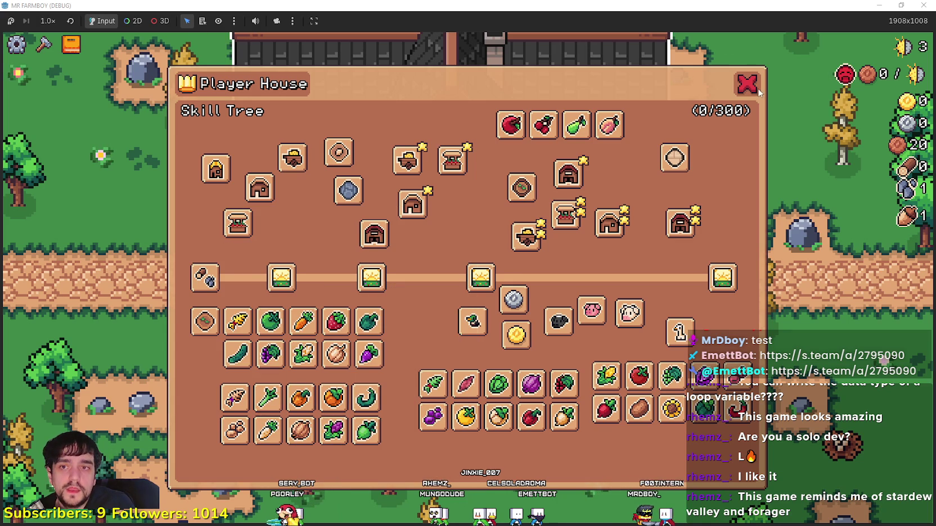
# - Close the skill tree and walk around the farm mining rocks and chopping a tree
pyautogui.click(749, 84)
pyautogui.press('d')
pyautogui.press('s')
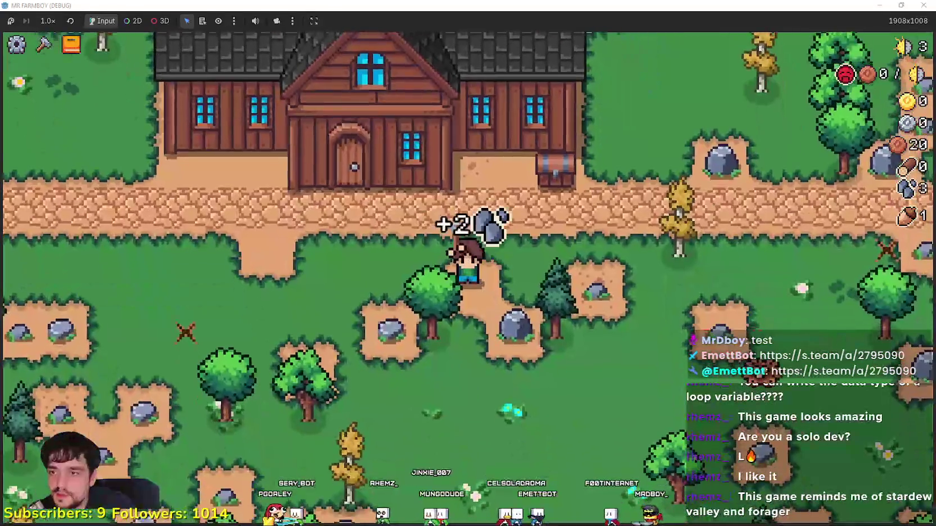
pyautogui.scroll(-3, 468, 263)
pyautogui.press('w')
pyautogui.press('d')
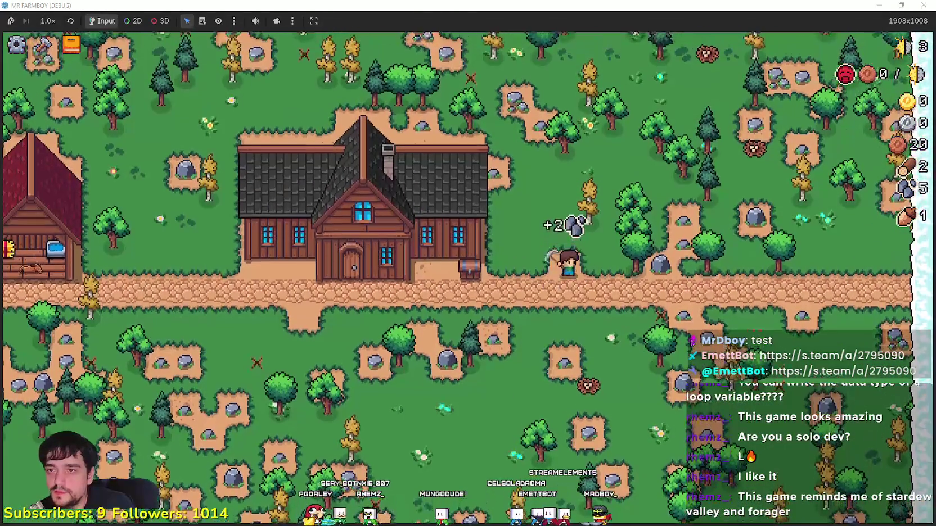
pyautogui.scroll(3, 686, 336)
pyautogui.press('a')
pyautogui.press('s')
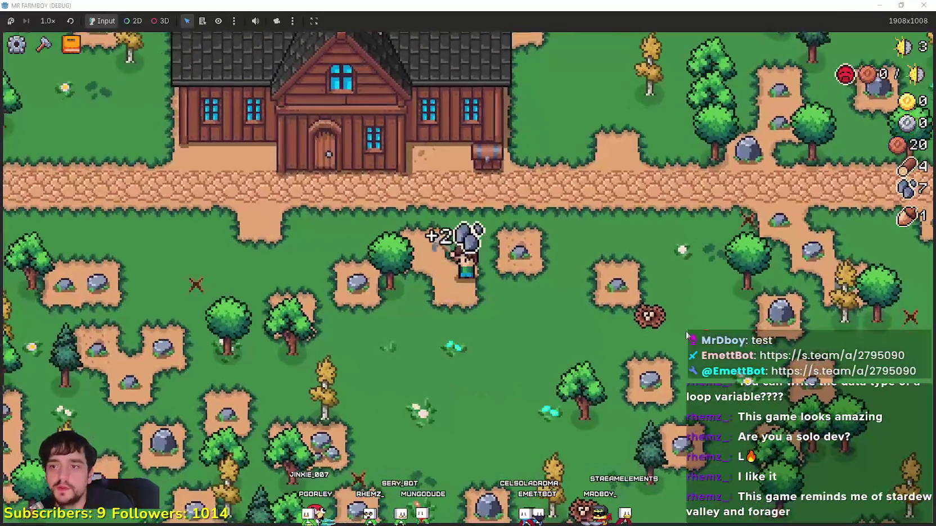
pyautogui.press('w')
pyautogui.press('d')
pyautogui.scroll(-3, 686, 336)
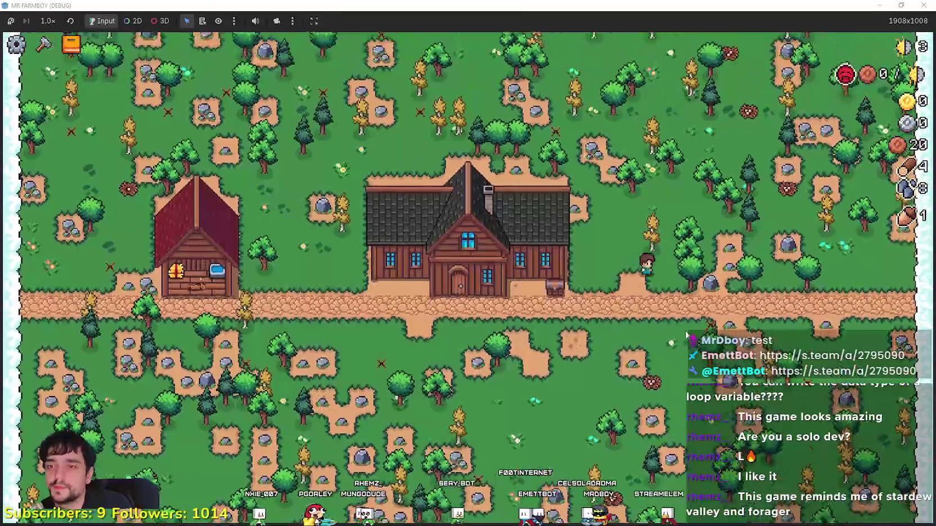
pyautogui.scroll(3, 686, 336)
pyautogui.press('a')
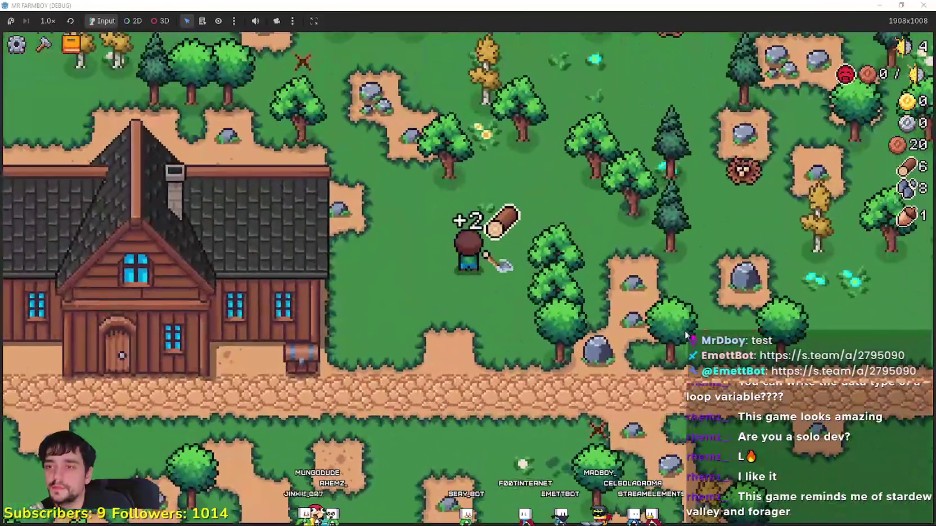
# - Walk through the field and past the farmhouse, then interact with the player house
pyautogui.scroll(-3, 686, 336)
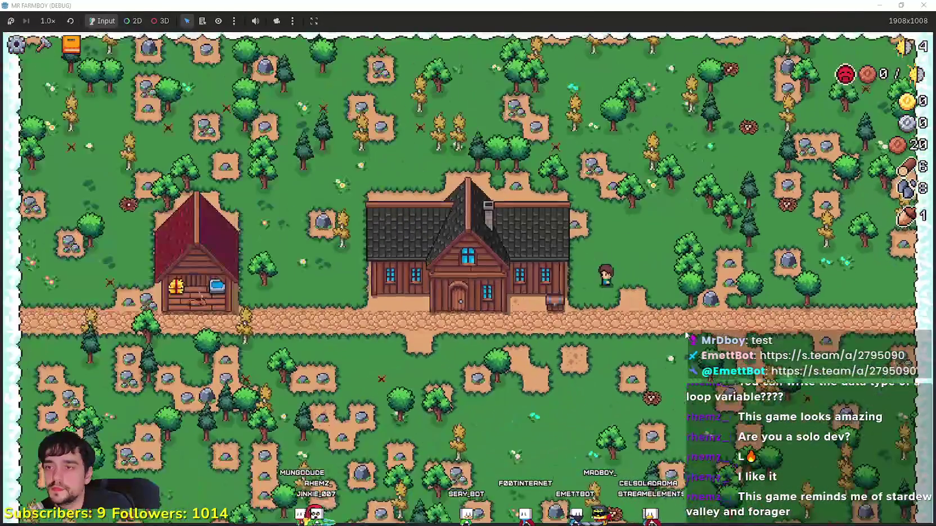
pyautogui.press('s')
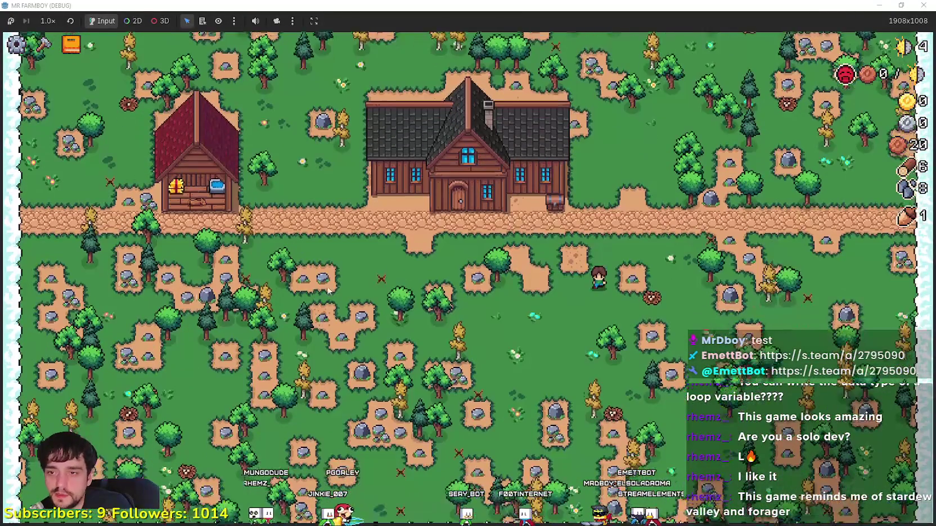
pyautogui.press('w')
pyautogui.press('a')
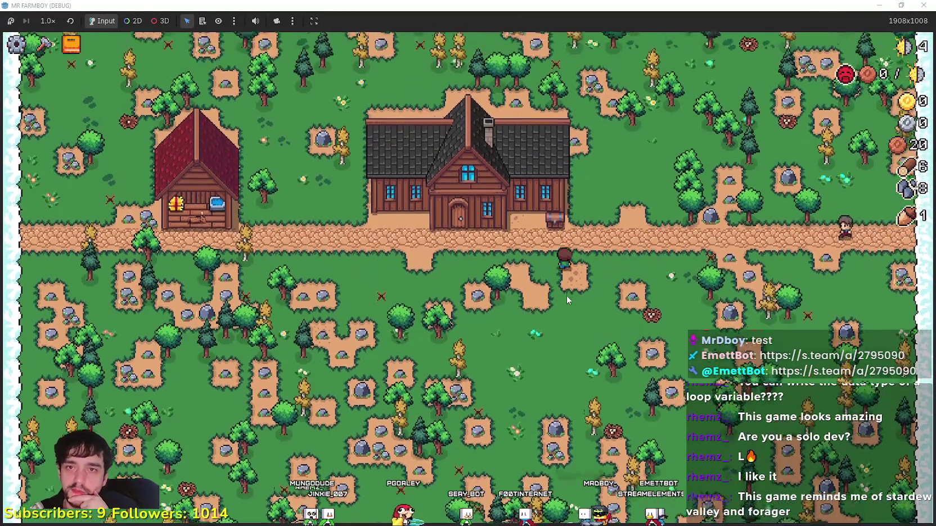
pyautogui.press('w')
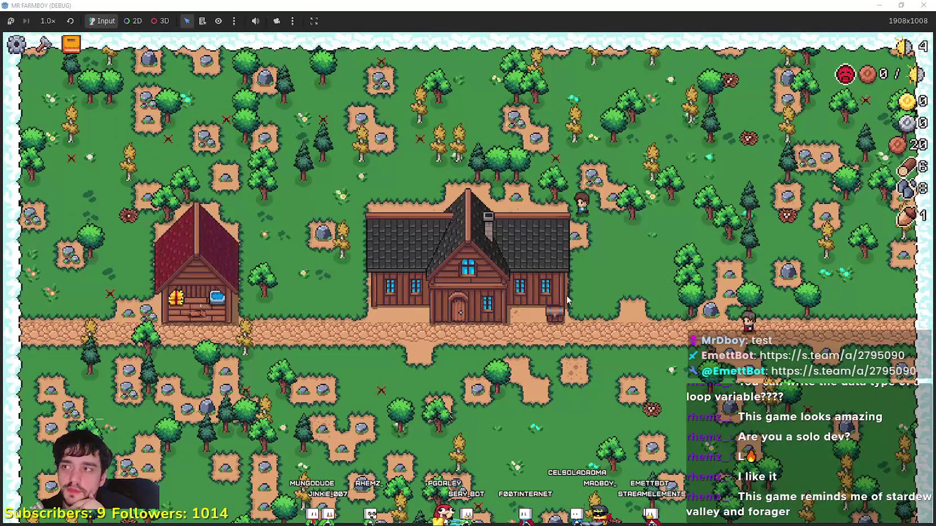
pyautogui.press('s')
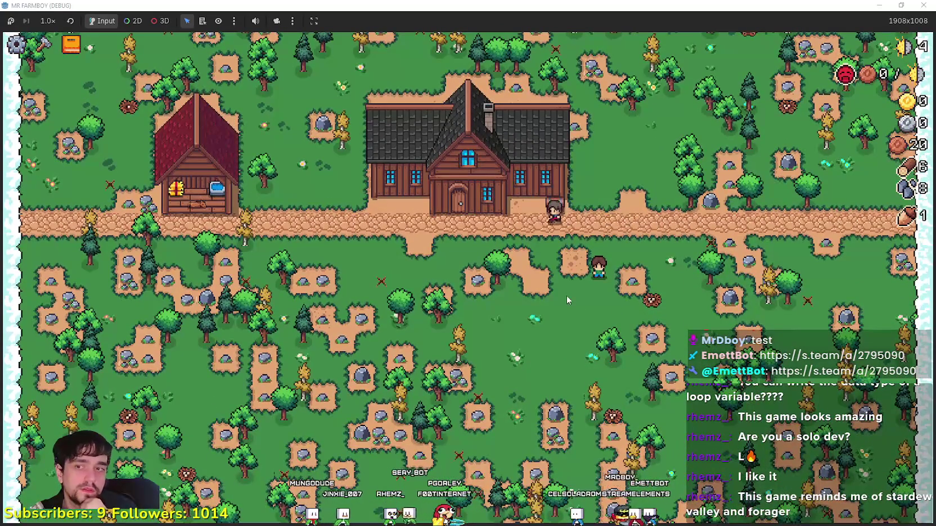
pyautogui.press('a')
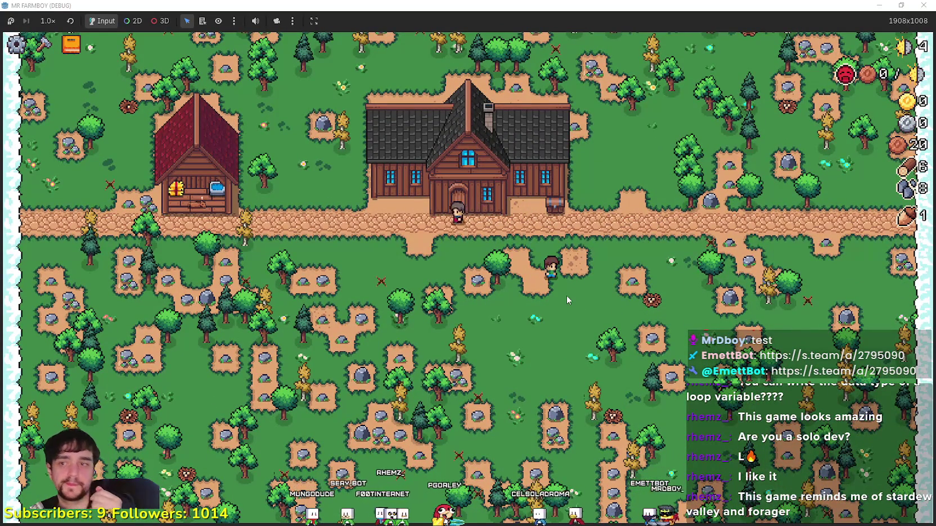
pyautogui.scroll(2, 567, 295)
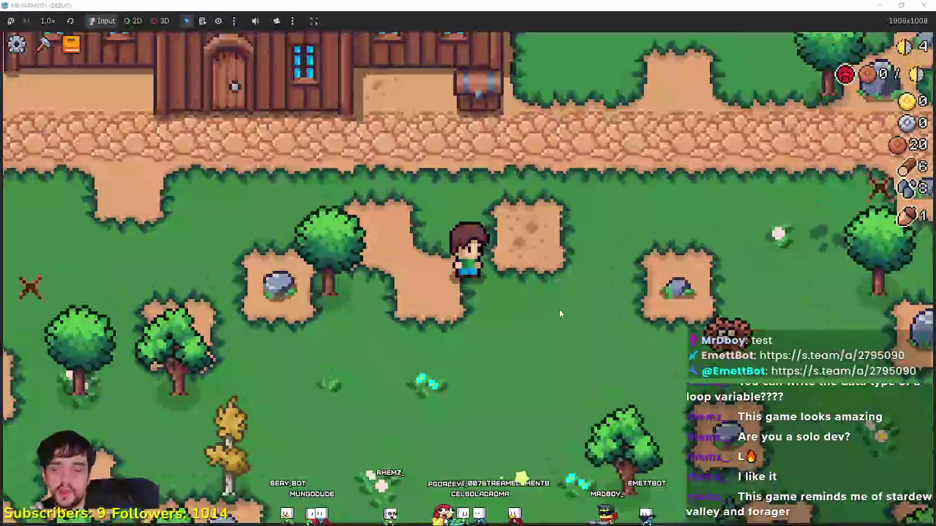
pyautogui.scroll(-2, 559, 309)
pyautogui.press('e')
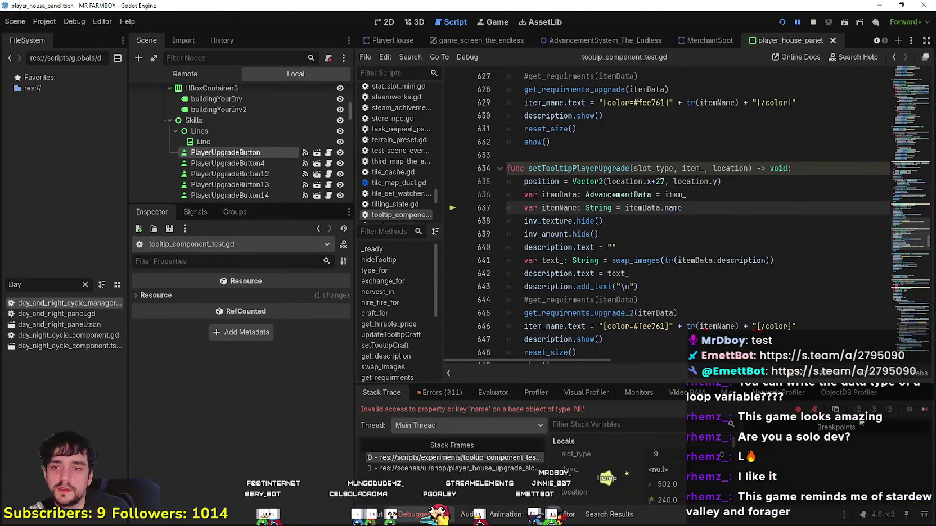
# - Resume from the debugger break and open then close the Player House skill tree
pyautogui.click(926, 413)
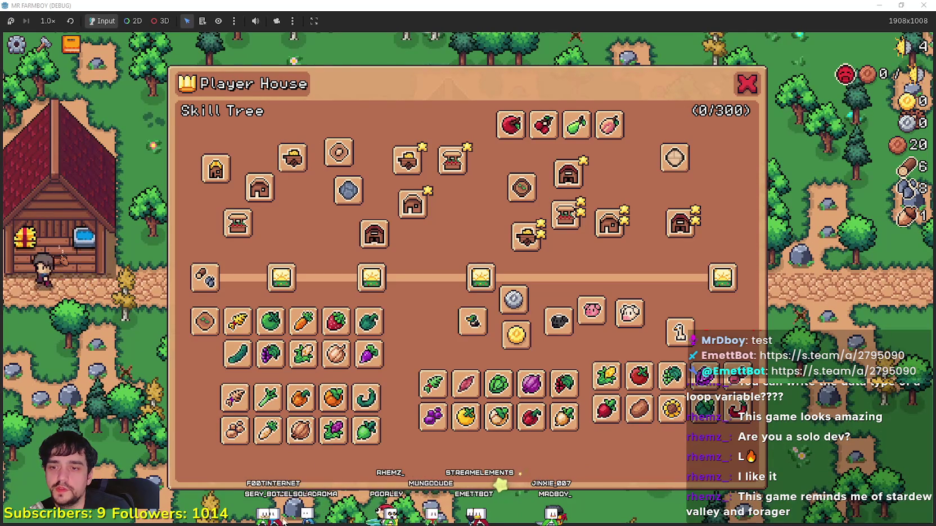
pyautogui.click(755, 87)
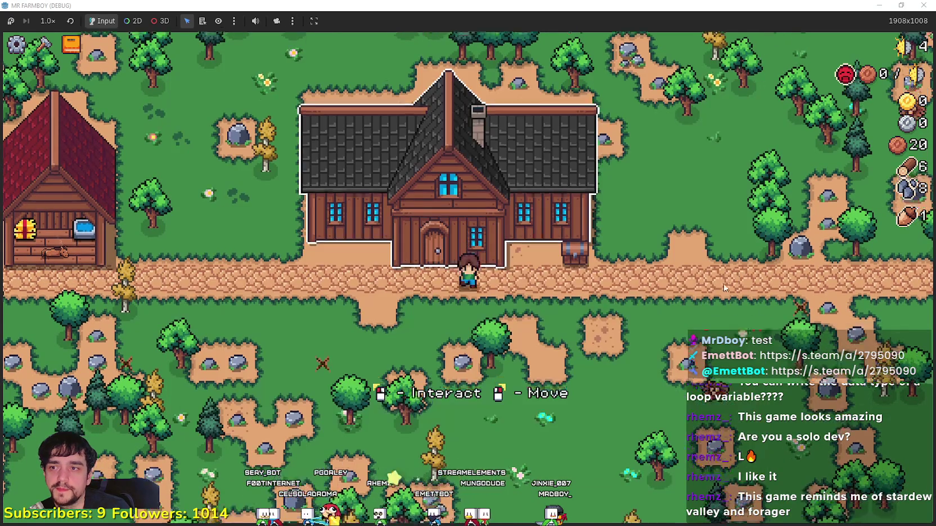
pyautogui.press('e')
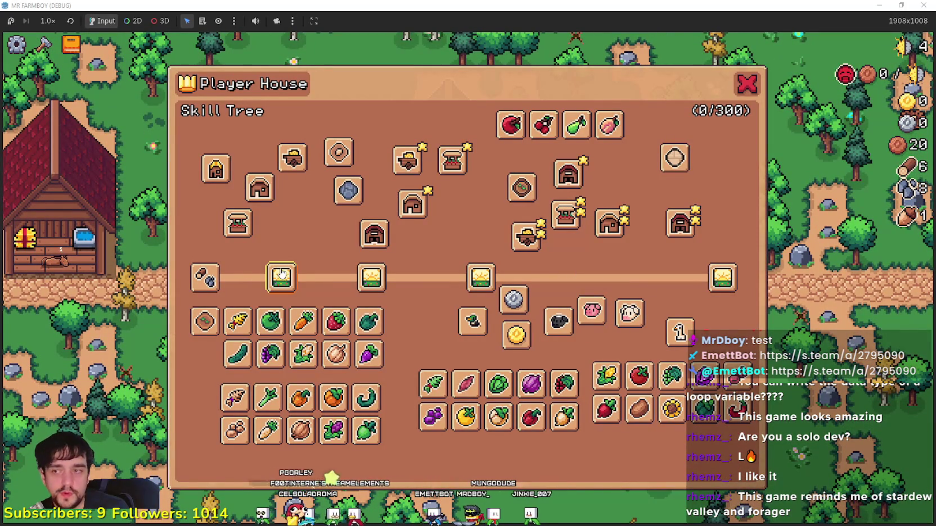
pyautogui.click(743, 93)
# - Walk the player into the field, then shrink the game window and move it aside
pyautogui.rightClick(619, 354)
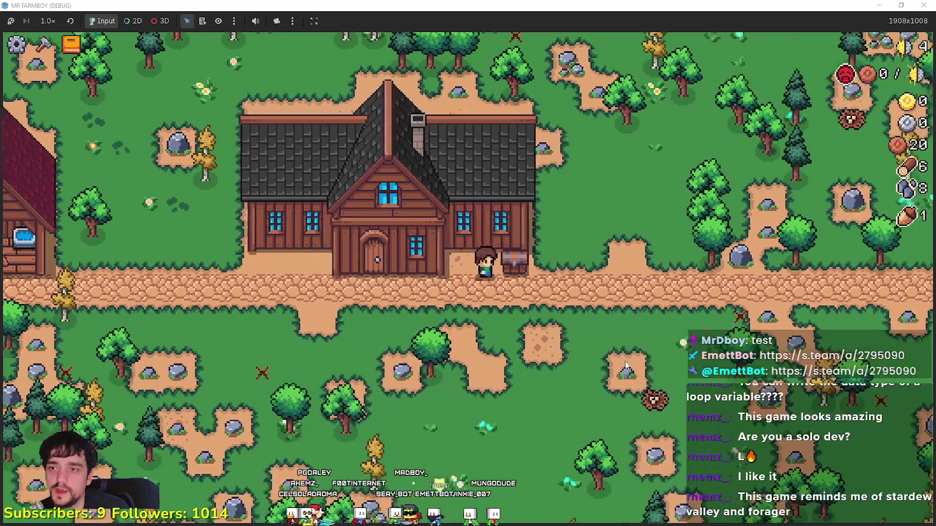
pyautogui.scroll(-3, 619, 354)
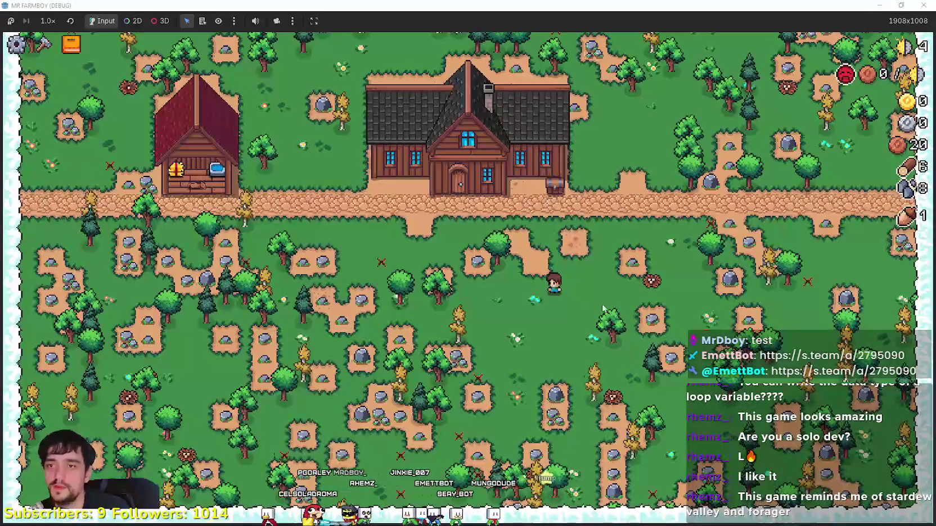
pyautogui.press('super+Down')
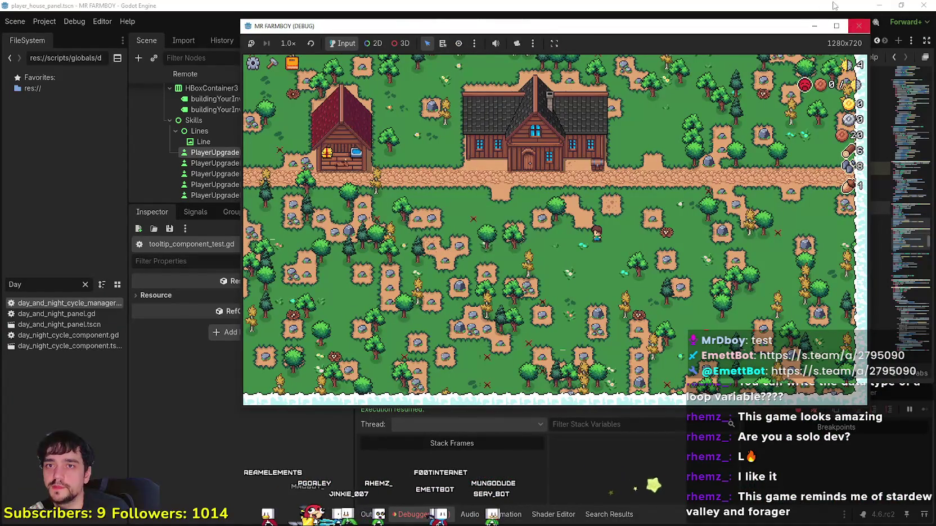
pyautogui.moveTo(798, 26); pyautogui.dragTo(746, 88)
# - Close the debug game and open the Third_Map scene tab in the 2D view
pyautogui.click(813, 24)
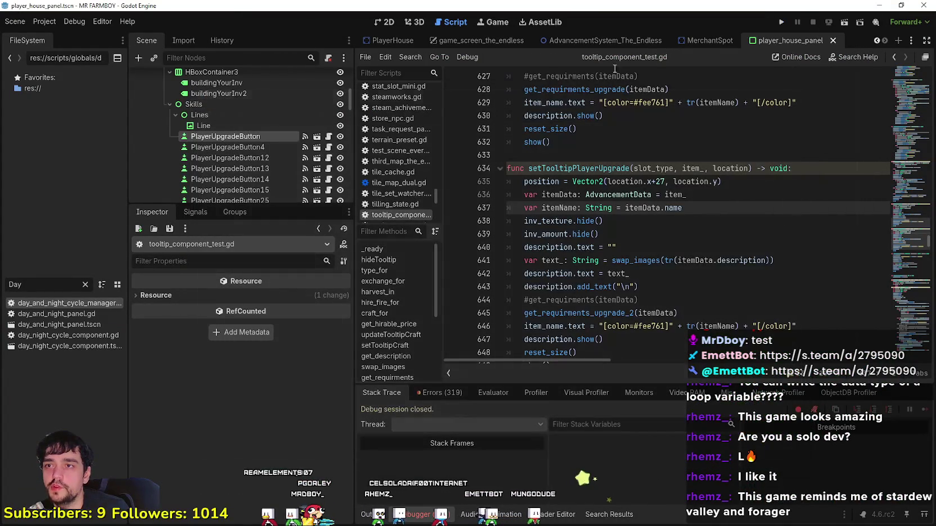
pyautogui.click(877, 40)
pyautogui.click(876, 40)
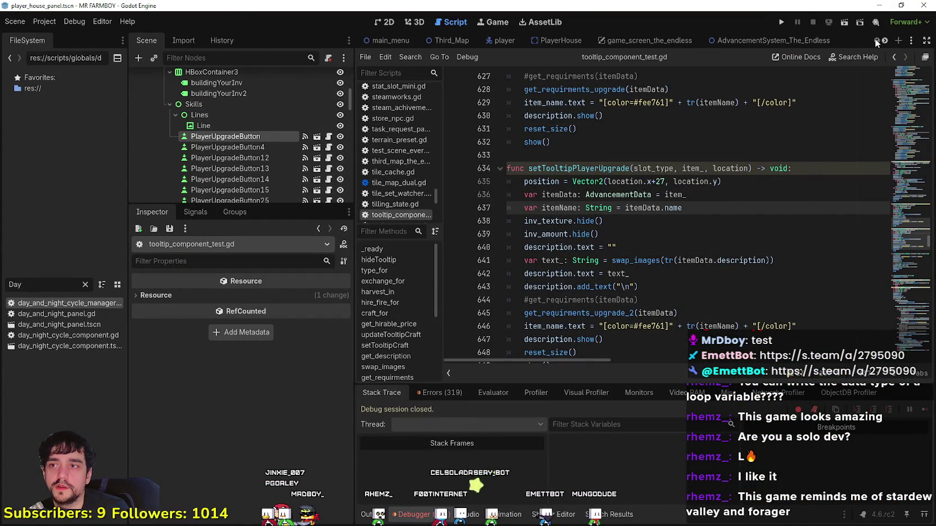
pyautogui.click(376, 22)
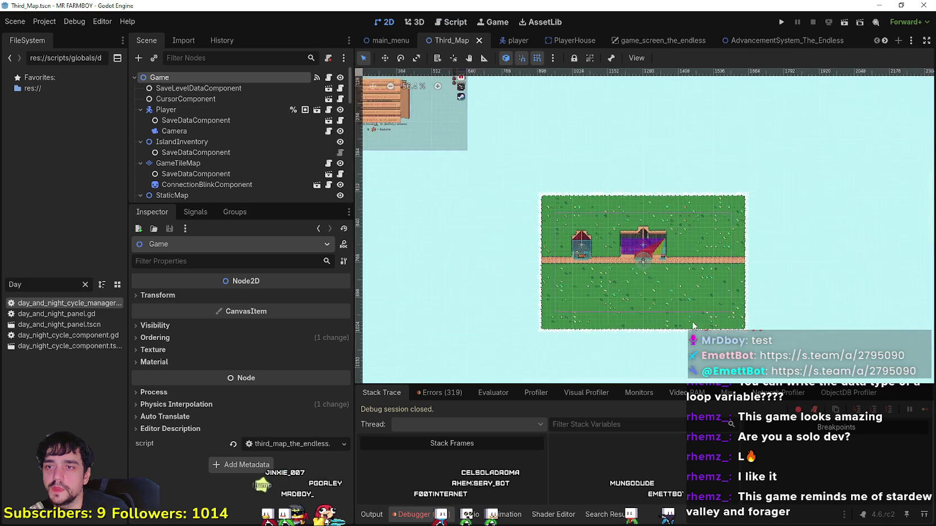
# - Zoom in and out of the viewport to inspect the island map
pyautogui.scroll(4, 690, 313)
pyautogui.scroll(-6, 554, 239)
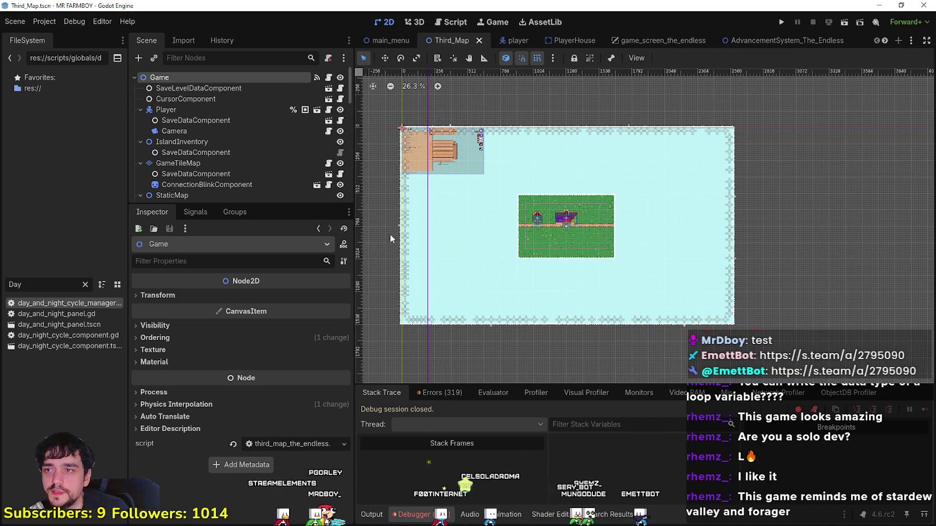
pyautogui.scroll(7, 510, 211)
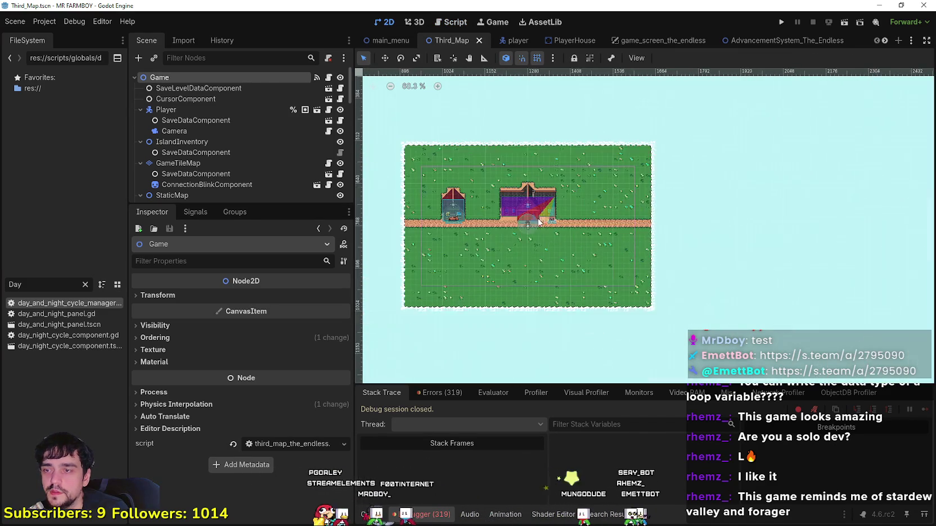
pyautogui.scroll(-3, 510, 212)
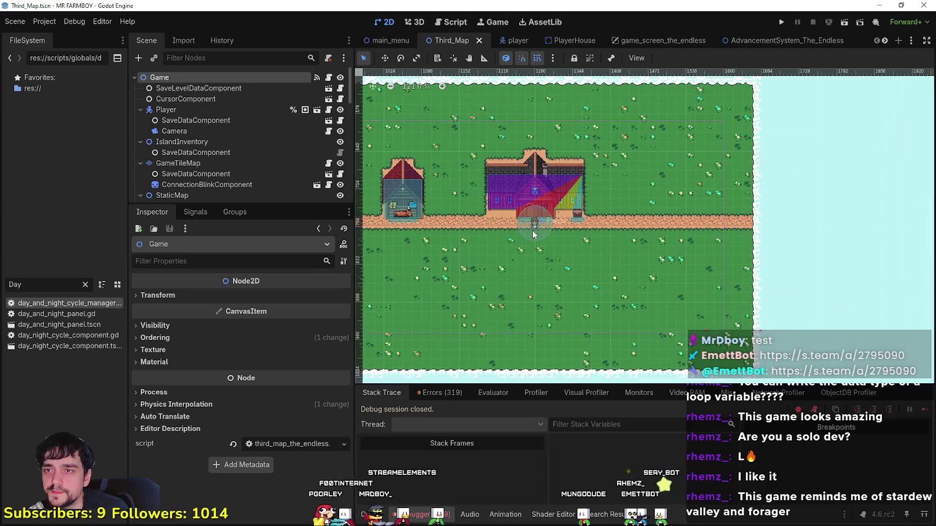
pyautogui.scroll(2, 571, 231)
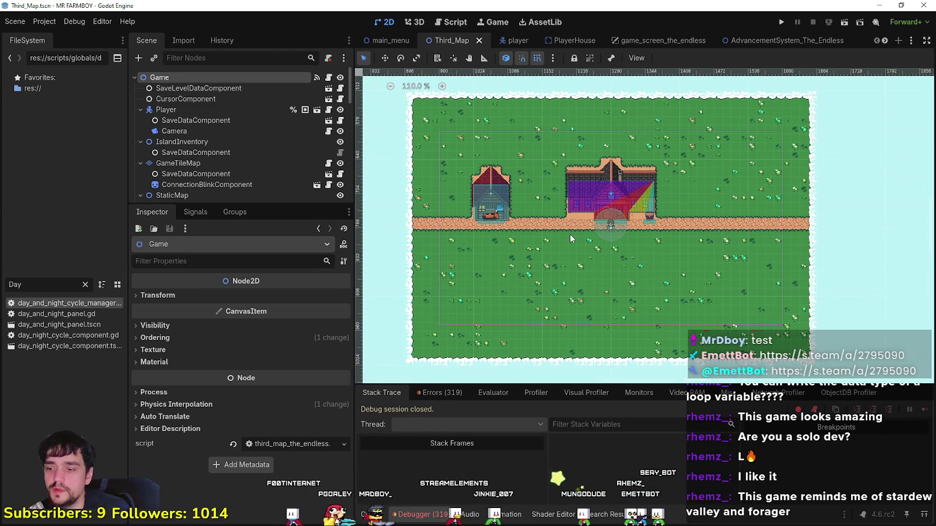
pyautogui.scroll(1, 569, 233)
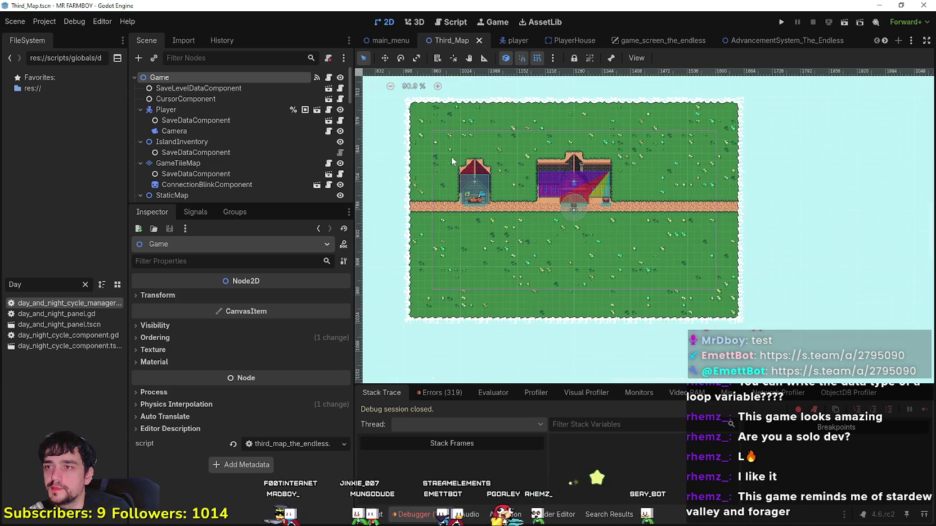
pyautogui.scroll(-3, 451, 156)
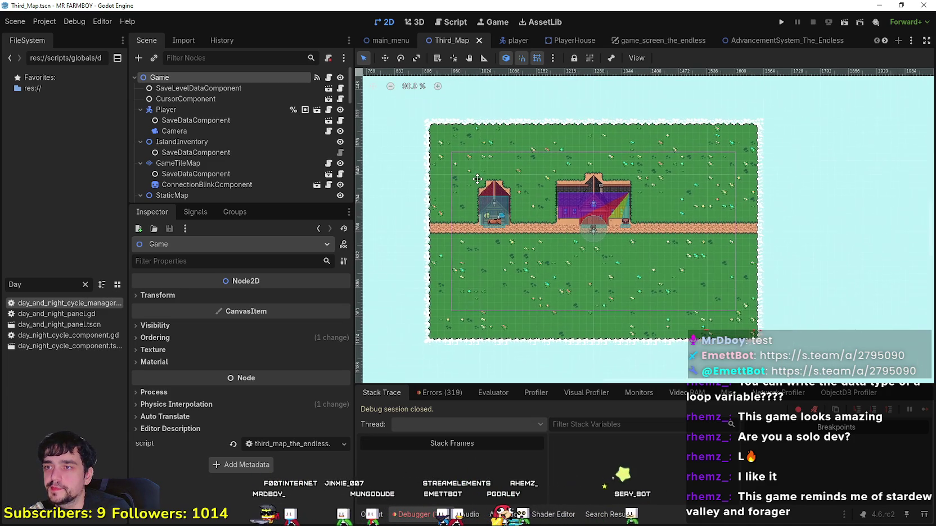
# - Select the player's Camera and set its left limit to 1024
pyautogui.click(208, 129)
pyautogui.scroll(-3, 257, 427)
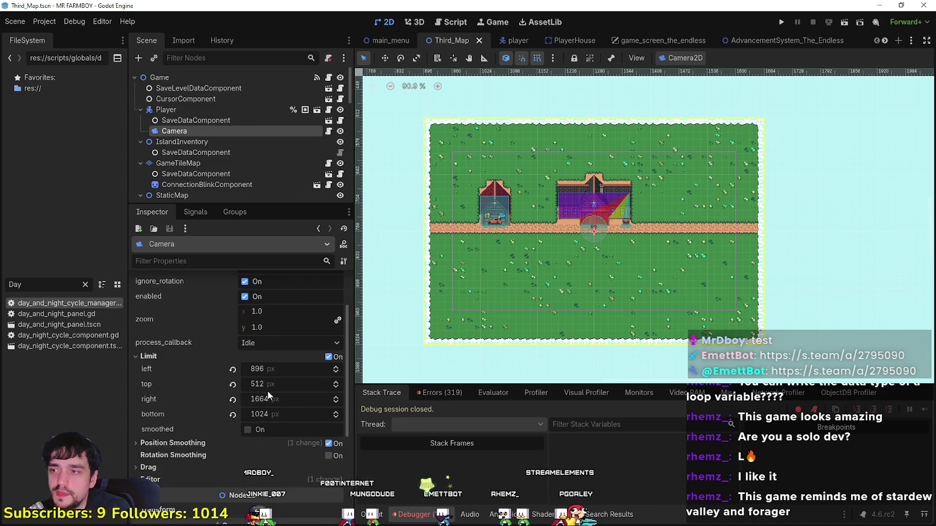
pyautogui.moveTo(264, 369); pyautogui.dragTo(230, 369)
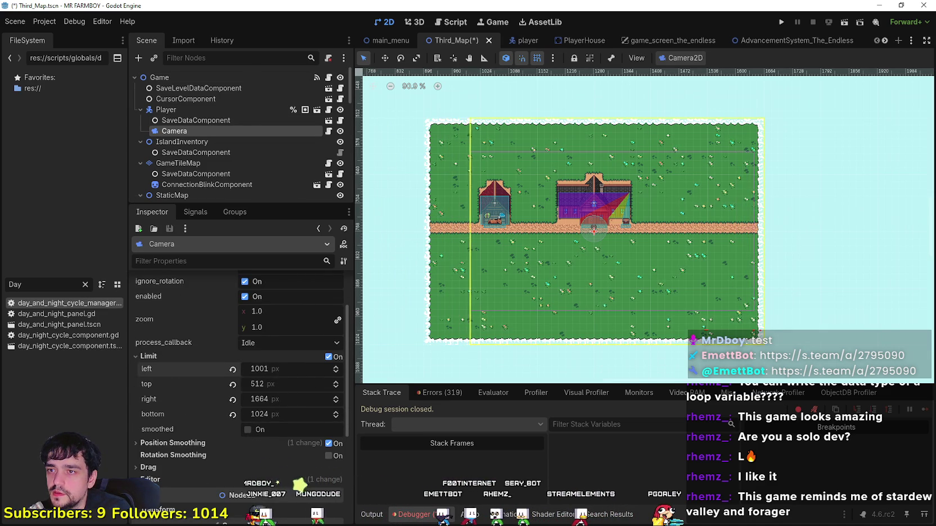
pyautogui.moveTo(264, 369); pyautogui.dragTo(269, 369)
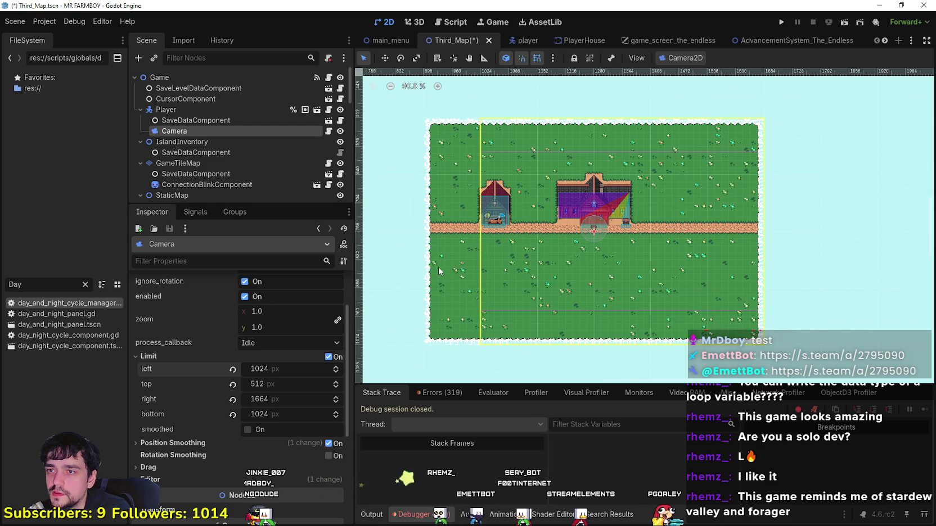
pyautogui.scroll(6, 439, 272)
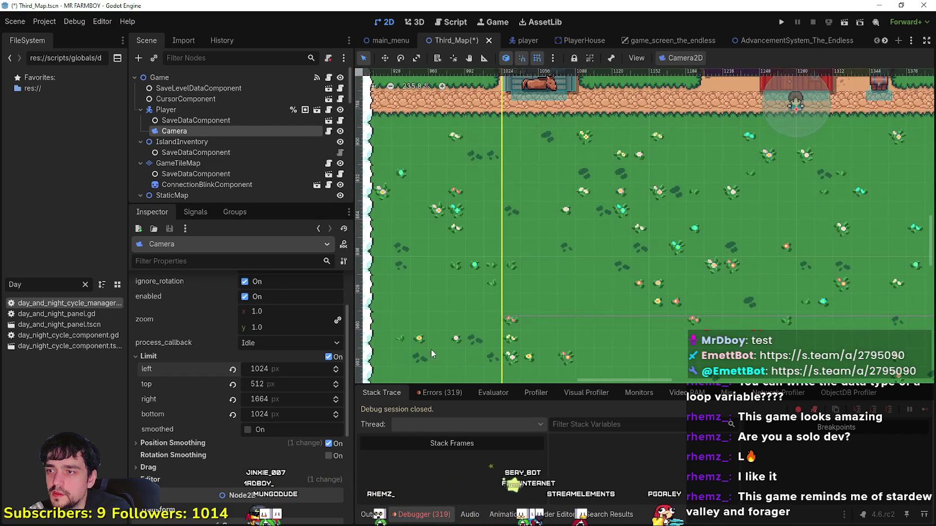
pyautogui.scroll(10, 495, 319)
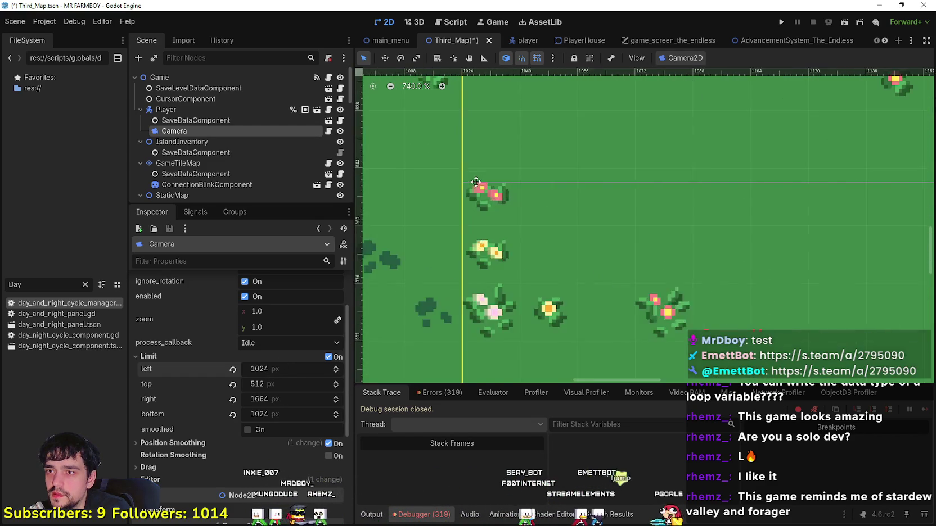
pyautogui.click(336, 366)
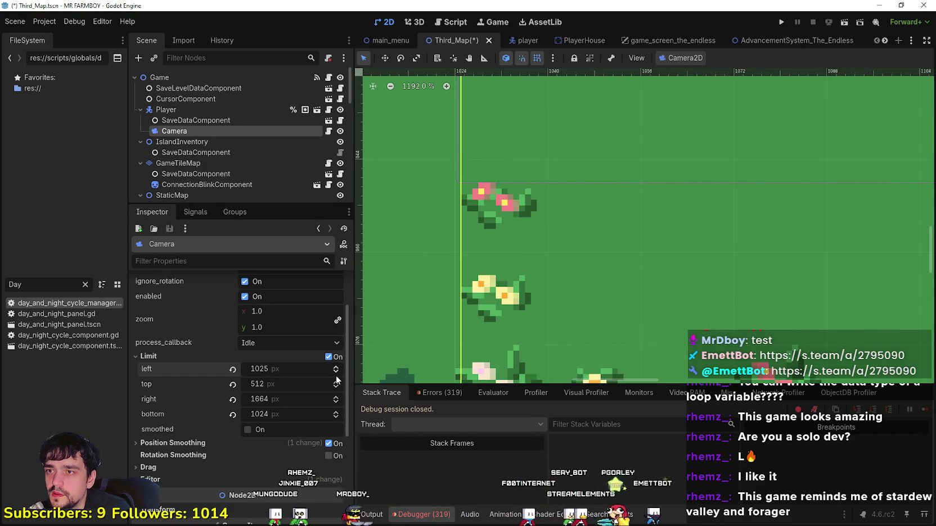
pyautogui.click(336, 372)
# - Move the camera's top limit down onto the island, setting it to 640
pyautogui.scroll(-5, 532, 240)
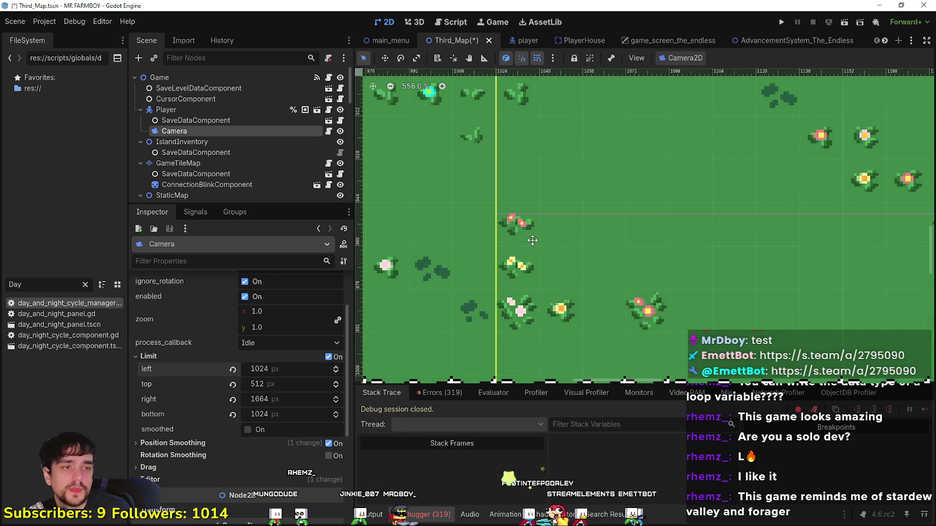
pyautogui.scroll(-7, 534, 240)
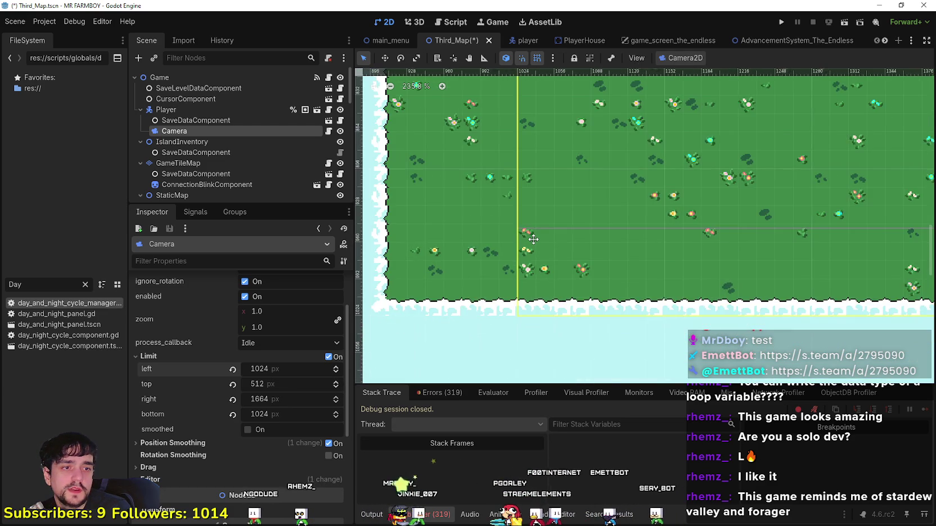
pyautogui.scroll(-5, 534, 239)
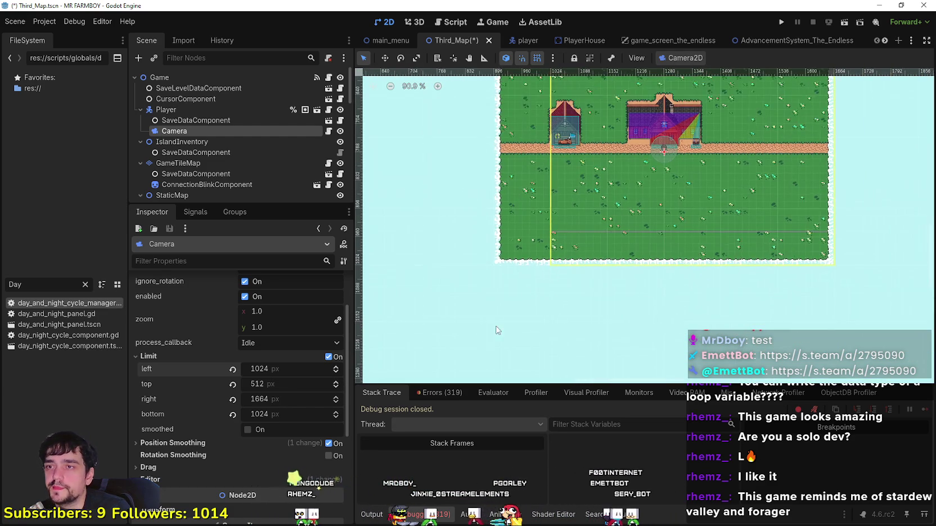
pyautogui.scroll(3, 620, 227)
pyautogui.hscroll(3, 620, 226)
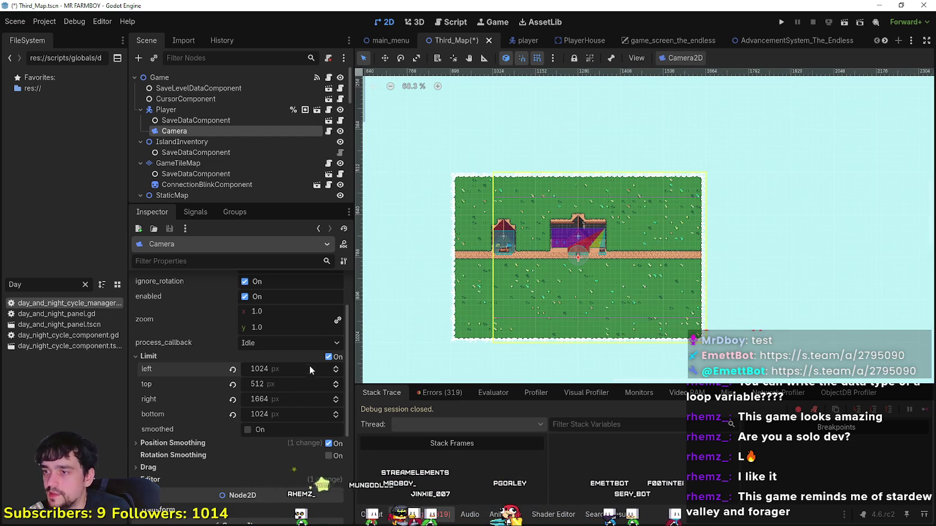
pyautogui.moveTo(273, 384); pyautogui.dragTo(317, 385)
pyautogui.scroll(6, 477, 269)
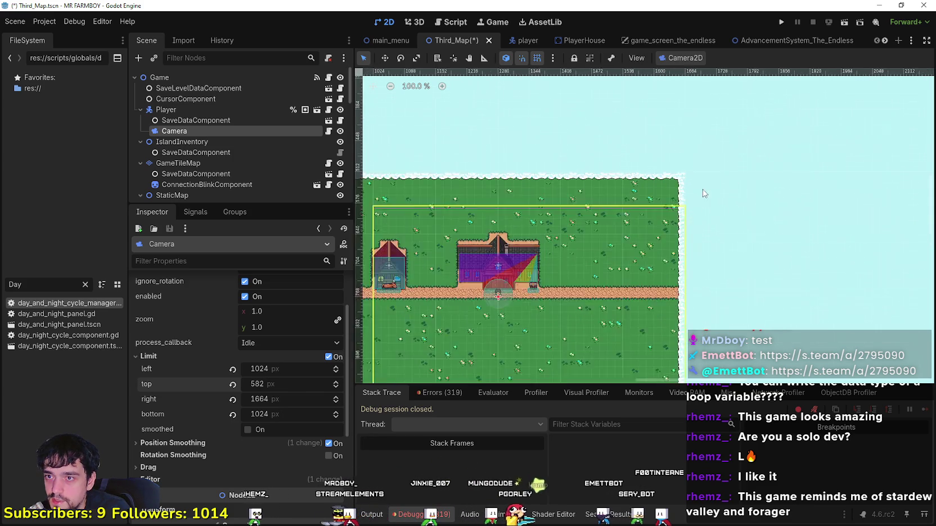
pyautogui.scroll(-2, 512, 266)
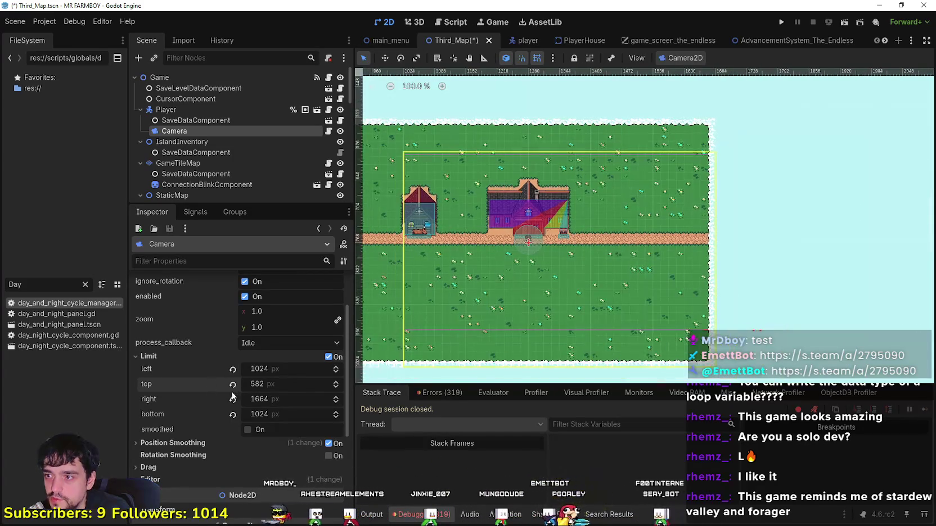
pyautogui.moveTo(323, 384); pyautogui.dragTo(351, 384)
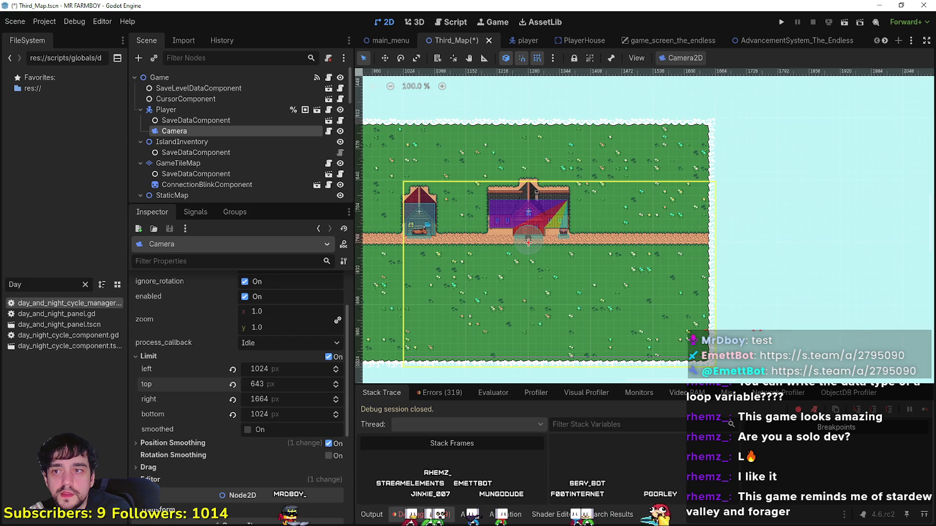
pyautogui.scroll(7, 662, 204)
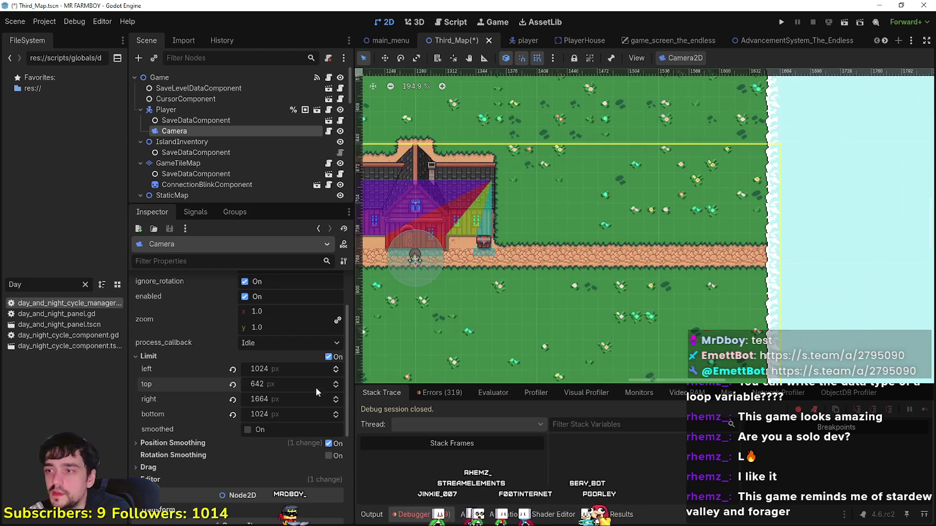
pyautogui.click(336, 384)
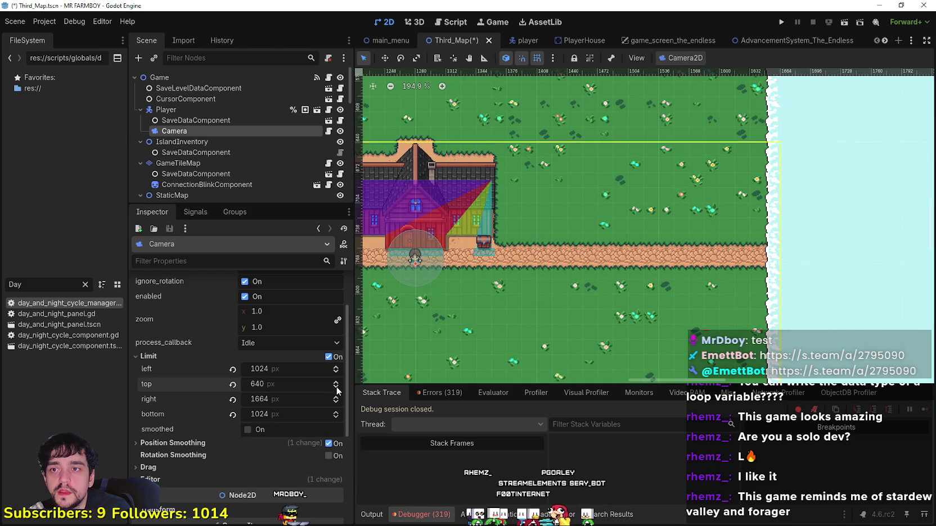
pyautogui.scroll(5, 494, 129)
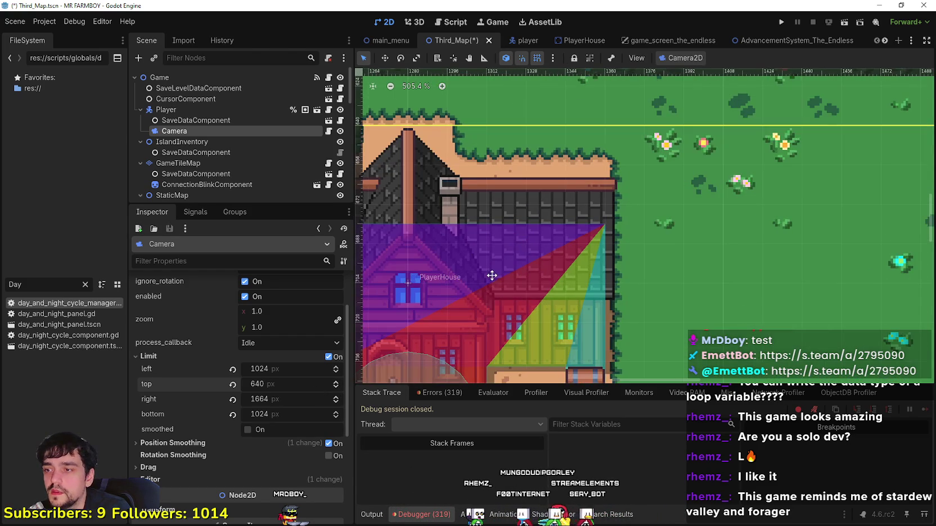
pyautogui.scroll(-8, 492, 275)
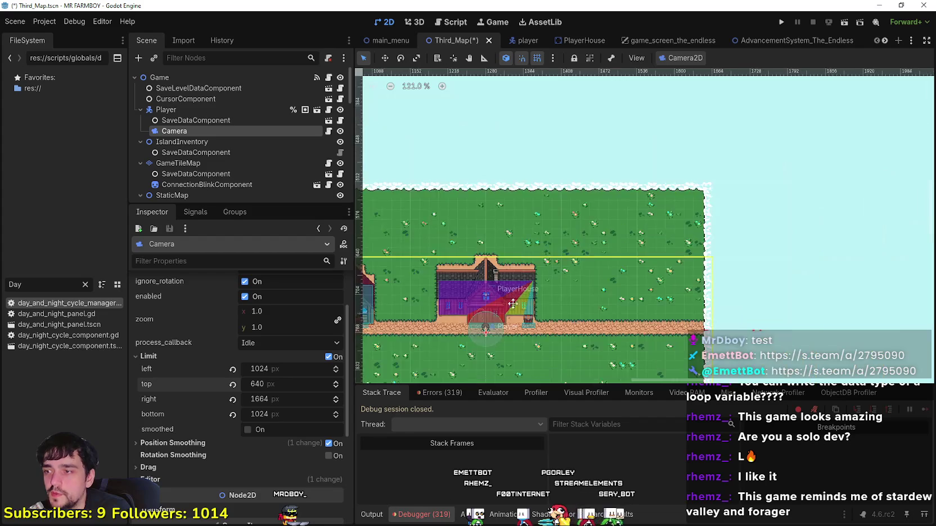
pyautogui.scroll(-2, 512, 304)
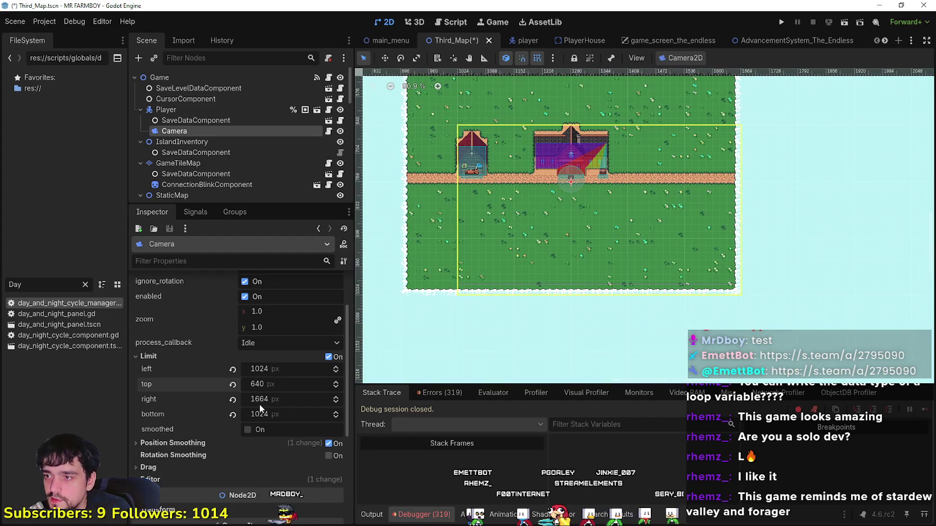
# - Set the camera's right limit to 1536 and bottom limit to 896, then save Third_Map
pyautogui.moveTo(283, 400); pyautogui.dragTo(256, 400)
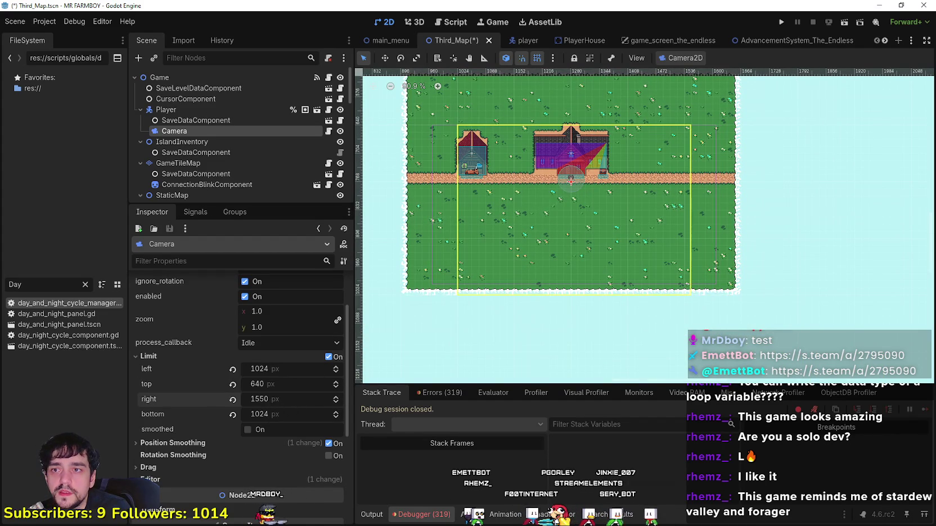
pyautogui.scroll(10, 693, 139)
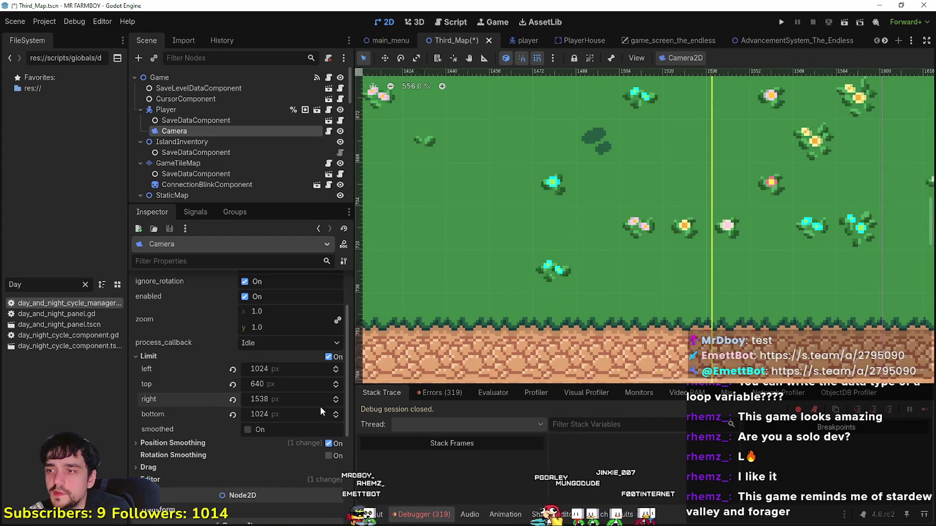
pyautogui.doubleClick(340, 404)
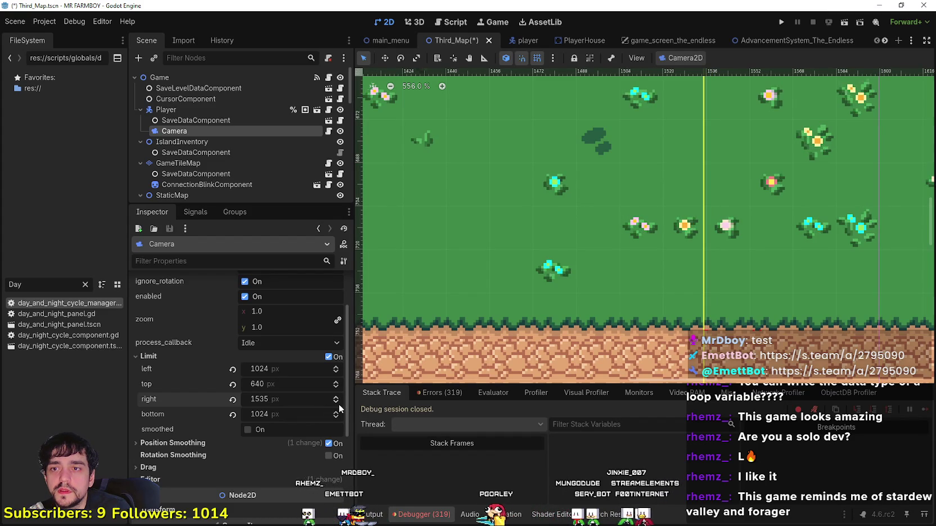
pyautogui.scroll(-6, 545, 276)
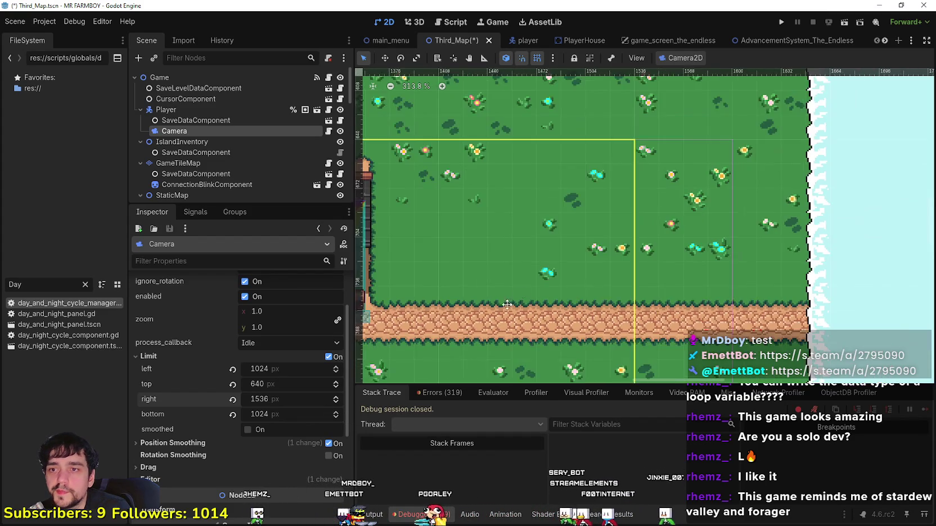
pyautogui.scroll(-3, 326, 417)
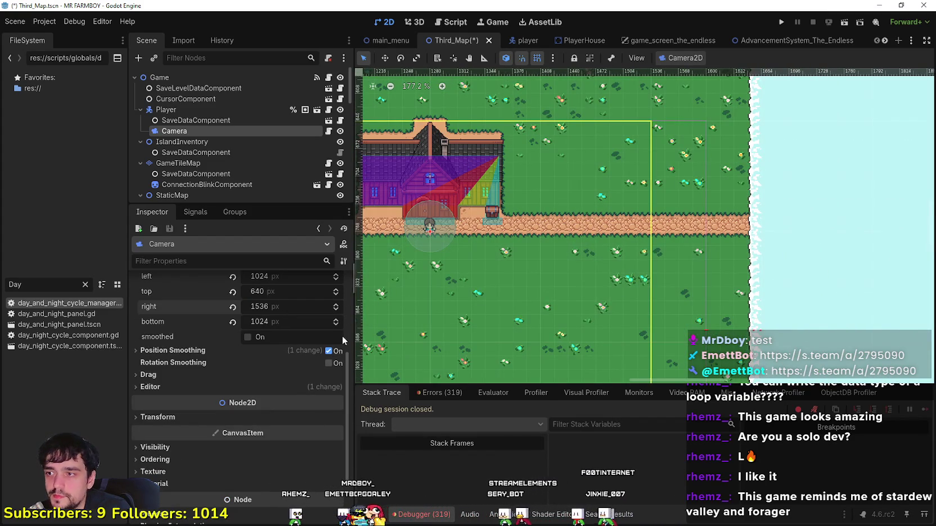
pyautogui.scroll(-4, 393, 339)
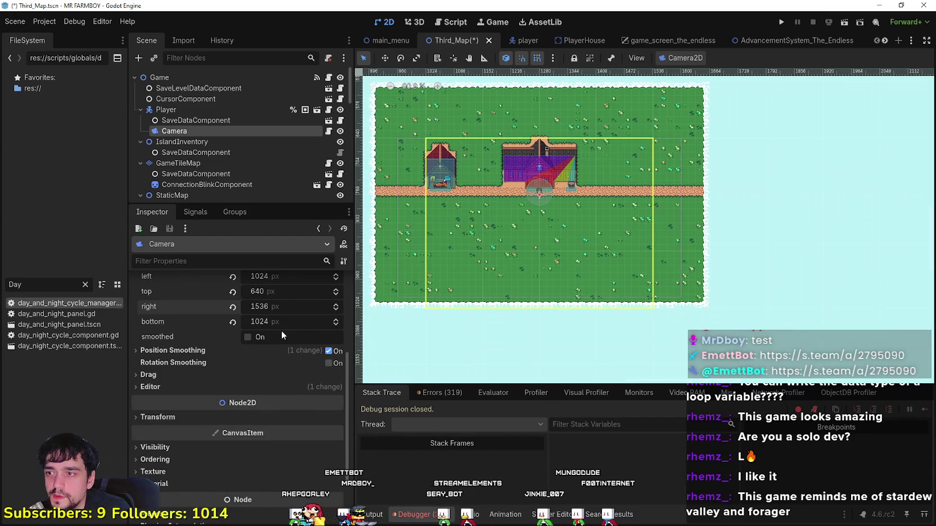
pyautogui.moveTo(281, 321); pyautogui.dragTo(225, 322)
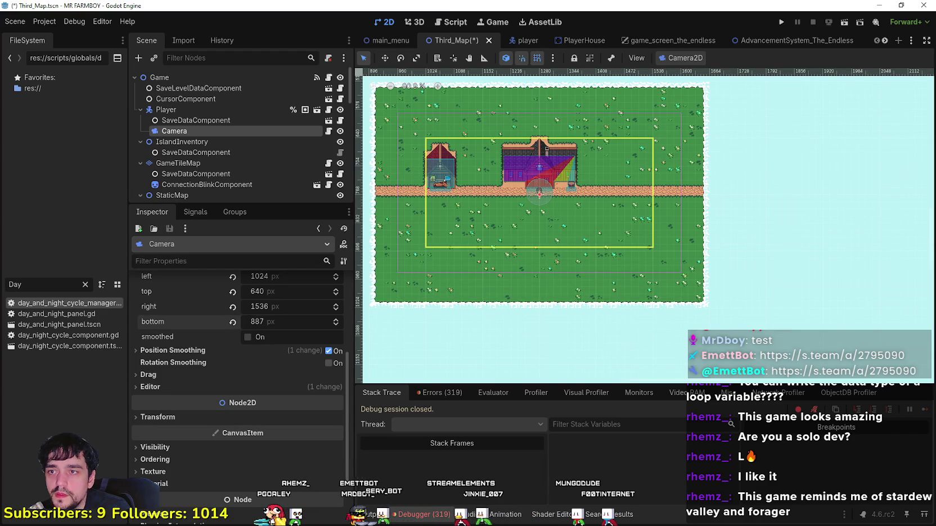
pyautogui.scroll(9, 554, 236)
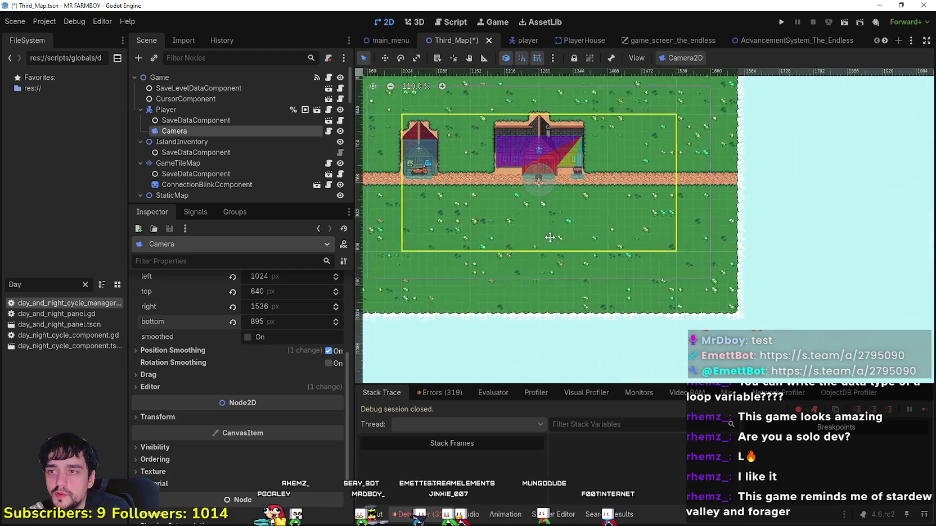
pyautogui.scroll(1, 801, 246)
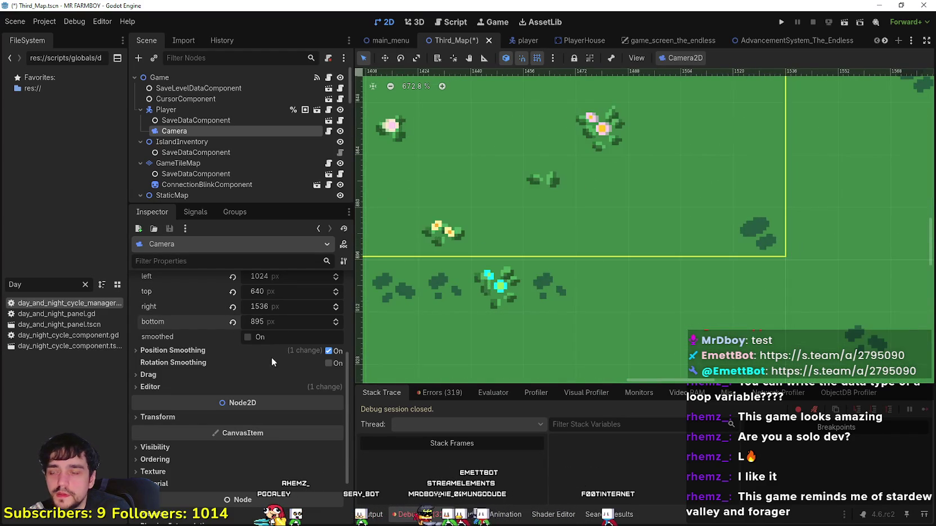
pyautogui.click(338, 320)
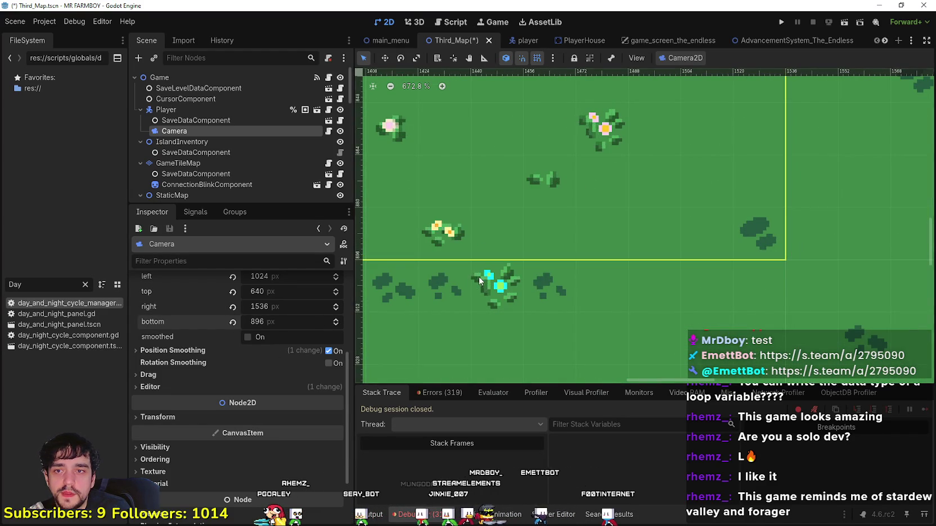
pyautogui.scroll(-10, 478, 275)
pyautogui.scroll(-8, 476, 274)
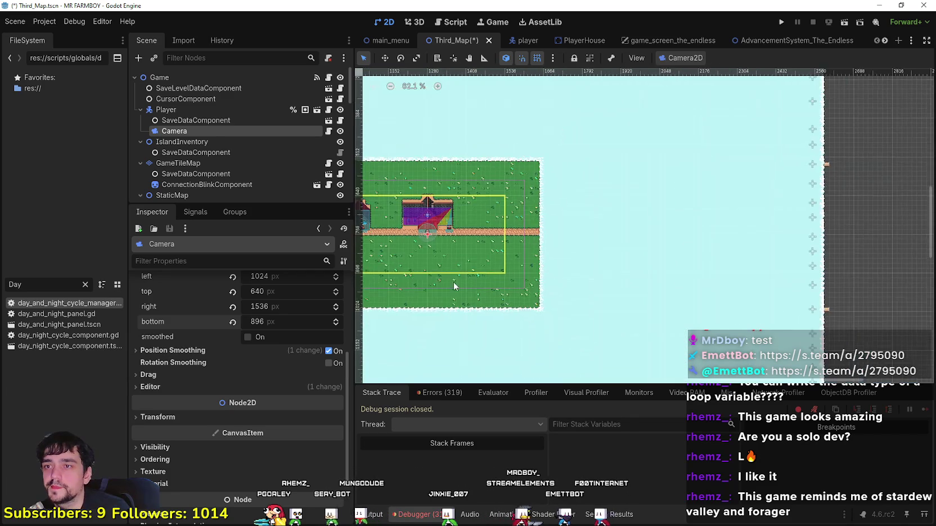
pyautogui.scroll(7, 591, 262)
pyautogui.hotkey('ctrl', 's')
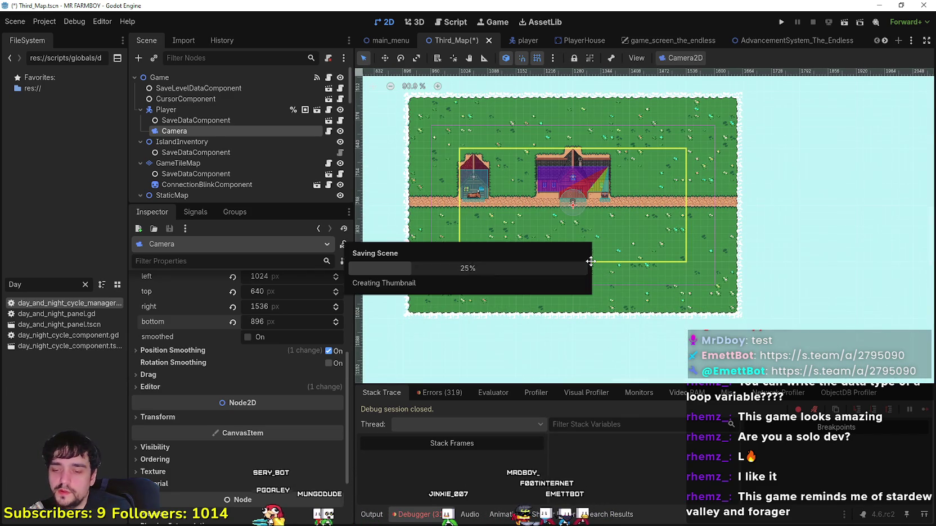
# - Select the Clouds tile layer and its tile set for painting
pyautogui.scroll(-1, 590, 260)
pyautogui.scroll(-1, 590, 260)
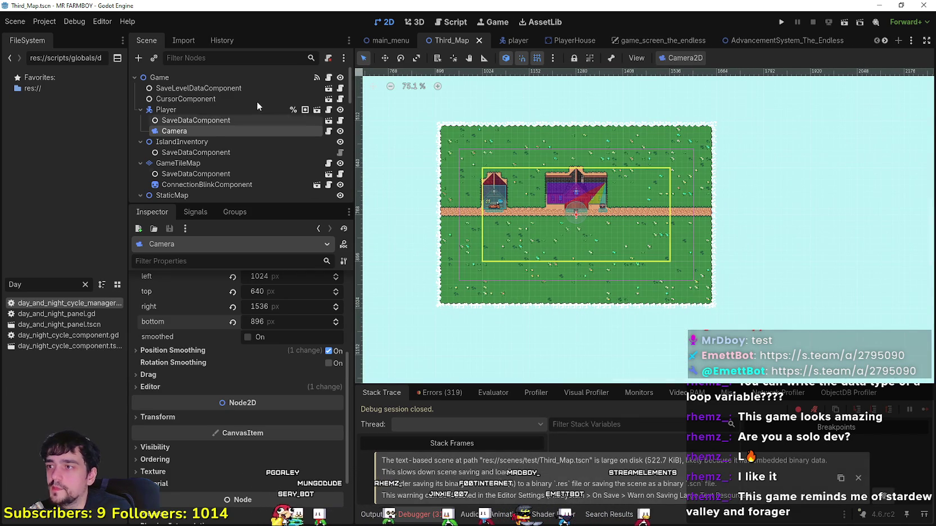
pyautogui.scroll(-2, 247, 113)
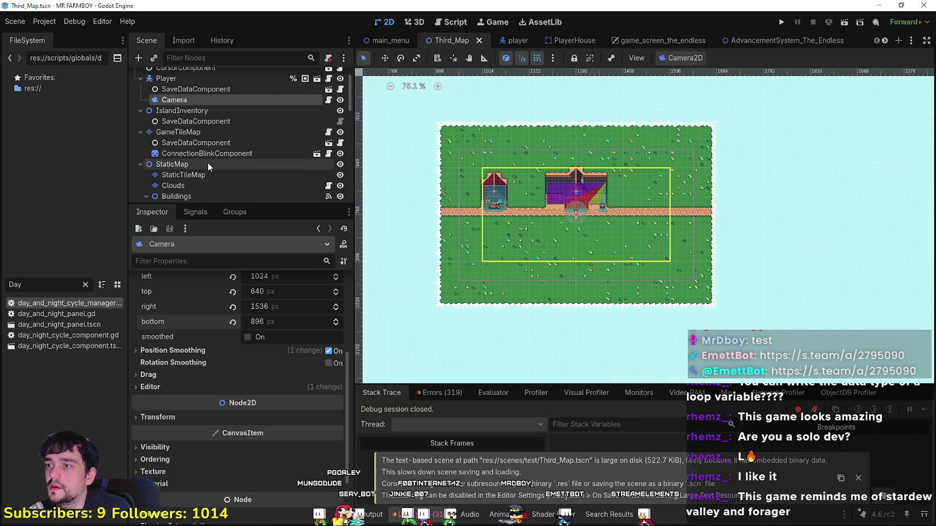
pyautogui.click(173, 186)
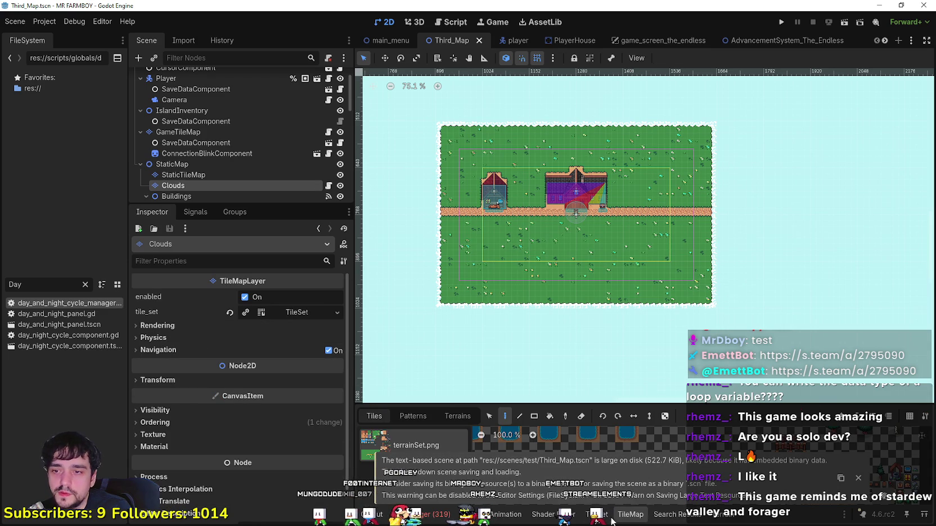
pyautogui.click(596, 514)
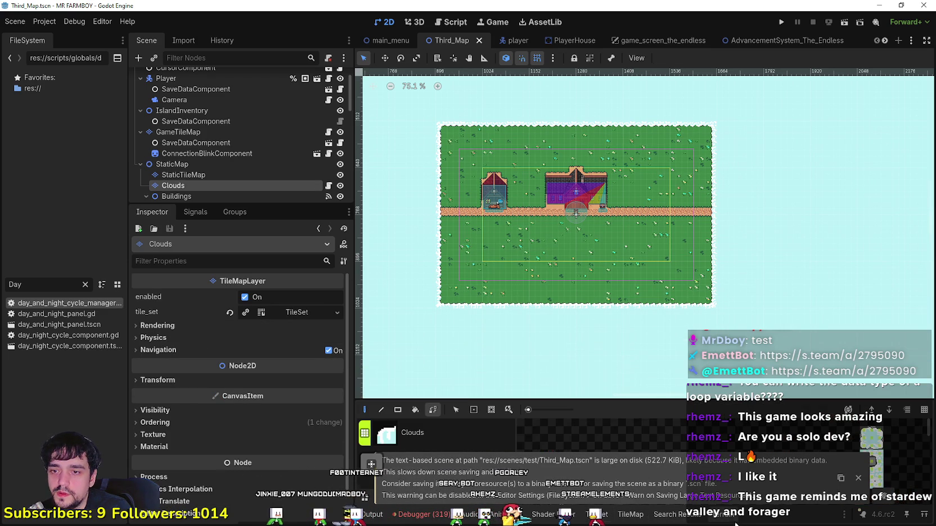
# - Rough out cloud rectangles along the map's right and left edges, clearing the bottom strip
pyautogui.scroll(3, 577, 179)
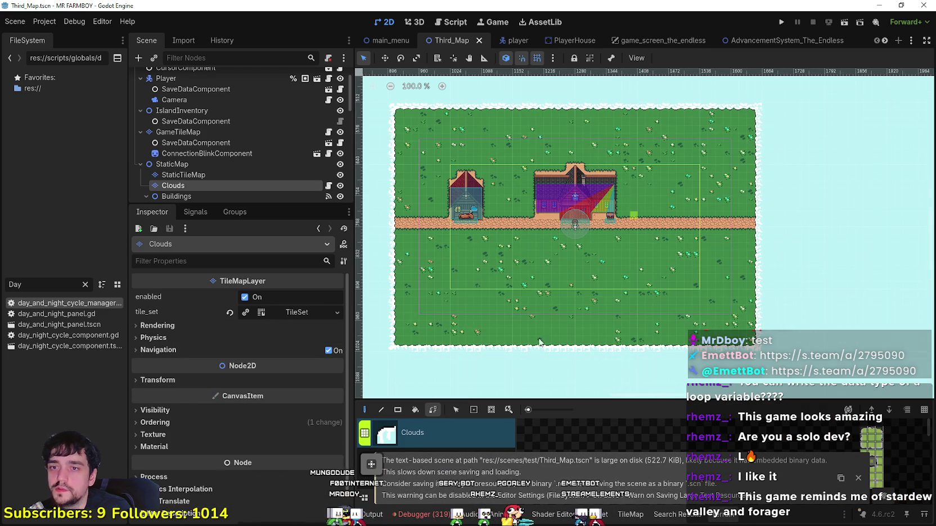
pyautogui.scroll(-1, 555, 438)
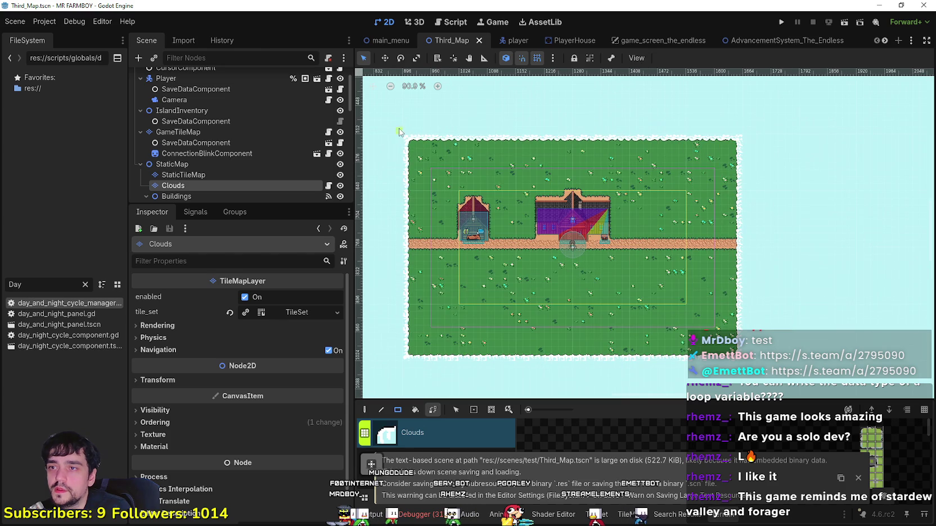
pyautogui.moveTo(396, 130)
pyautogui.mouseDown()
pyautogui.moveTo(696, 184)
pyautogui.moveTo(759, 178)
pyautogui.moveTo(761, 187)
pyautogui.mouseUp()
pyautogui.scroll(-2, 754, 258)
pyautogui.moveTo(778, 329); pyautogui.dragTo(691, 133)
pyautogui.moveTo(695, 313)
pyautogui.mouseDown()
pyautogui.moveTo(405, 261)
pyautogui.moveTo(411, 254)
pyautogui.mouseUp()
pyautogui.moveTo(394, 130); pyautogui.dragTo(457, 293)
pyautogui.scroll(5, 458, 139)
# - Paint cloud strips along the top, right and bottom edges, then save the scene
pyautogui.moveTo(459, 147)
pyautogui.mouseDown()
pyautogui.moveTo(801, 158)
pyautogui.moveTo(636, 159)
pyautogui.mouseUp()
pyautogui.scroll(-2, 529, 150)
pyautogui.moveTo(633, 153); pyautogui.dragTo(801, 158)
pyautogui.scroll(-4, 788, 157)
pyautogui.moveTo(783, 125); pyautogui.dragTo(787, 287)
pyautogui.moveTo(781, 278)
pyautogui.mouseDown()
pyautogui.moveTo(455, 275)
pyautogui.moveTo(453, 120)
pyautogui.mouseUp()
pyautogui.scroll(1, 553, 191)
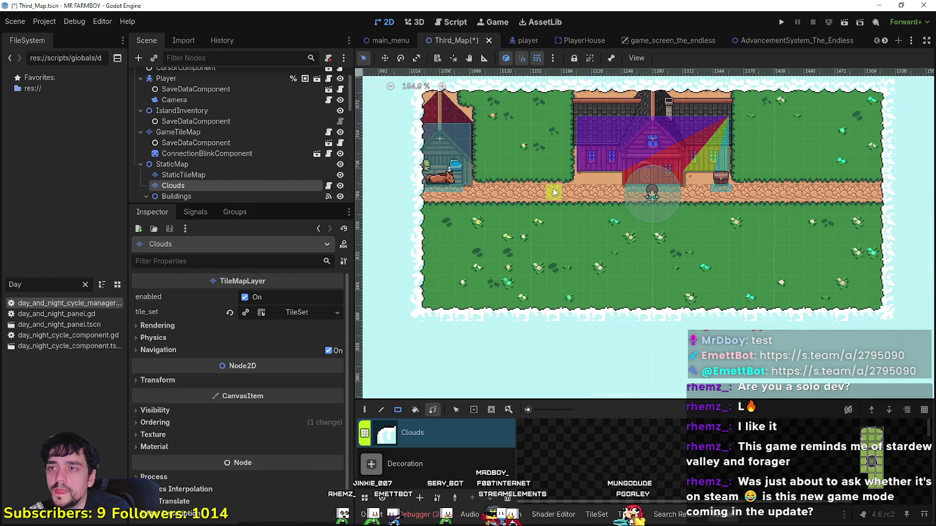
pyautogui.scroll(-1, 552, 192)
pyautogui.scroll(3, 558, 188)
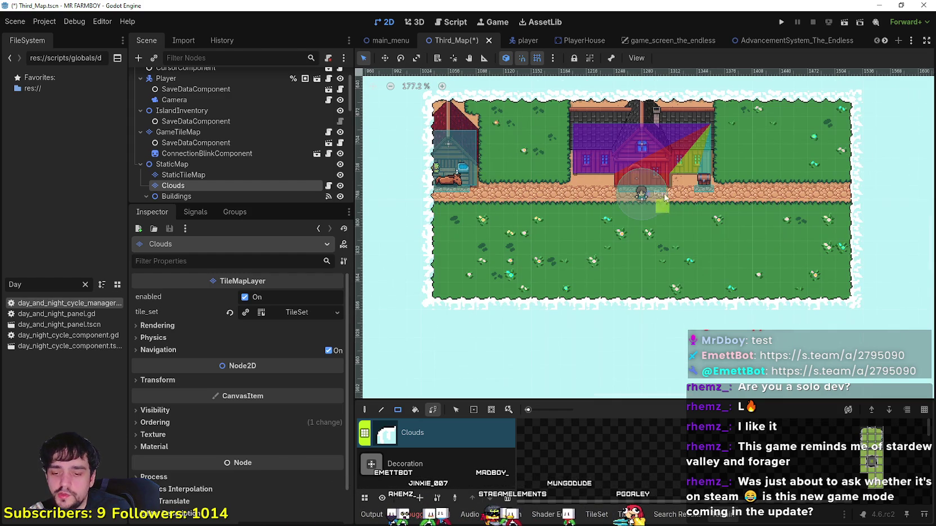
pyautogui.hotkey('ctrl', 's')
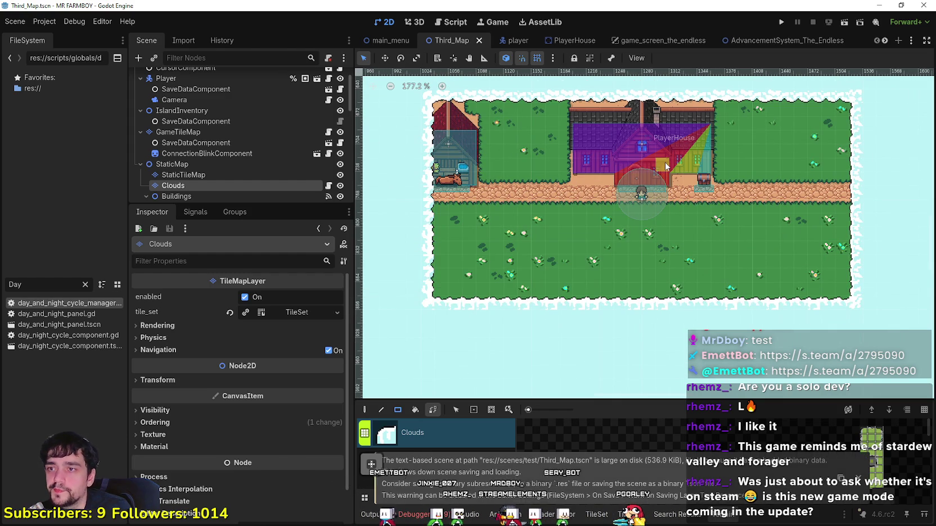
# - Move the HorseStable node a little to the right
pyautogui.scroll(-3, 245, 164)
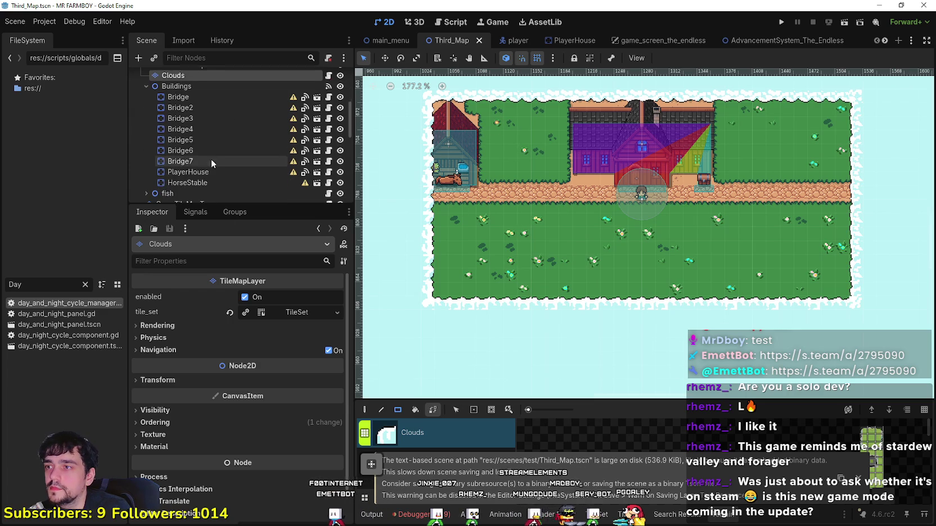
pyautogui.click(187, 183)
pyautogui.scroll(2, 429, 137)
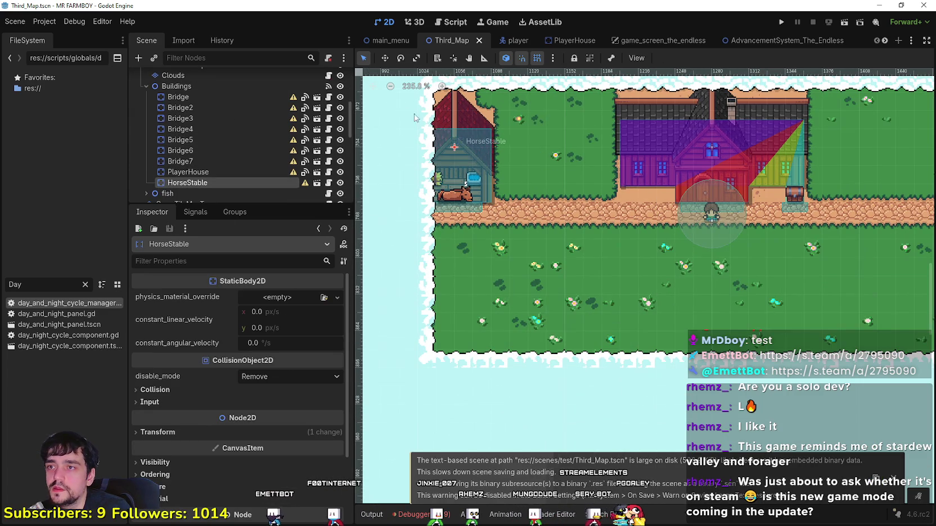
pyautogui.click(386, 58)
pyautogui.scroll(2, 444, 186)
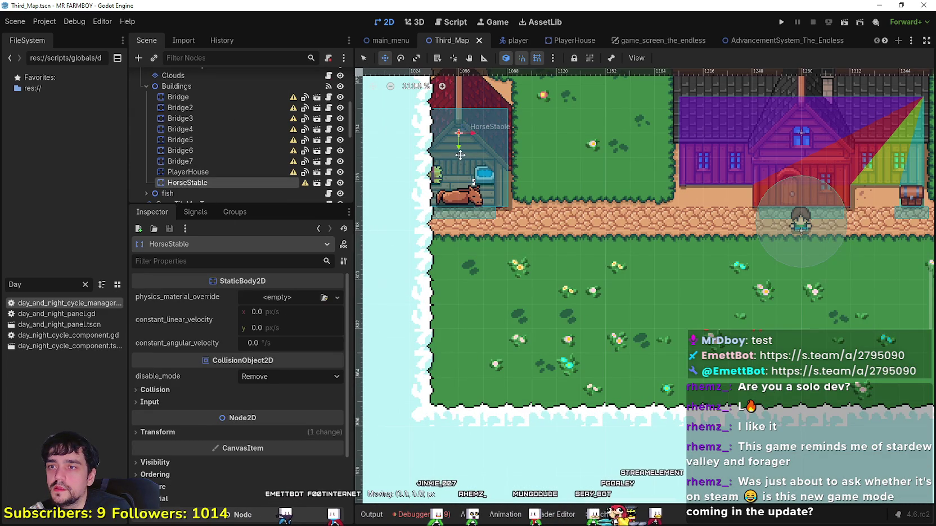
pyautogui.moveTo(460, 156); pyautogui.dragTo(491, 161)
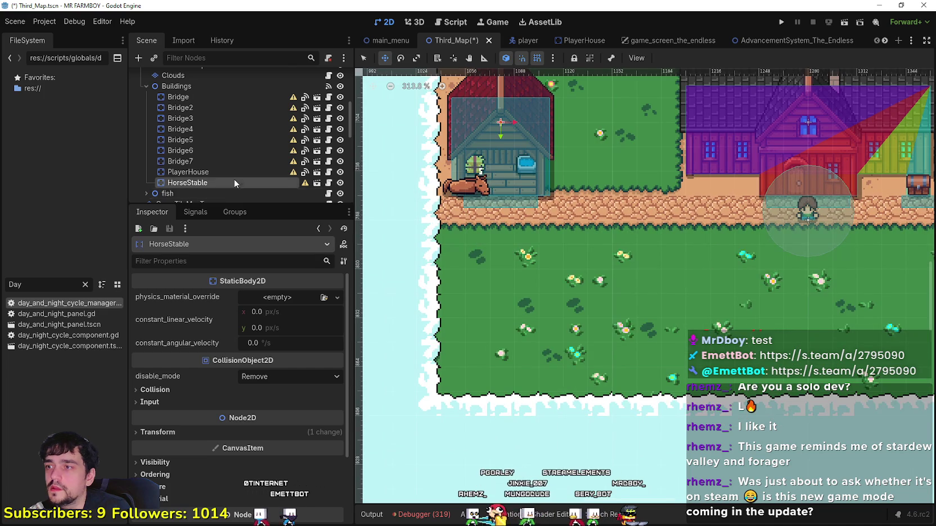
pyautogui.scroll(-8, 234, 179)
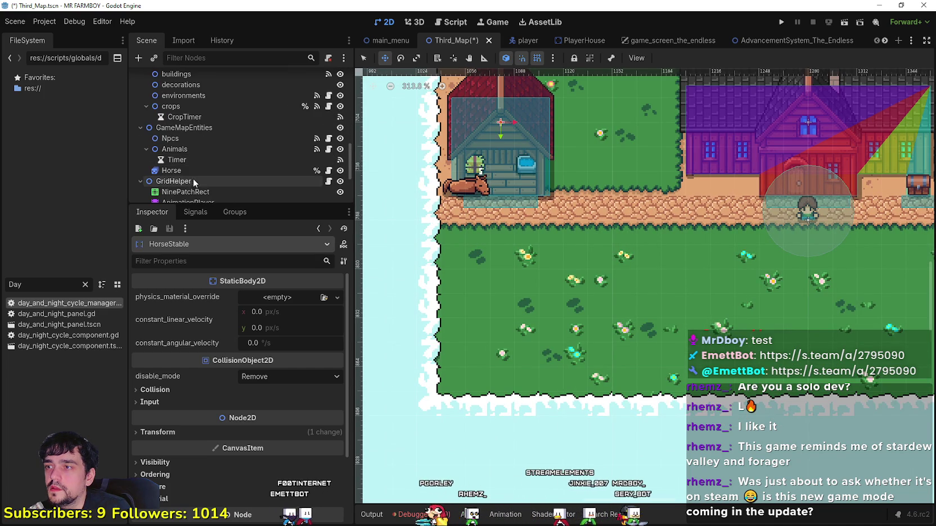
# - Drag the Horse inside the stable and save the scene
pyautogui.doubleClick(179, 171)
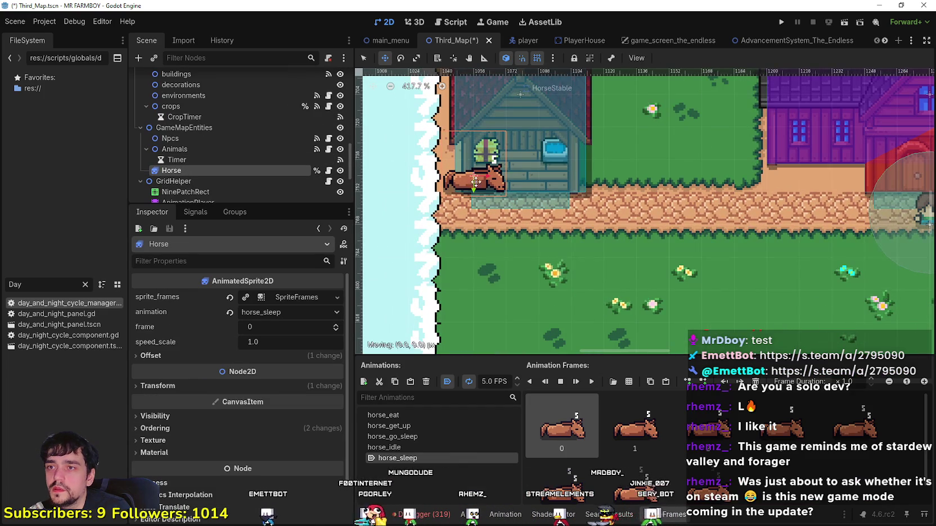
pyautogui.moveTo(476, 181); pyautogui.dragTo(510, 192)
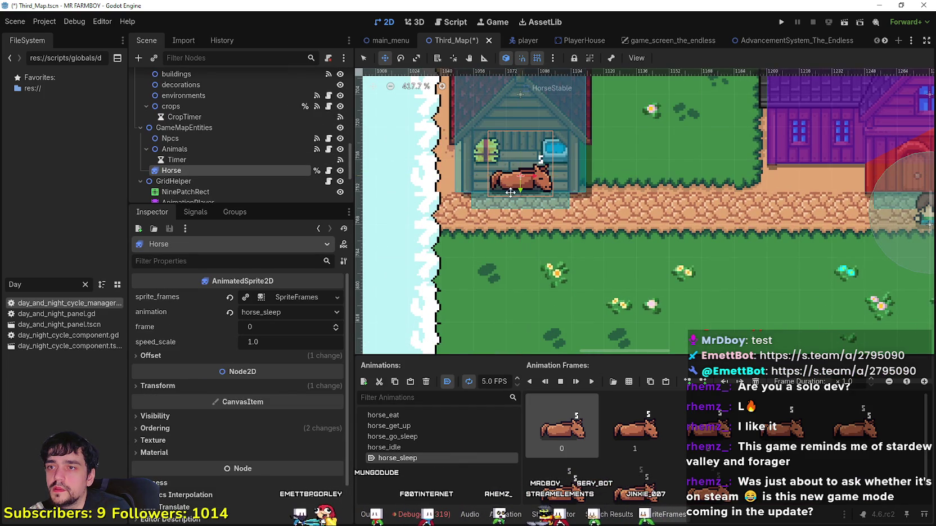
pyautogui.scroll(-6, 563, 225)
pyautogui.hotkey('ctrl', 's')
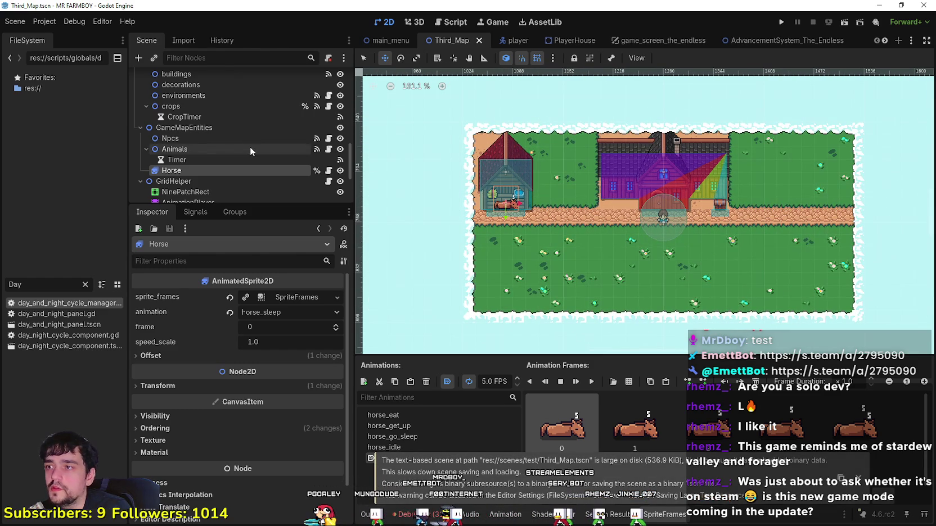
# - Hide the Clouds layer
pyautogui.scroll(3, 250, 147)
pyautogui.scroll(6, 255, 146)
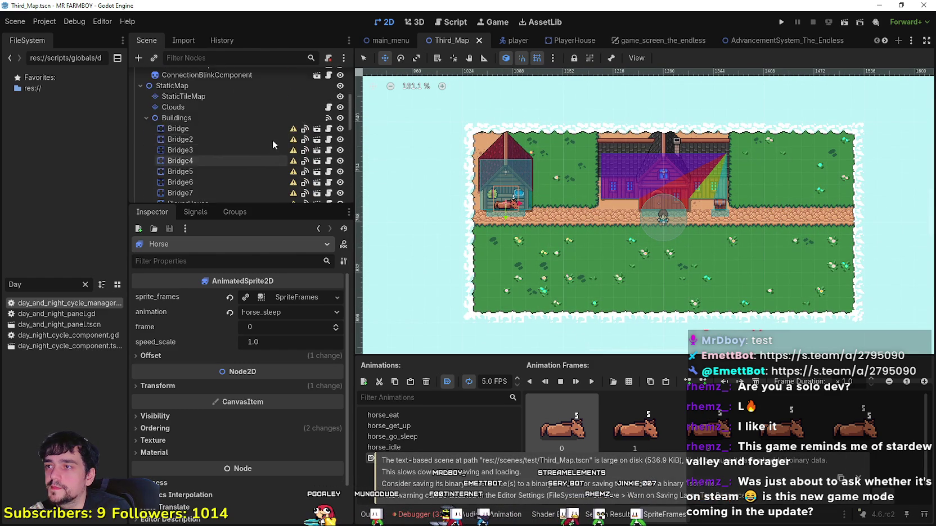
pyautogui.click(341, 139)
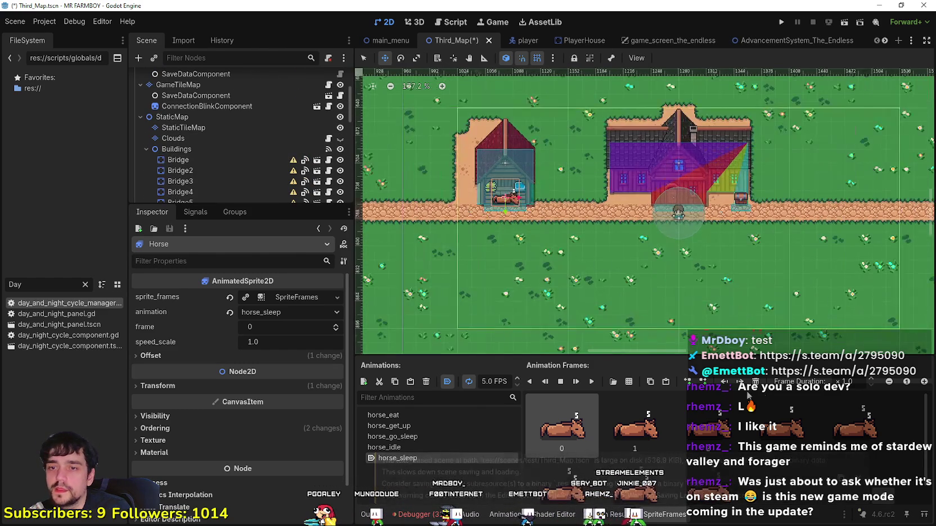
pyautogui.scroll(-5, 203, 153)
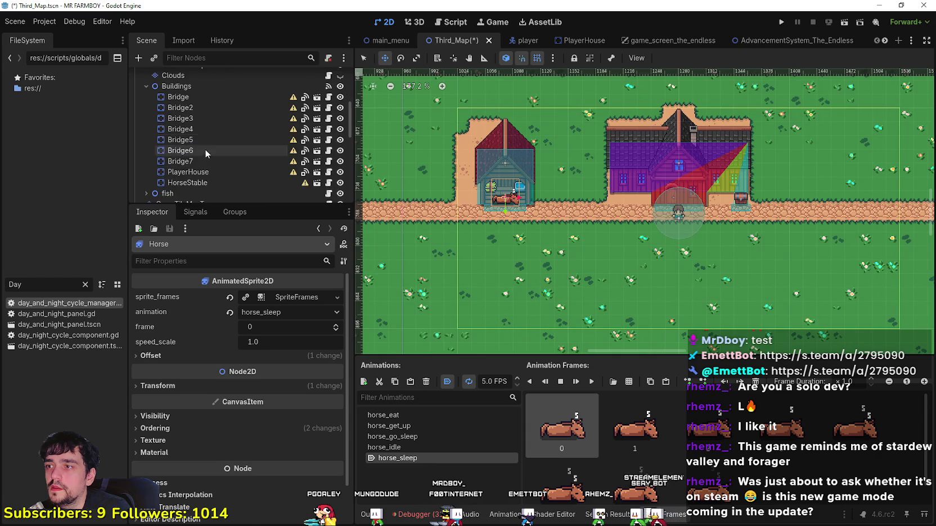
pyautogui.scroll(5, 214, 153)
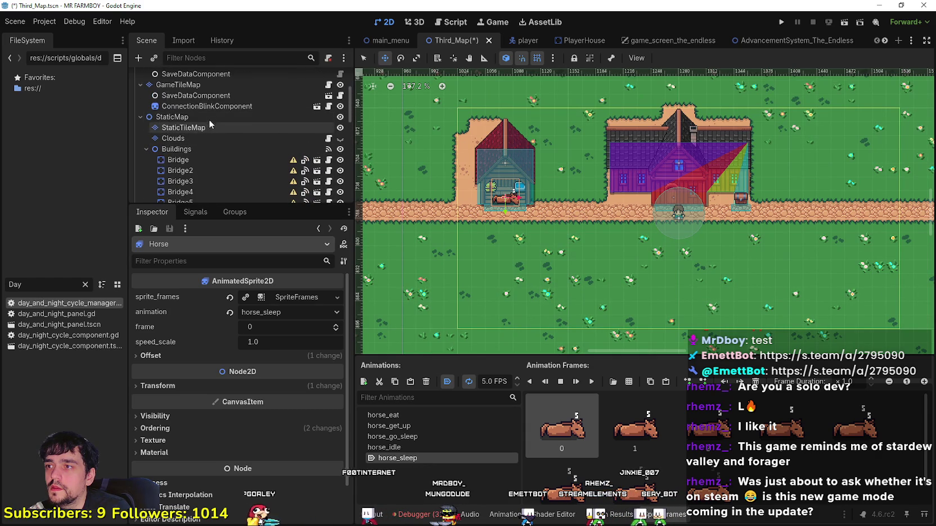
pyautogui.scroll(1, 207, 112)
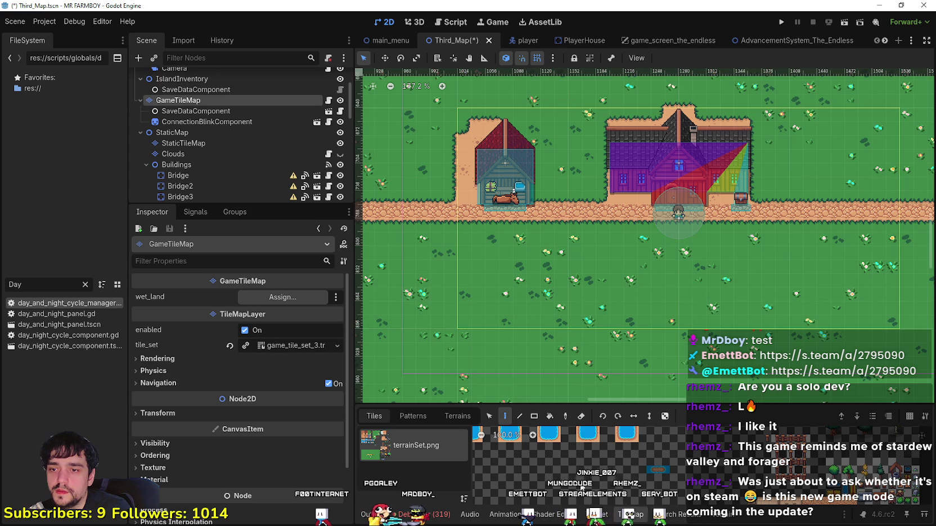
# - Paint a rectangle of sand terrain around the horse stable
pyautogui.click(458, 416)
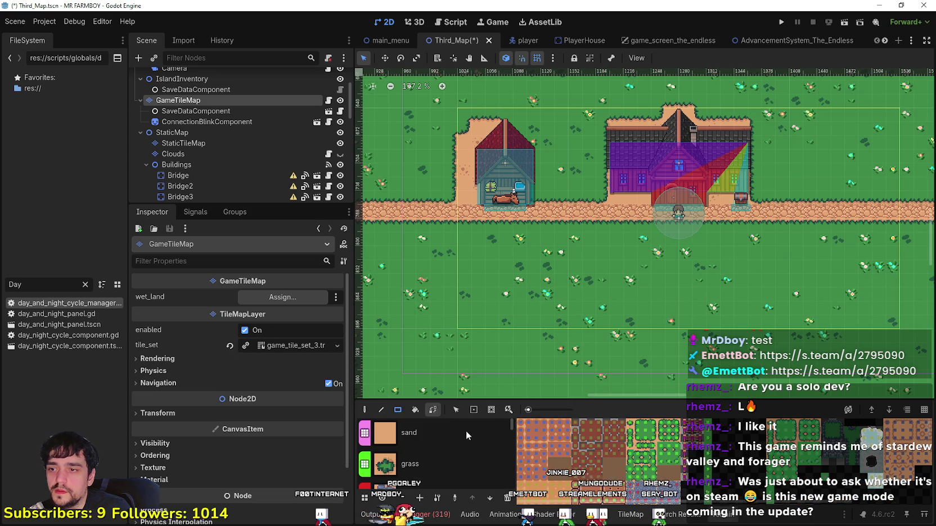
pyautogui.click(428, 458)
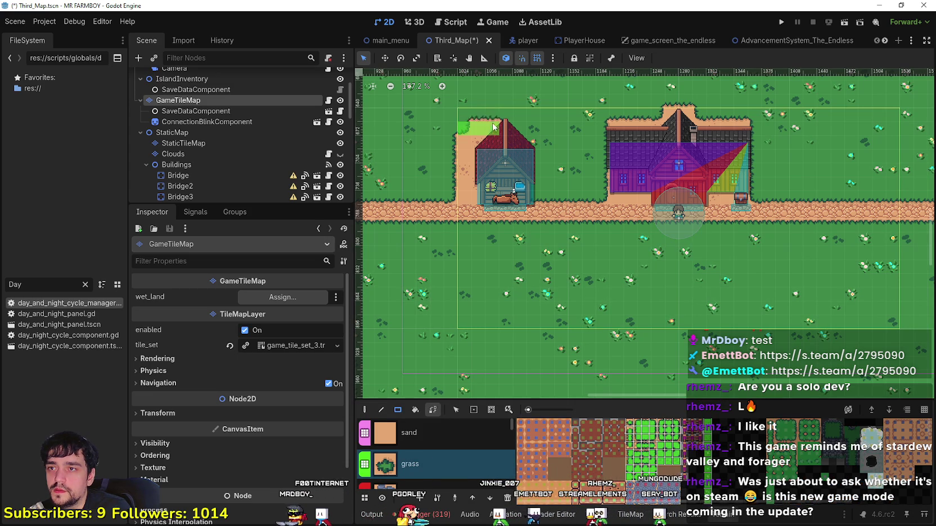
pyautogui.scroll(5, 458, 200)
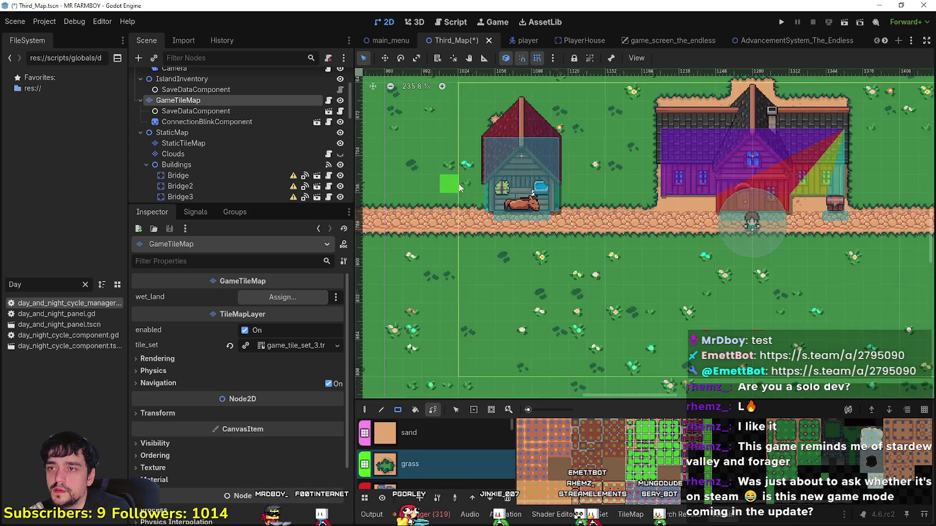
pyautogui.click(409, 434)
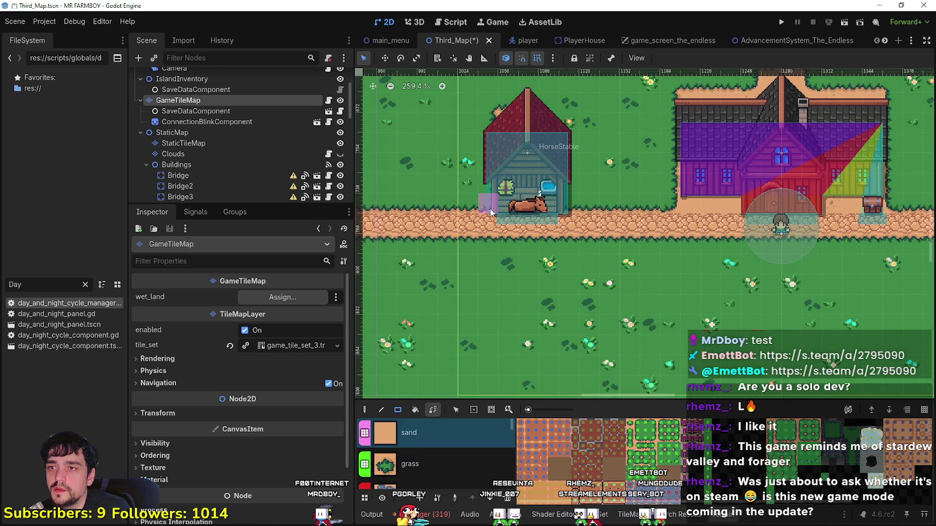
pyautogui.moveTo(491, 212)
pyautogui.mouseDown()
pyautogui.moveTo(562, 170)
pyautogui.moveTo(590, 130)
pyautogui.mouseUp()
# - Save the scene and make the Clouds layer visible again
pyautogui.scroll(-1, 547, 126)
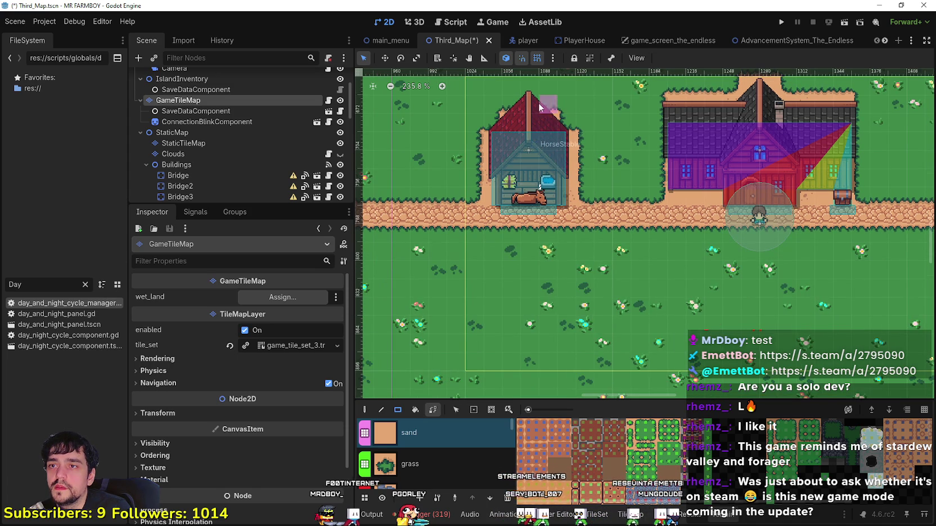
pyautogui.scroll(-8, 538, 169)
pyautogui.hotkey('ctrl', 's')
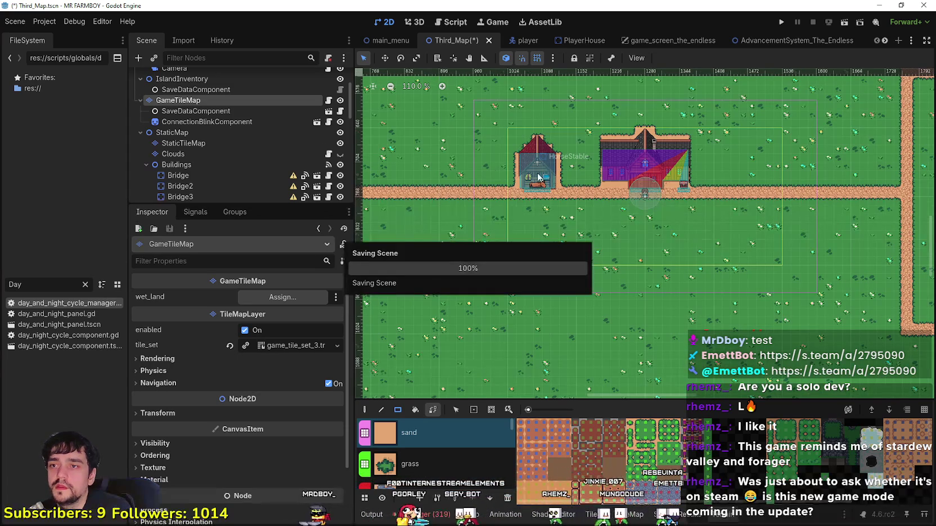
pyautogui.click(340, 154)
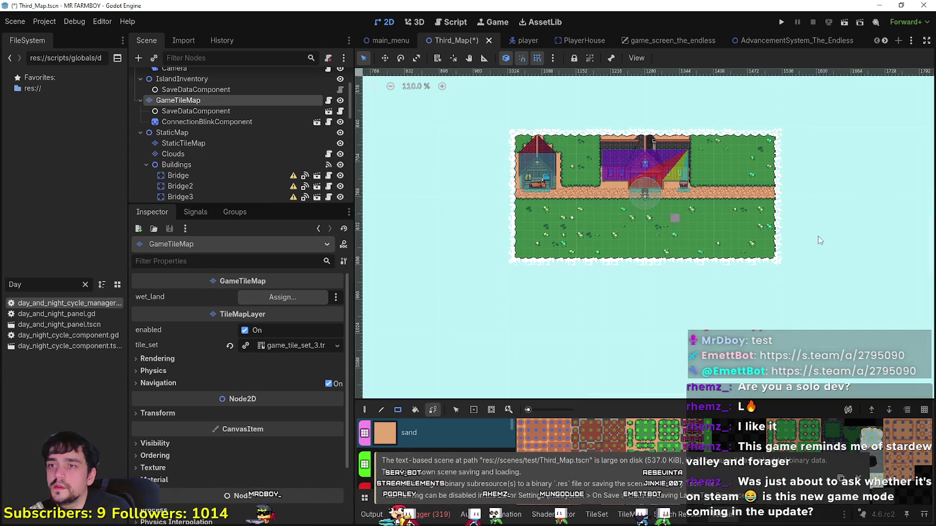
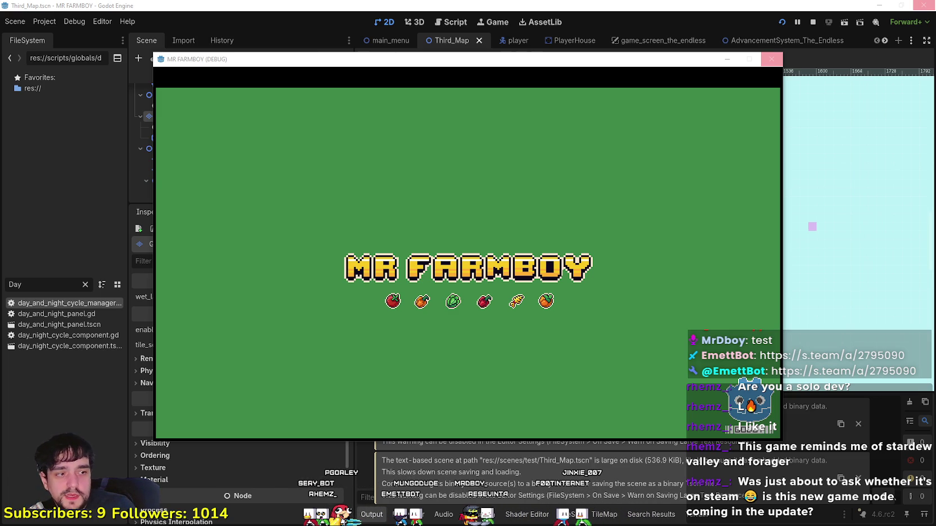
# - Bring Steam forward, search the store for 'MR FARM' and open the MR FARMBOY page
pyautogui.hotkey('alt', 'Tab')
pyautogui.click(110, 36)
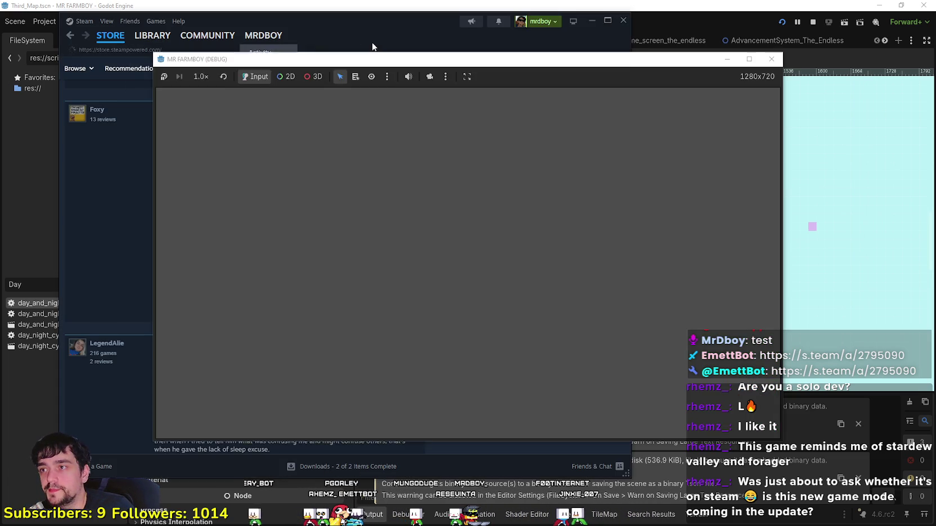
pyautogui.moveTo(378, 45); pyautogui.dragTo(479, 51)
pyautogui.click(561, 72)
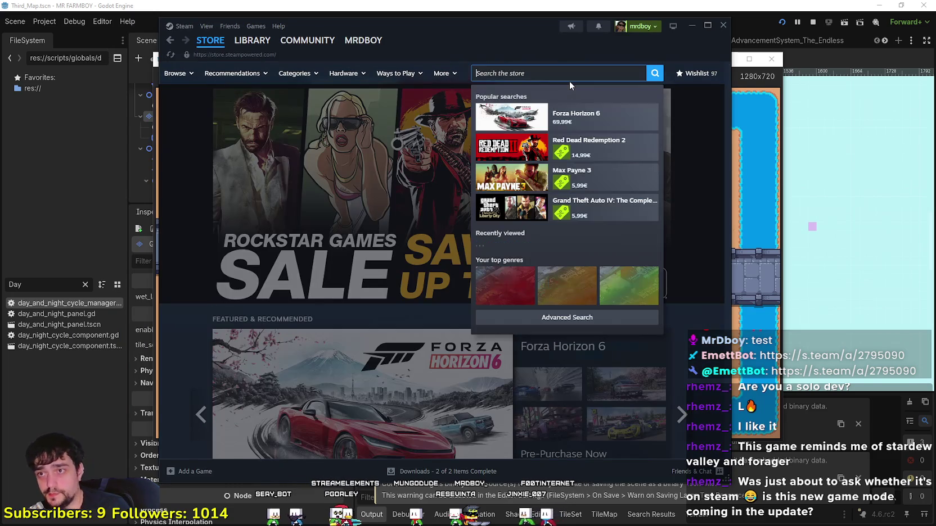
pyautogui.write('MR FARM')
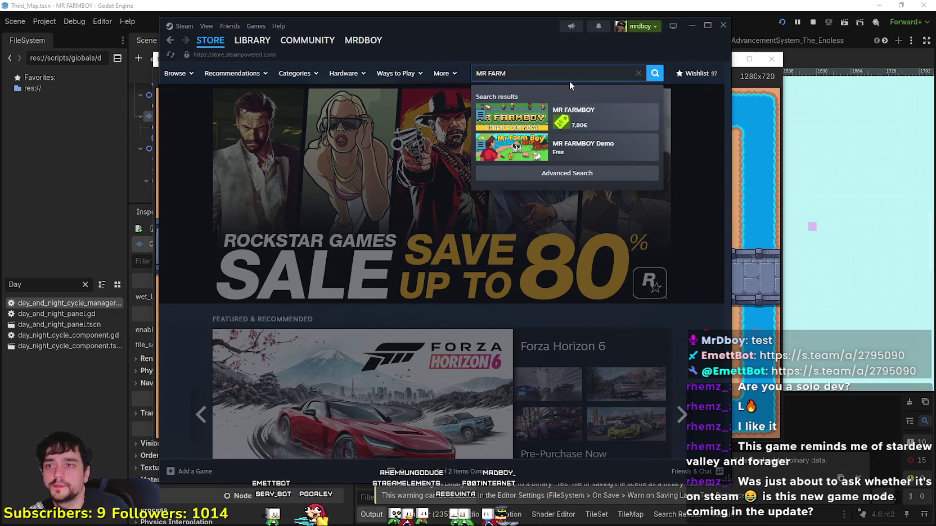
pyautogui.click(609, 117)
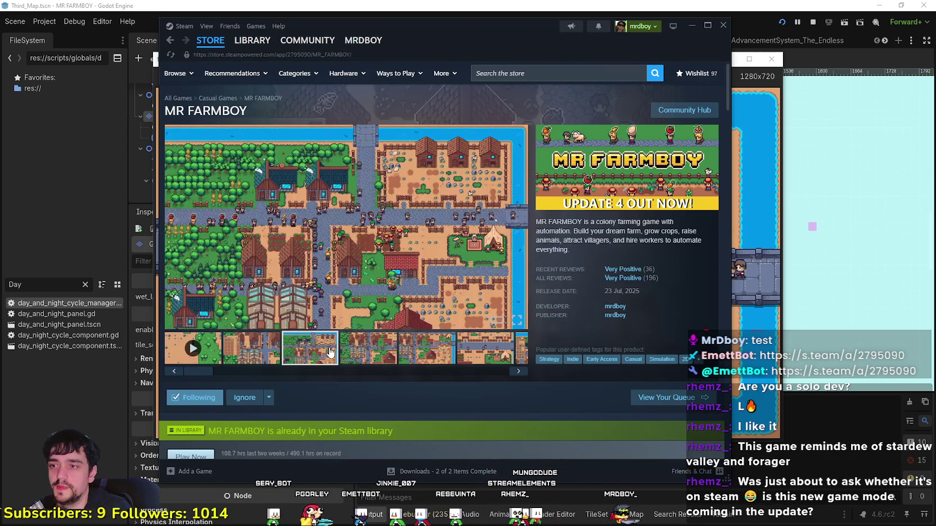
# - Scroll through the MR FARMBOY store page, then minimize Steam to reveal the game
pyautogui.scroll(-15, 331, 348)
pyautogui.scroll(5, 331, 349)
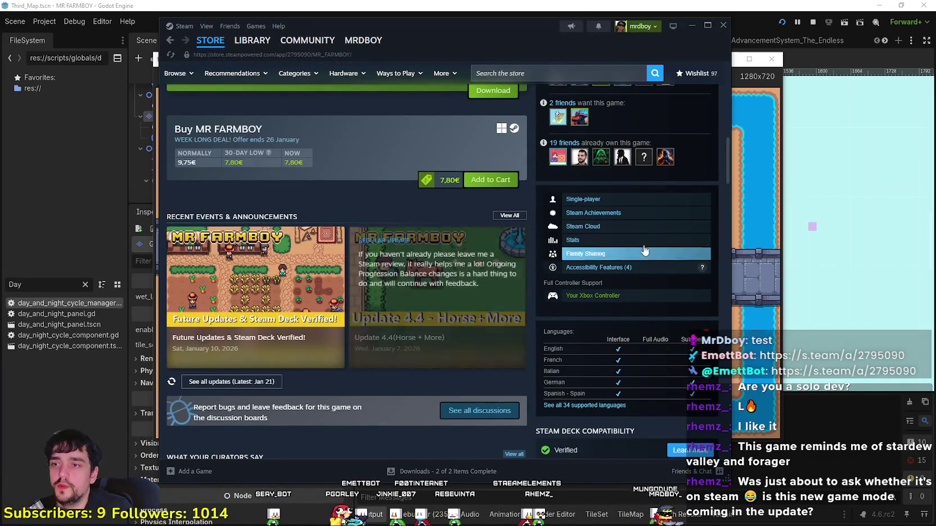
pyautogui.scroll(10, 686, 294)
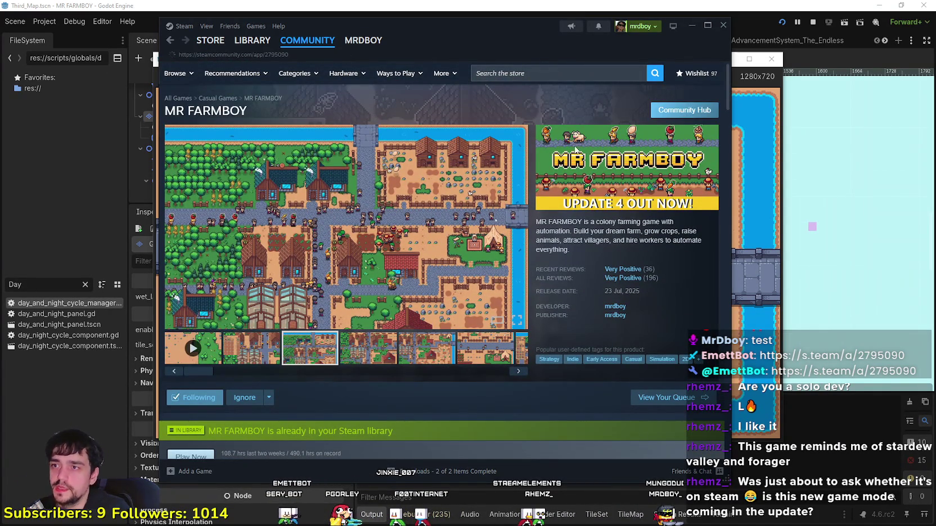
pyautogui.scroll(-3, 337, 131)
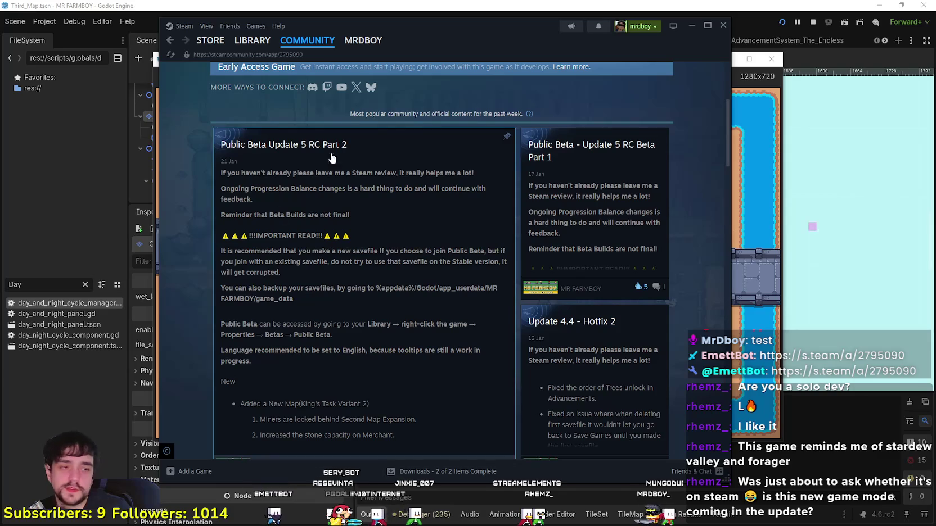
pyautogui.scroll(-2, 268, 337)
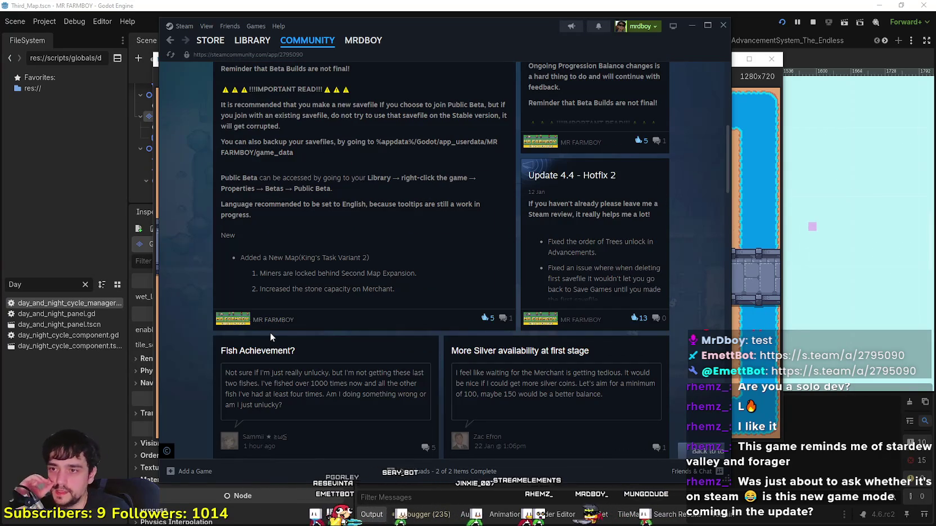
pyautogui.scroll(3, 270, 333)
pyautogui.scroll(3, 270, 338)
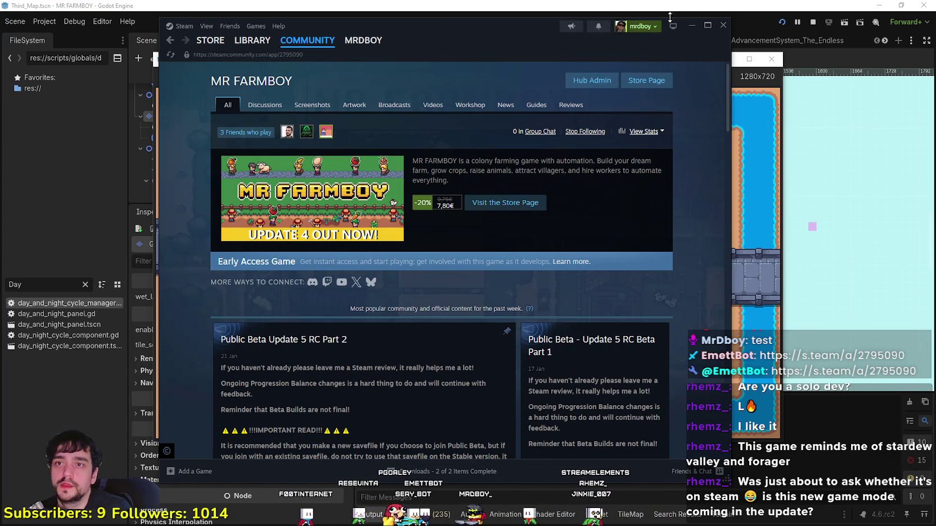
pyautogui.click(692, 27)
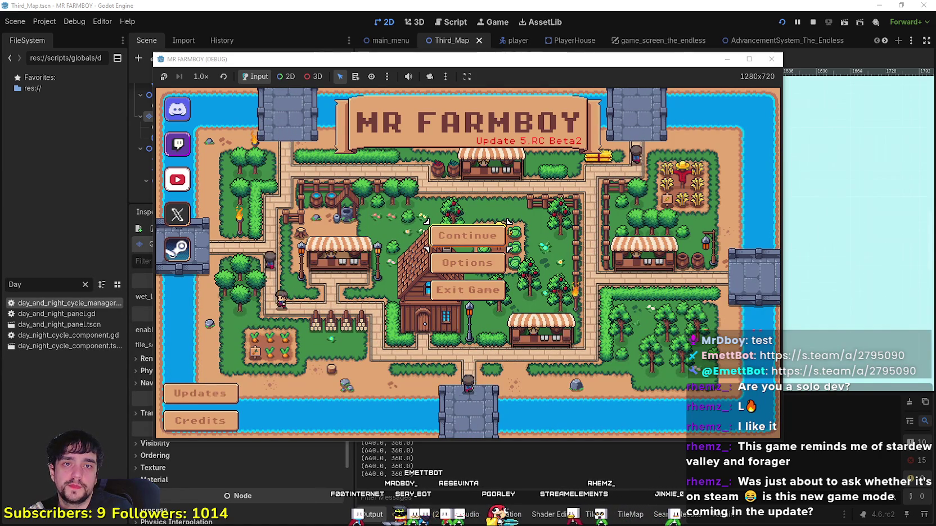
# - From Continue, create a new save on The Endless (Incremental) island and load it
pyautogui.click(469, 235)
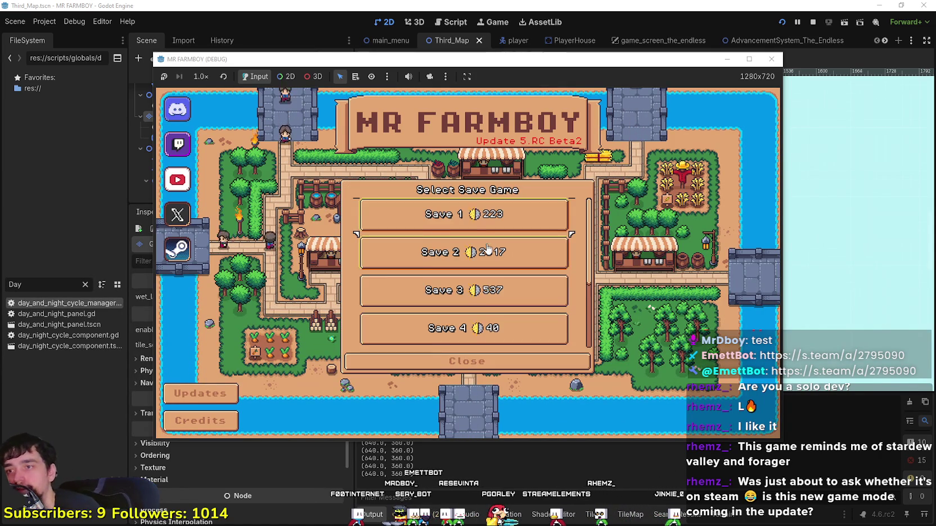
pyautogui.scroll(-5, 524, 265)
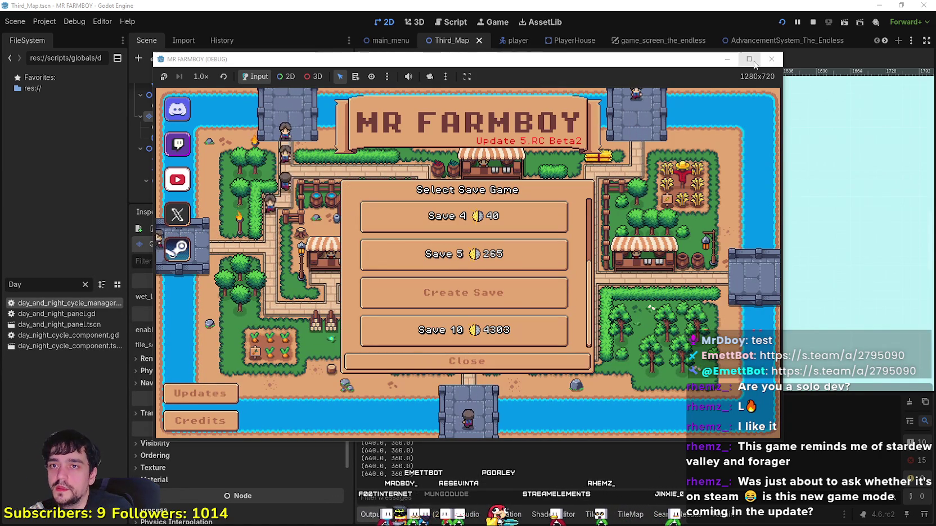
pyautogui.click(470, 296)
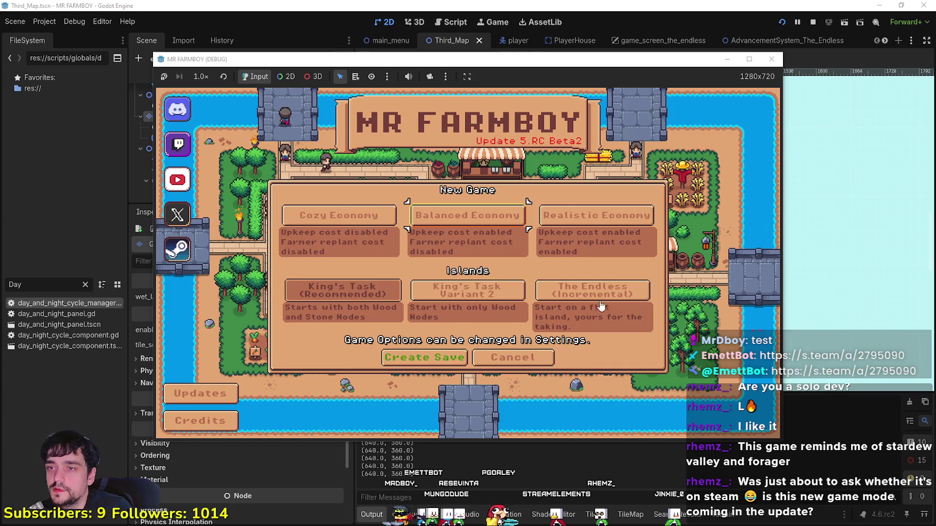
pyautogui.click(599, 300)
pyautogui.click(424, 358)
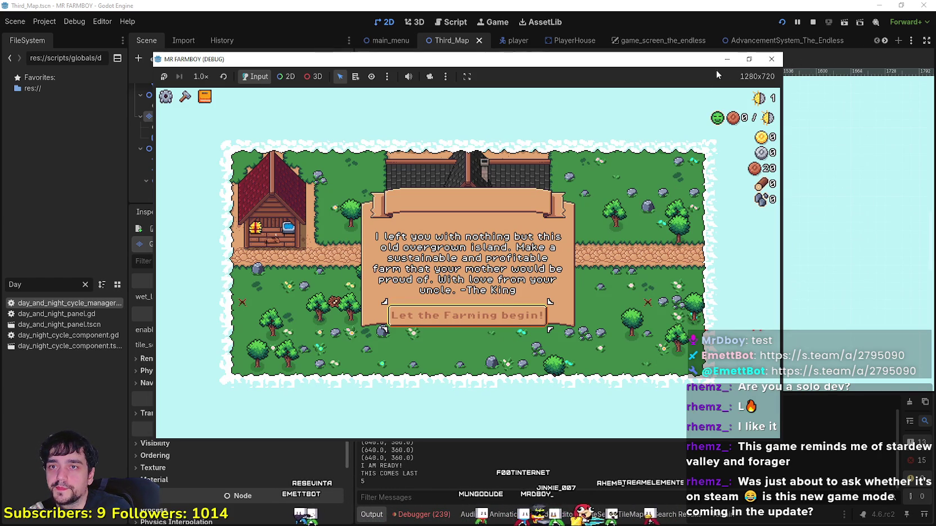
# - Maximize the game window and dismiss the King's intro letter
pyautogui.doubleClick(683, 63)
pyautogui.click(523, 359)
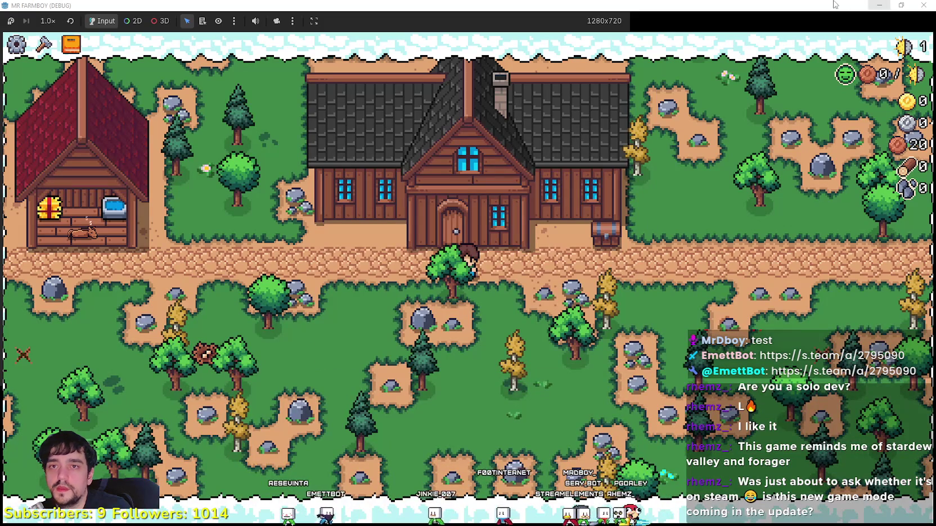
pyautogui.click(900, 4)
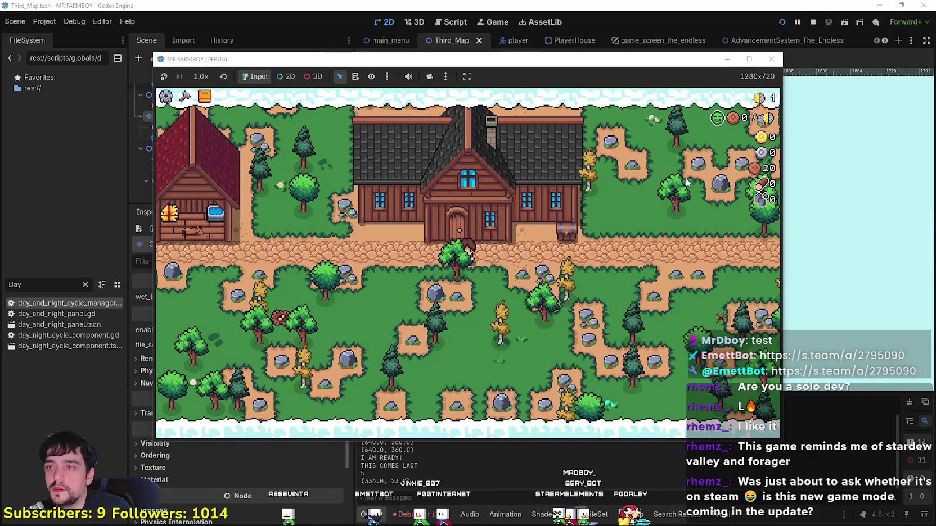
pyautogui.click(750, 59)
# - Walk the farmer around the farmhouse and path, gathering wood and stone
pyautogui.press('a')
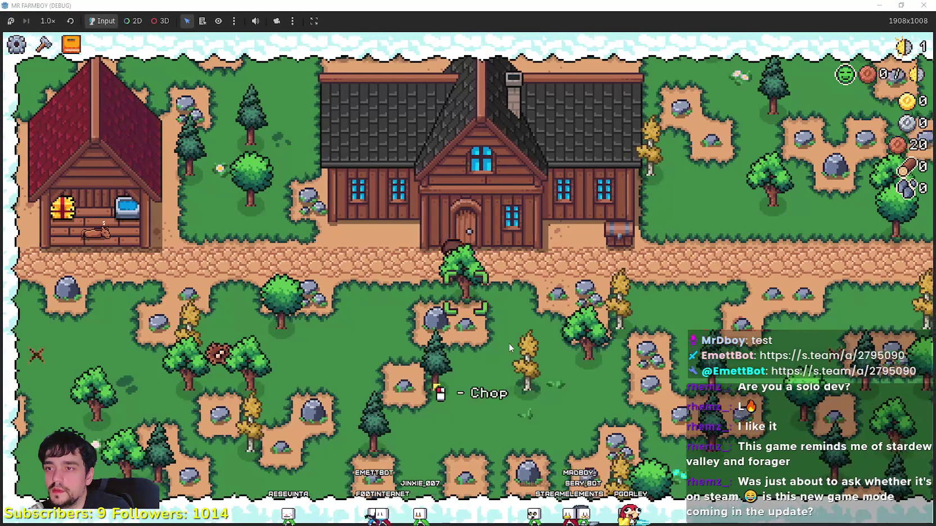
pyautogui.press('s')
pyautogui.press('d')
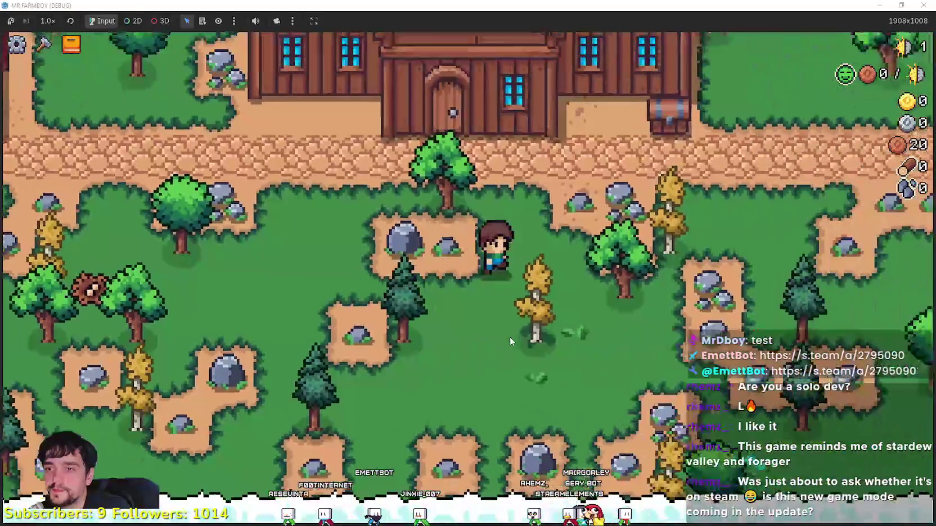
pyautogui.press('w')
pyautogui.press('w')
pyautogui.press('d')
pyautogui.scroll(2, 569, 329)
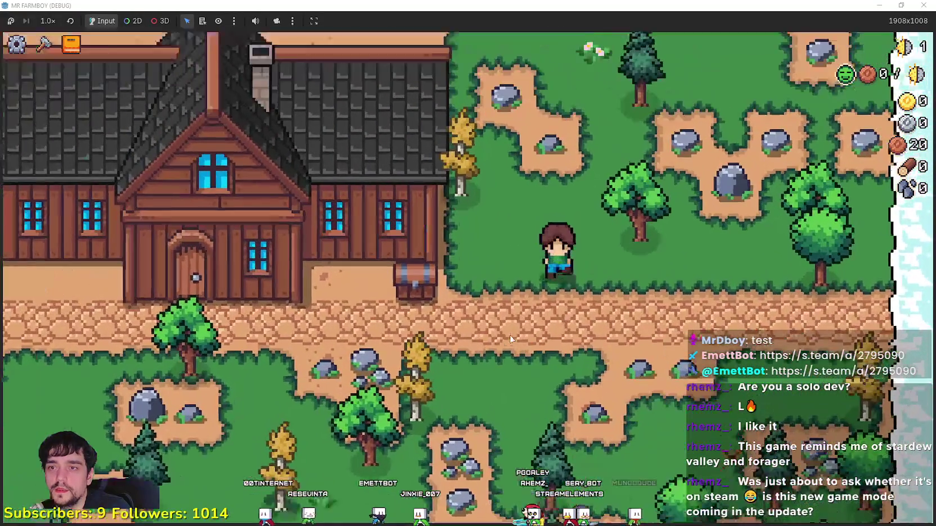
pyautogui.scroll(-2, 568, 329)
pyautogui.press('s')
pyautogui.press('a')
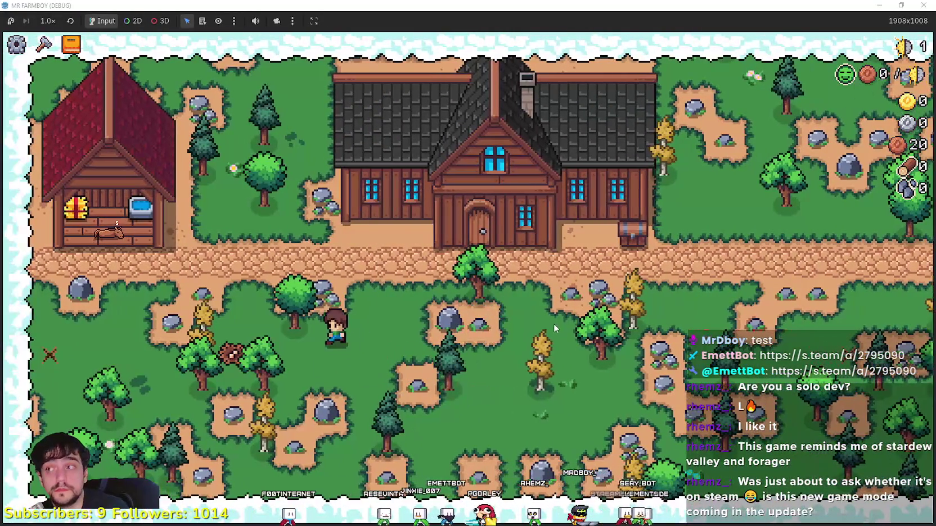
pyautogui.press('a')
pyautogui.press('w')
pyautogui.press('d')
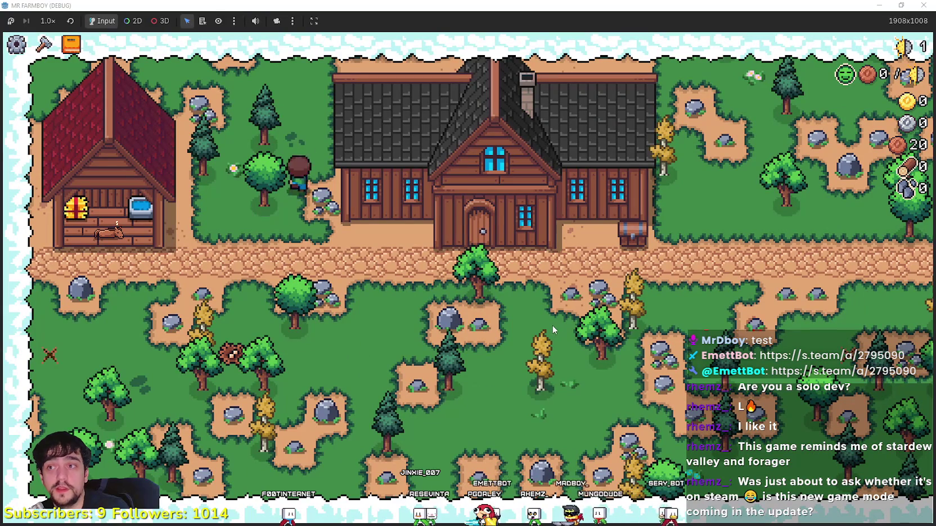
pyautogui.press('a')
pyautogui.press('s')
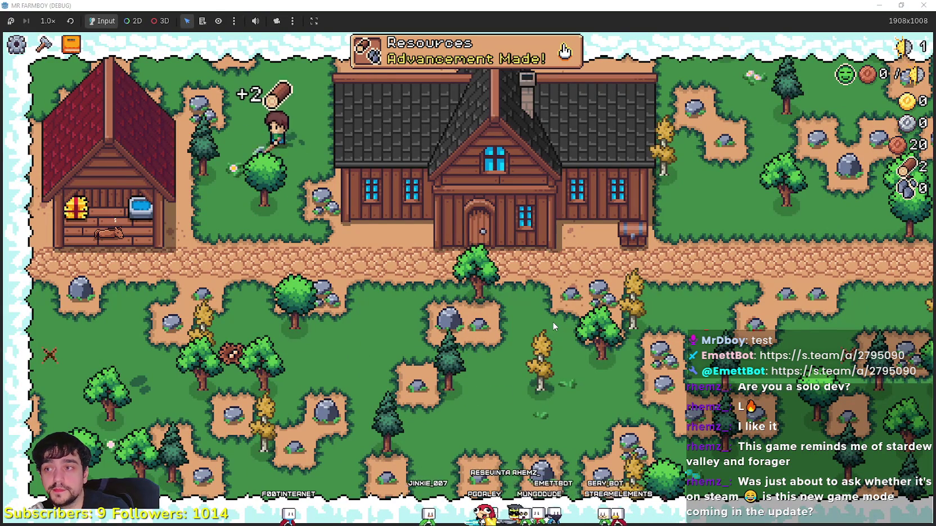
pyautogui.scroll(2, 557, 327)
pyautogui.press('s')
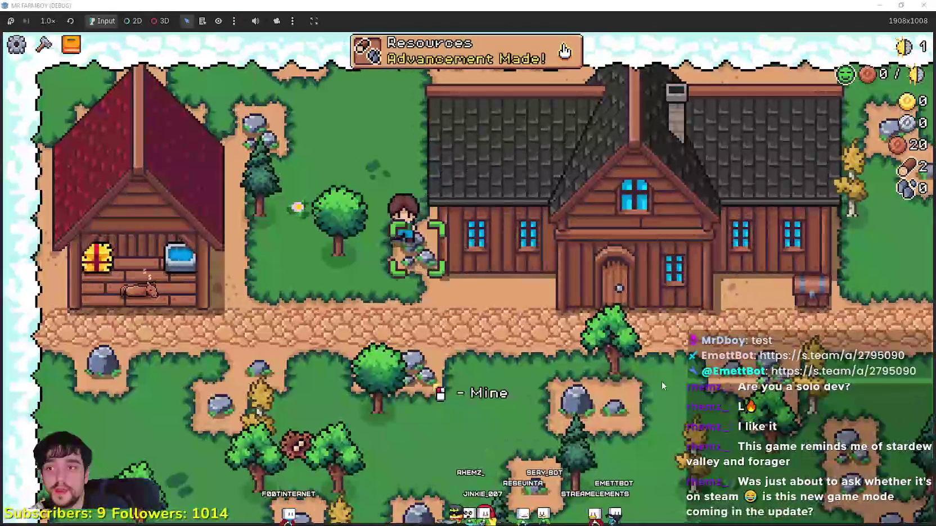
pyautogui.press('d')
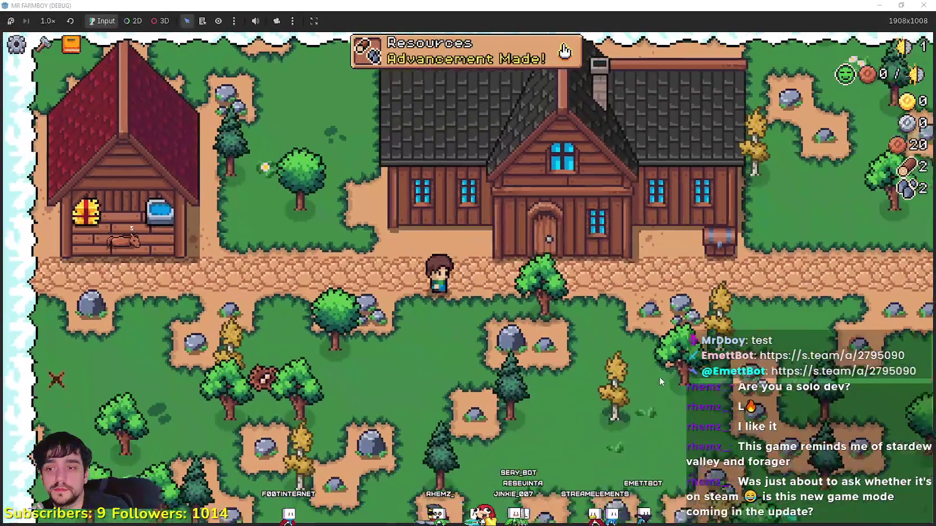
pyautogui.press('s')
pyautogui.scroll(2, 660, 377)
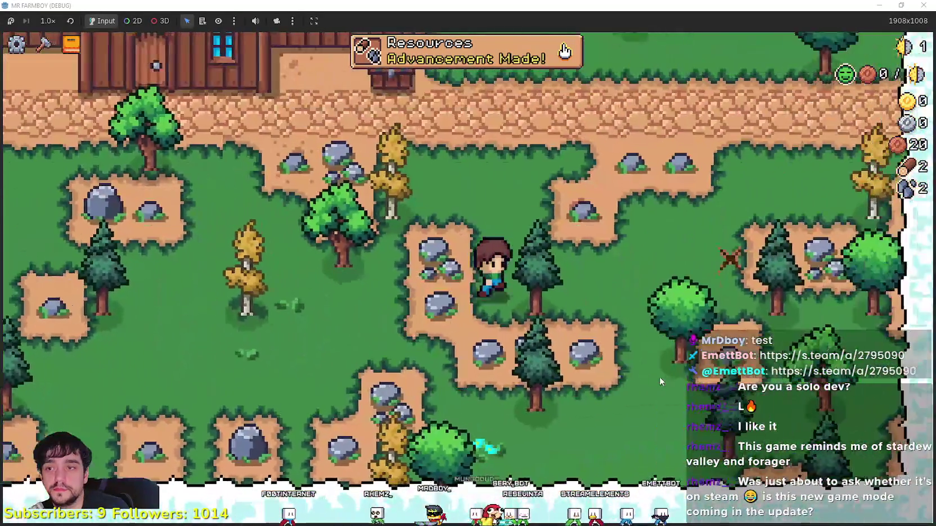
pyautogui.scroll(-3, 659, 376)
pyautogui.scroll(4, 660, 377)
pyautogui.press('w')
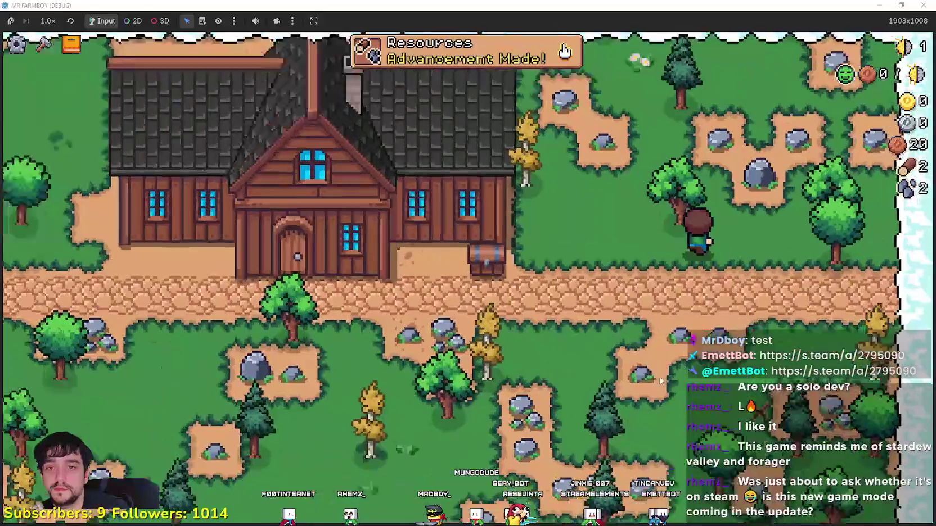
# - Chop the trees east of and beside the farmhouse, and one by the road, for wood
pyautogui.click(660, 377)
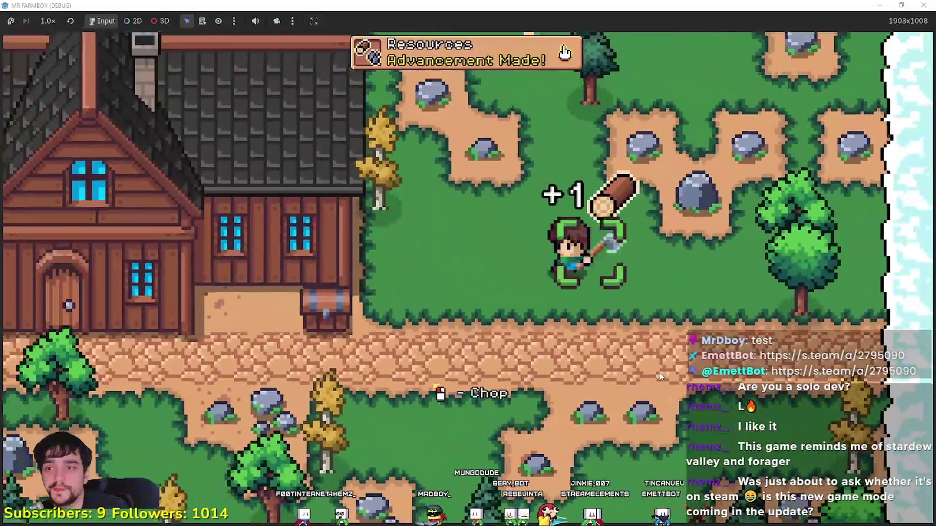
pyautogui.press('a')
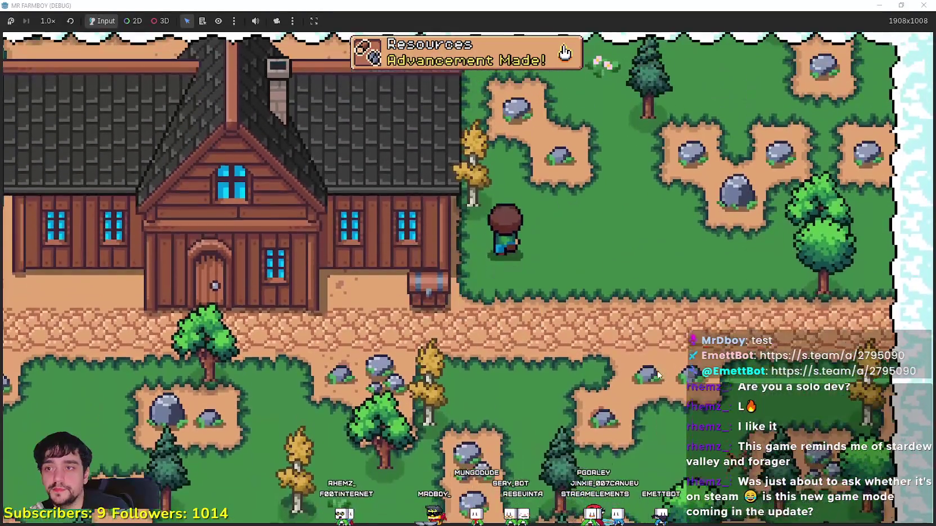
pyautogui.click(658, 375)
pyautogui.press('s')
pyautogui.press('a')
pyautogui.scroll(-1, 656, 370)
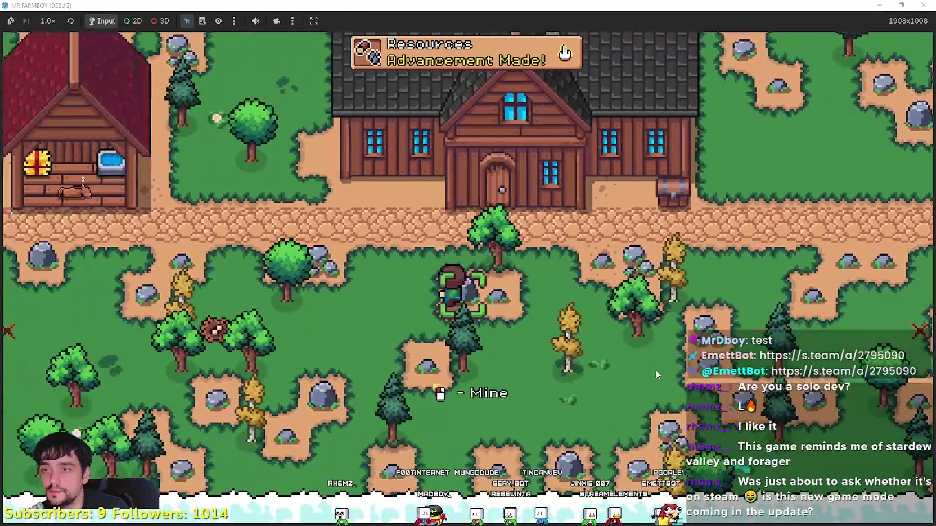
pyautogui.press('a')
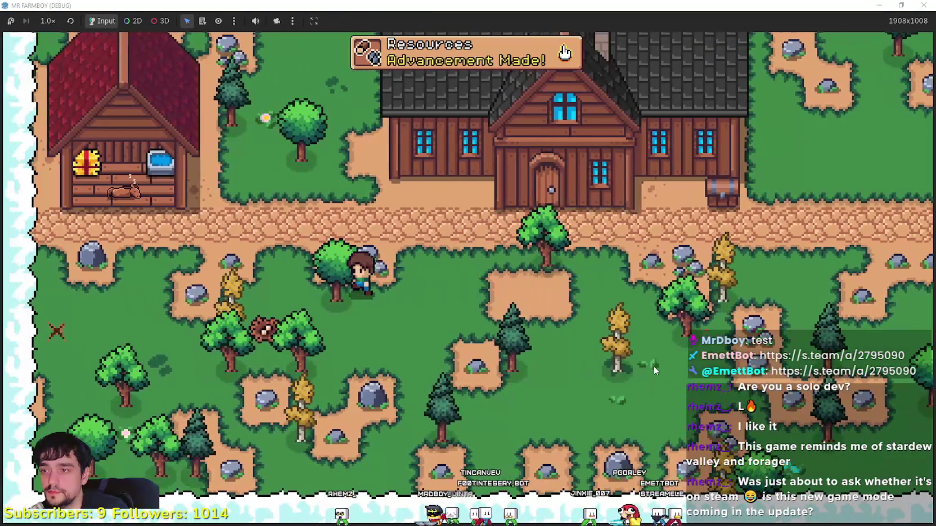
pyautogui.click(654, 366)
# - Walk east along the road, mining rocks and chopping a tree for more resources
pyautogui.press('d')
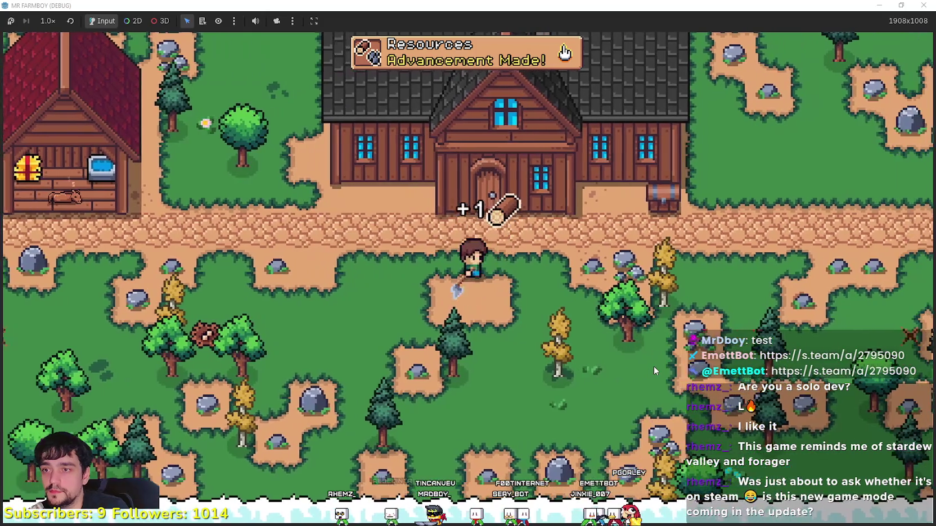
pyautogui.press('a')
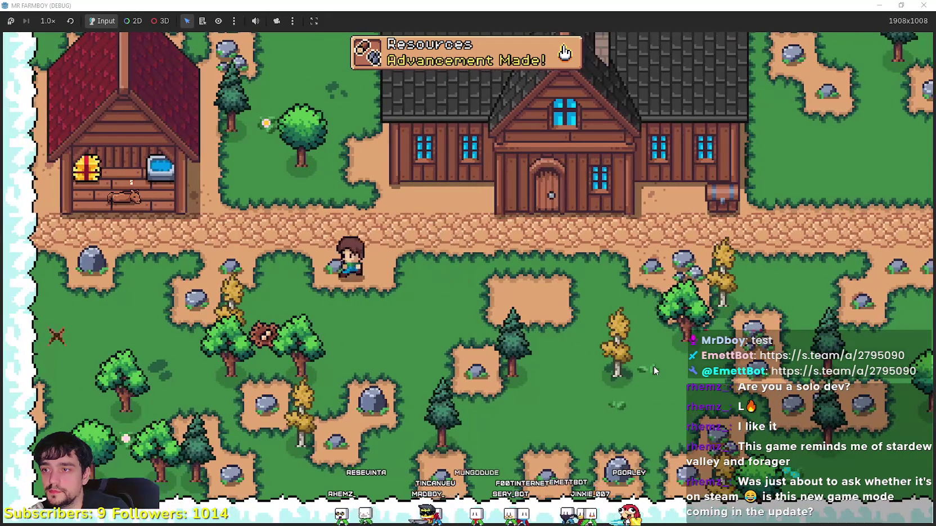
pyautogui.scroll(-1, 654, 366)
pyautogui.press('d')
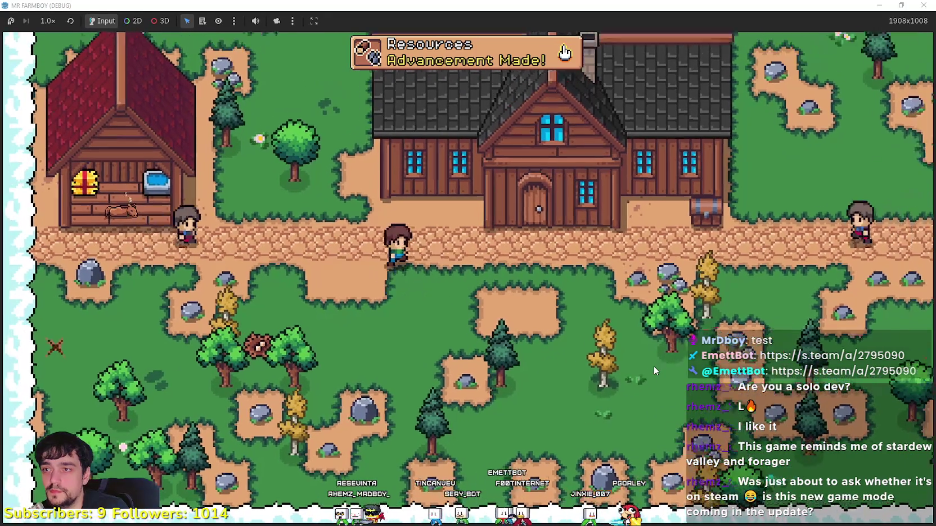
pyautogui.press('d')
pyautogui.press('w')
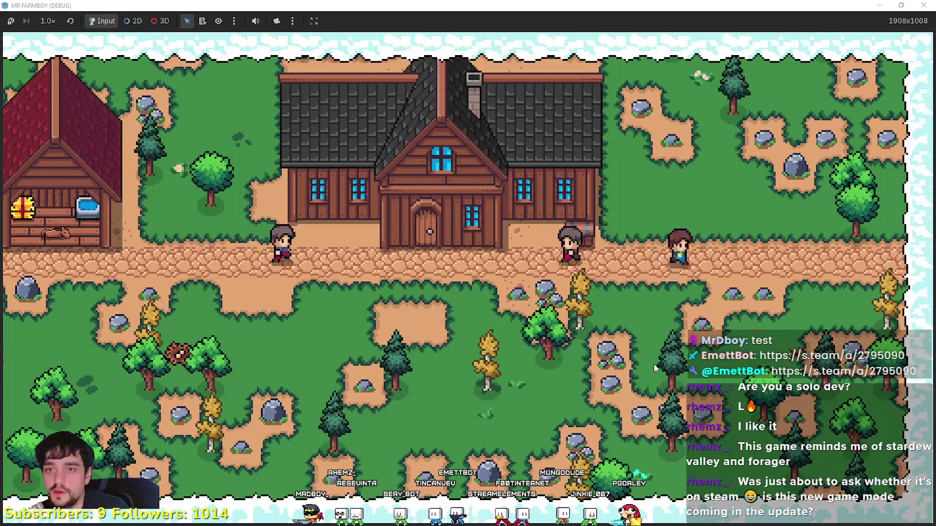
pyautogui.scroll(1, 654, 364)
pyautogui.click(653, 363)
pyautogui.press('d')
pyautogui.click(654, 364)
pyautogui.click(654, 364)
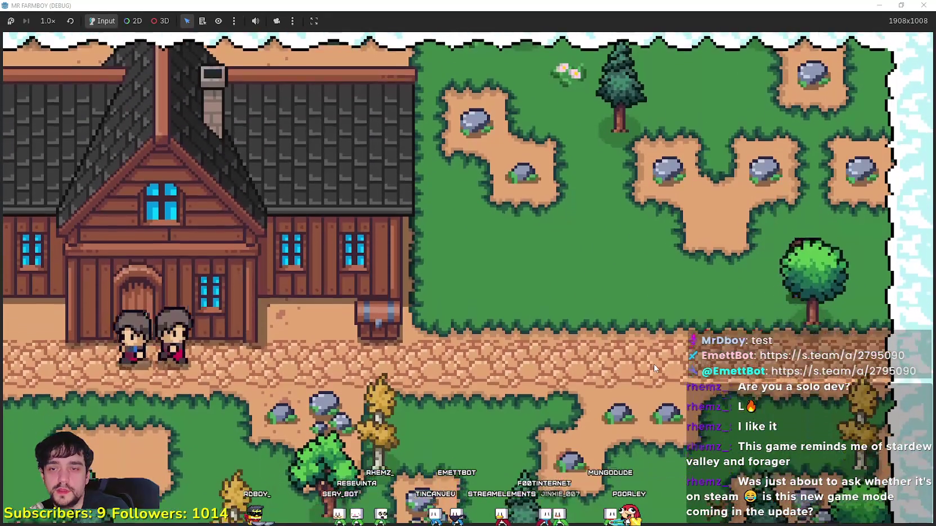
pyautogui.press('w')
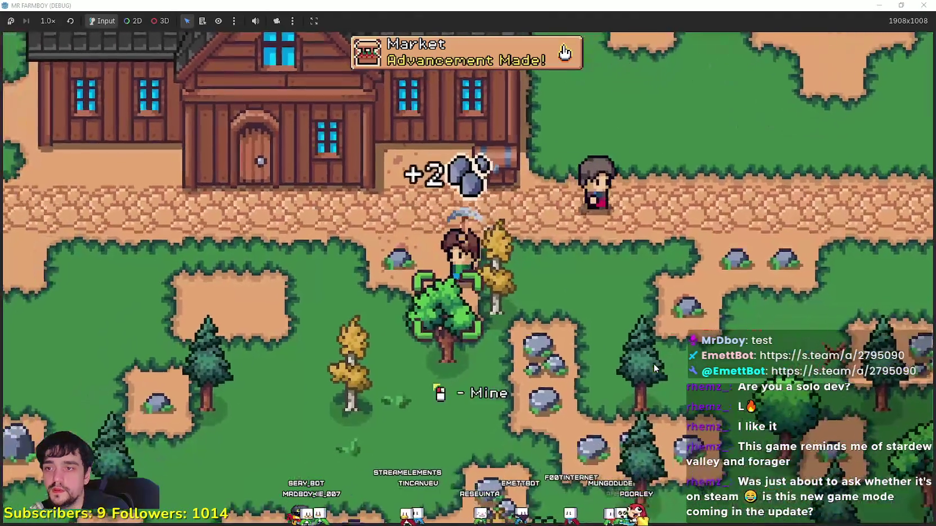
# - Pick the Market from the crafting choices, then cancel its placement
pyautogui.press('c')
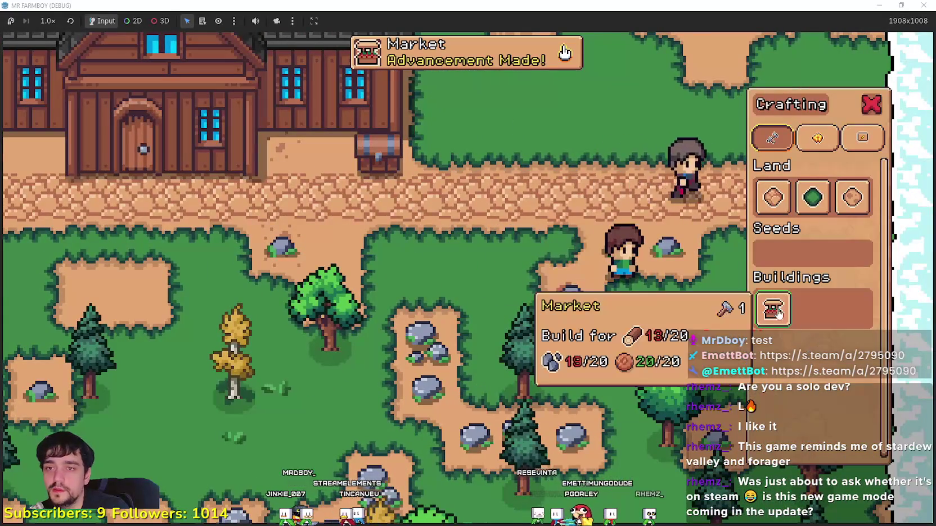
pyautogui.click(773, 309)
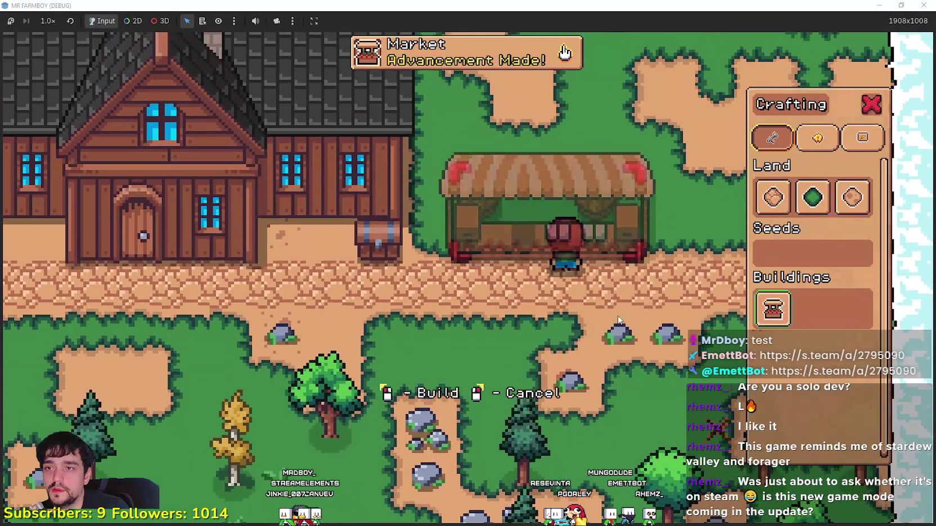
pyautogui.moveTo(773, 314)
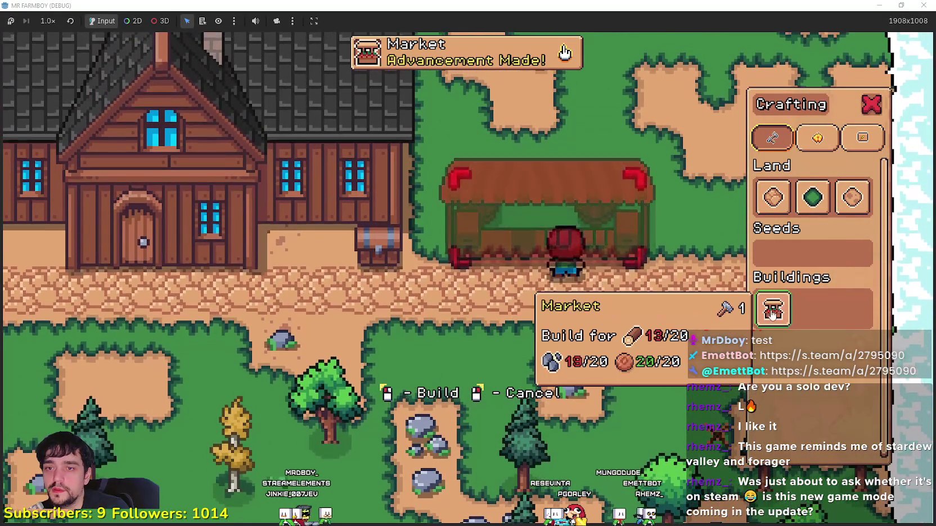
pyautogui.rightClick(774, 312)
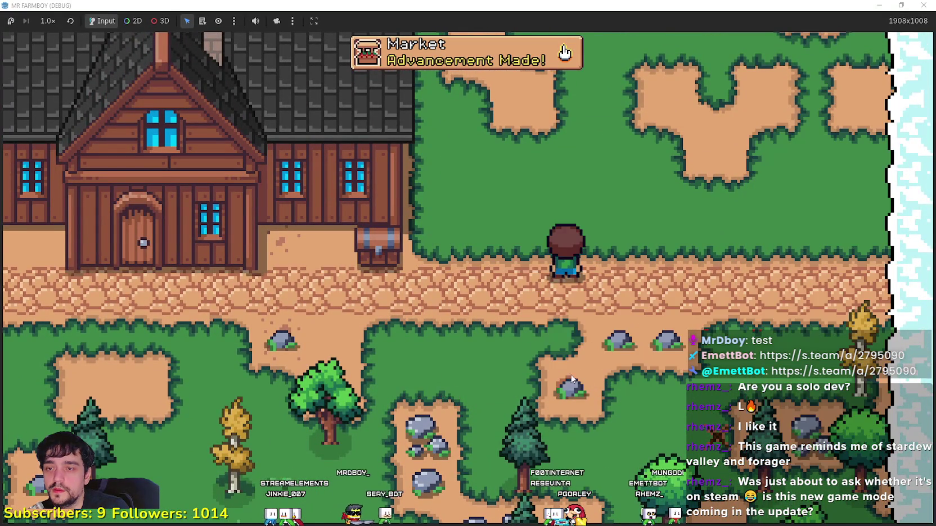
# - Mine more rocks while walking left, then view the Advancements tree
pyautogui.press('a')
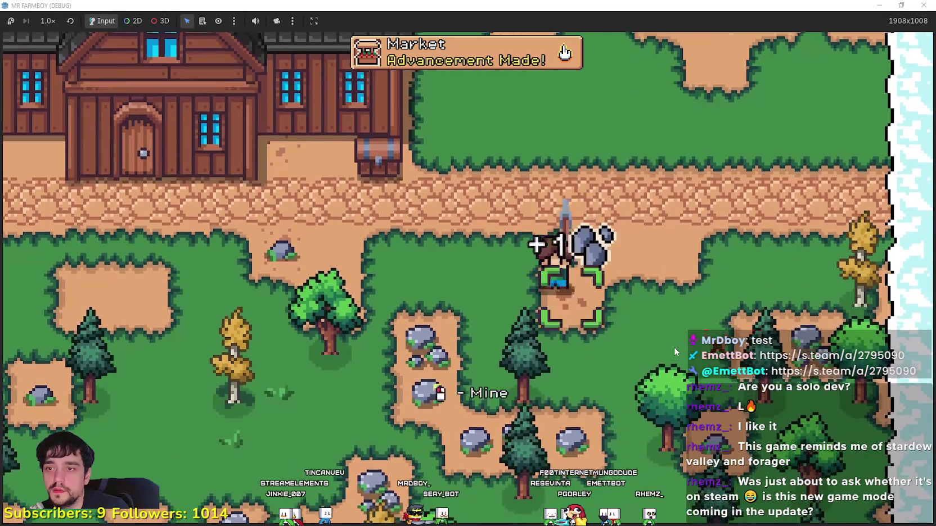
pyautogui.press('s')
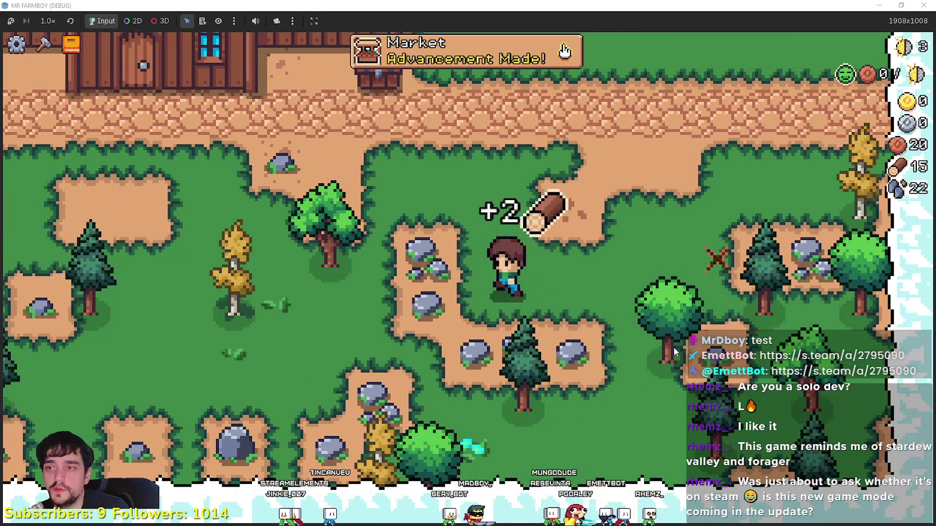
pyautogui.press('a')
pyautogui.press('w')
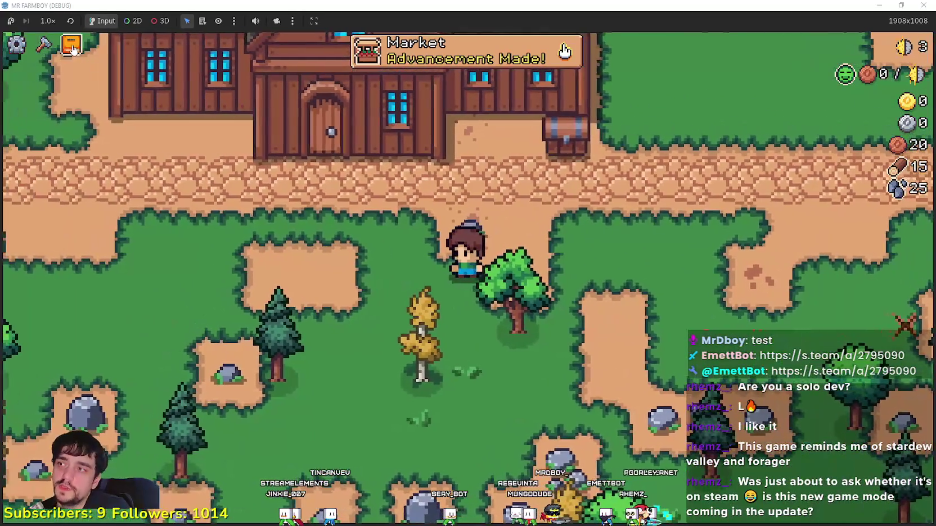
pyautogui.click(71, 47)
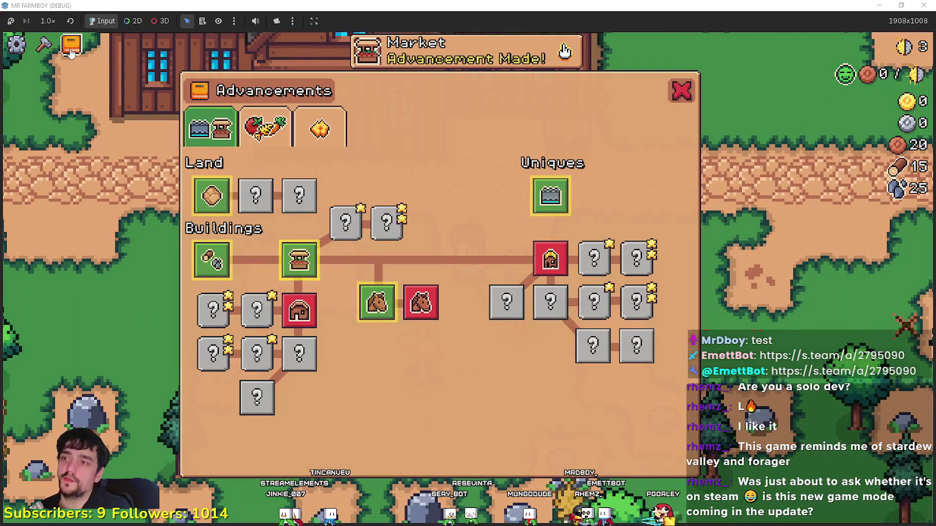
# - Close Advancements, chop the yellow tree, and walk to the house to see its skill tree
pyautogui.click(682, 92)
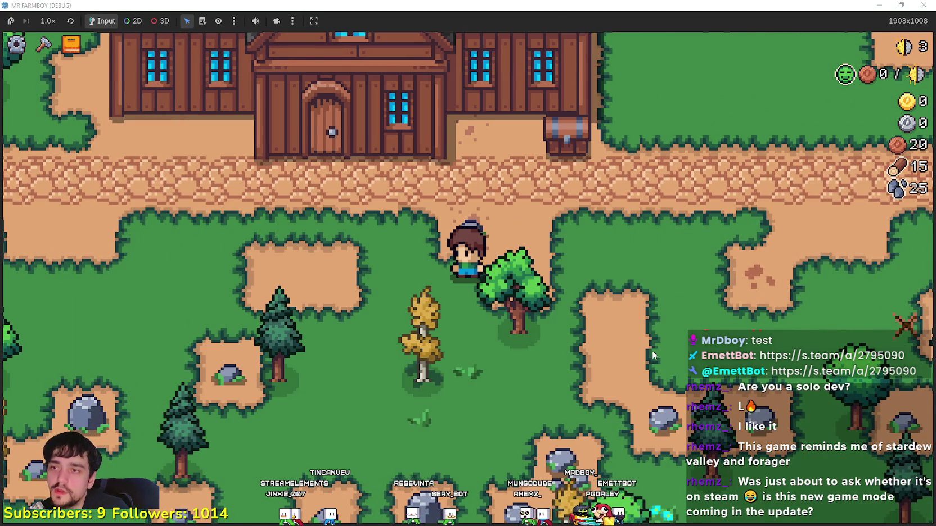
pyautogui.press('s')
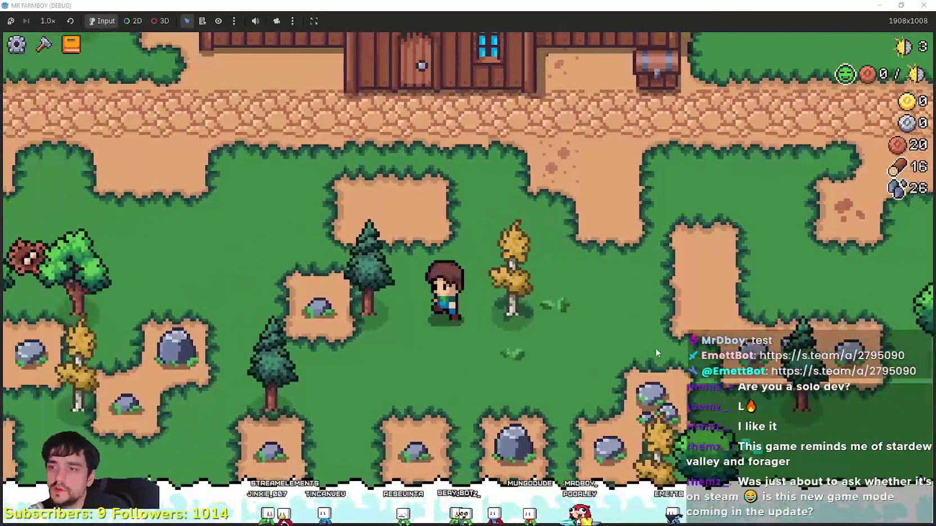
pyautogui.press('d')
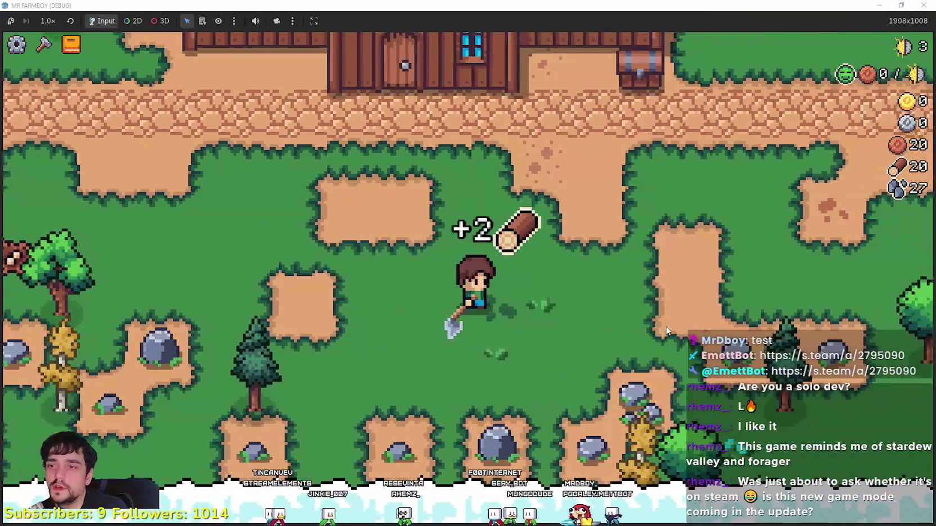
pyautogui.press('w')
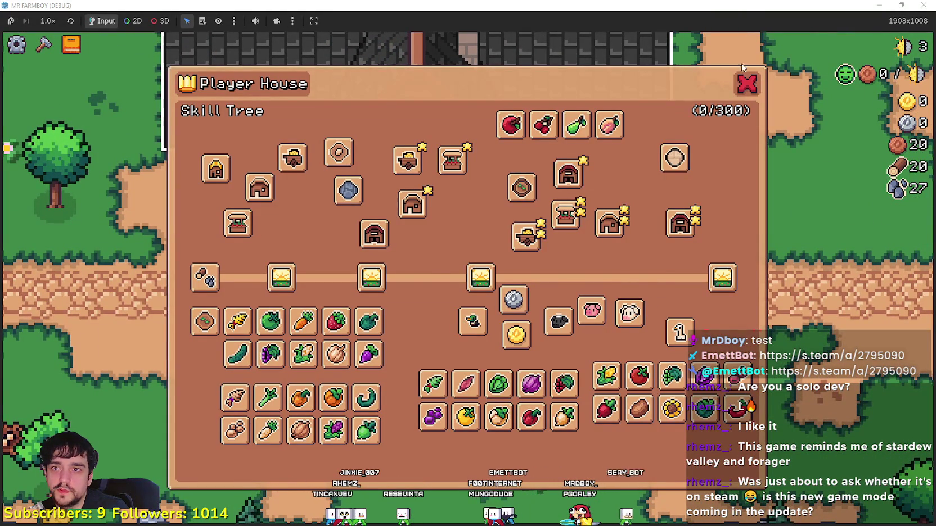
# - Leave the skill tree and walk around gathering more wood and stone
pyautogui.press('s')
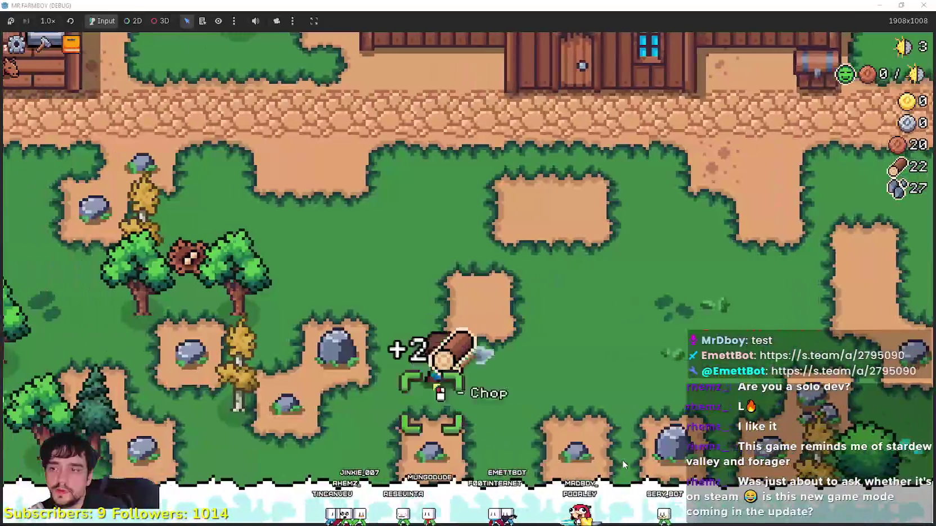
pyautogui.press('a')
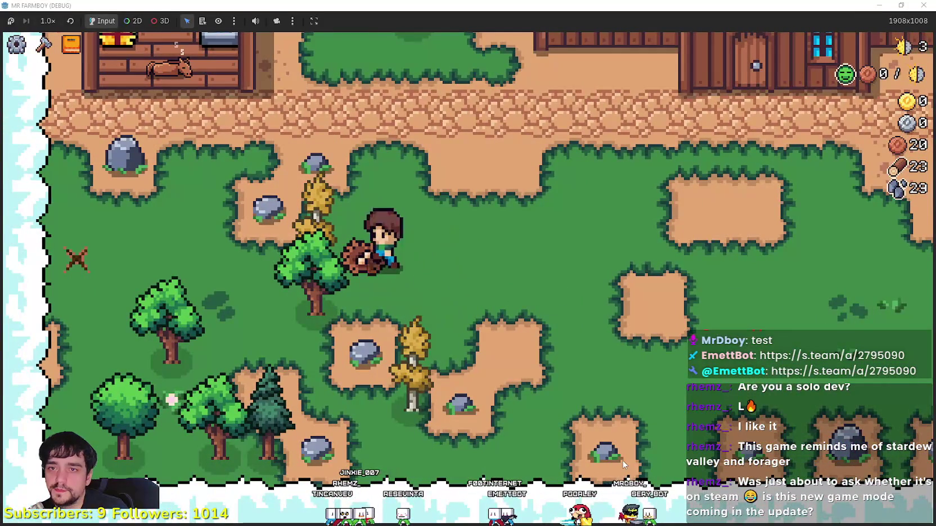
pyautogui.press('w')
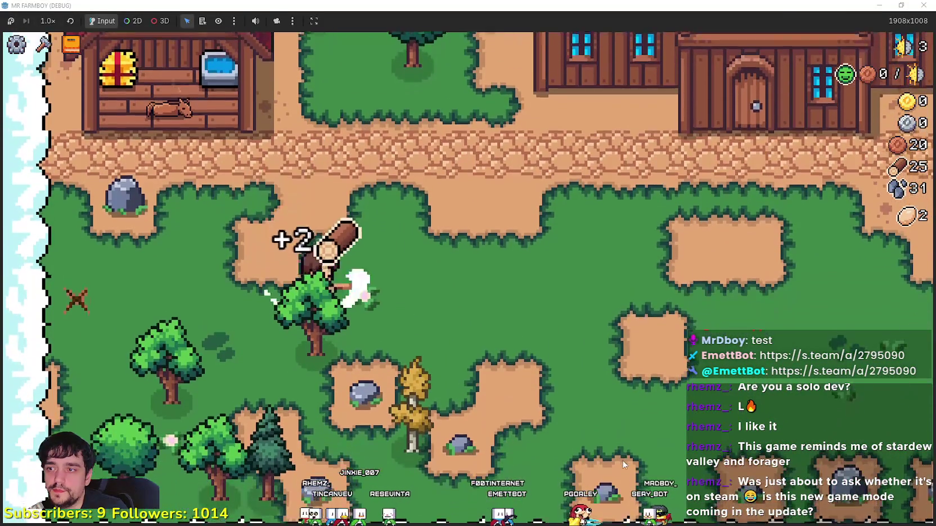
# - Build the Market from the crafting menu east of the house beside the road
pyautogui.press('c')
pyautogui.press('d')
pyautogui.moveTo(776, 308)
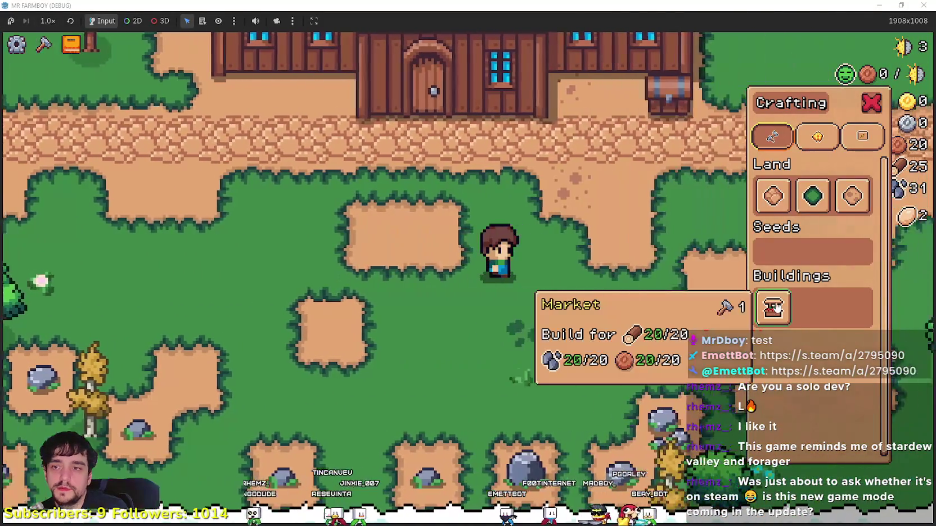
pyautogui.press('w')
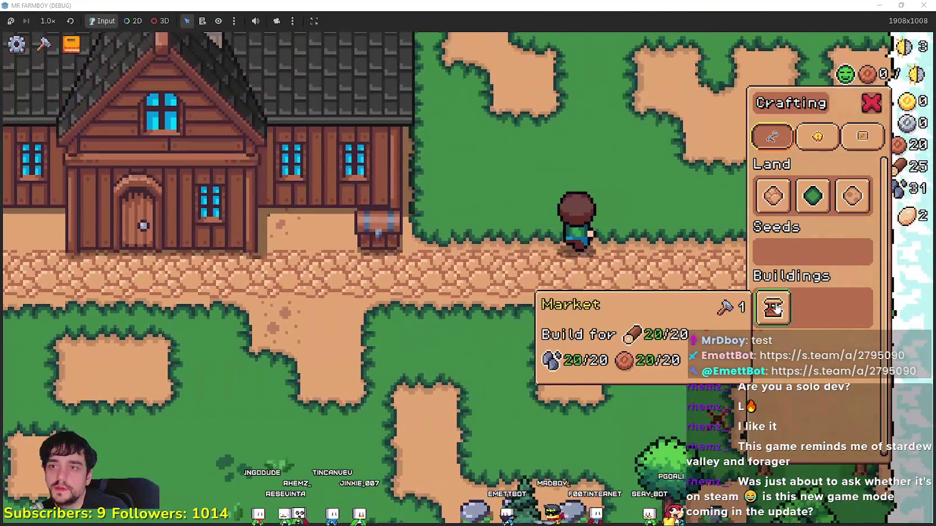
pyautogui.click(774, 308)
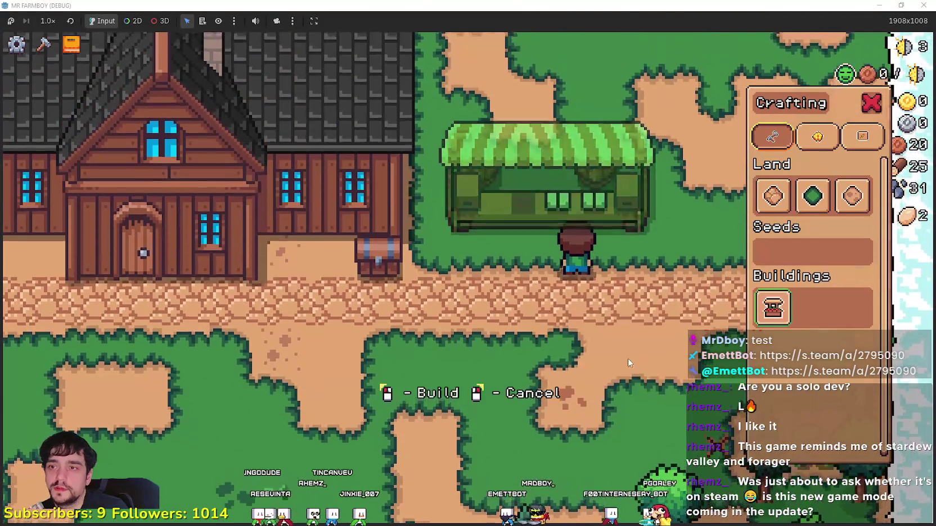
pyautogui.press('s')
pyautogui.press('d')
pyautogui.click(627, 359)
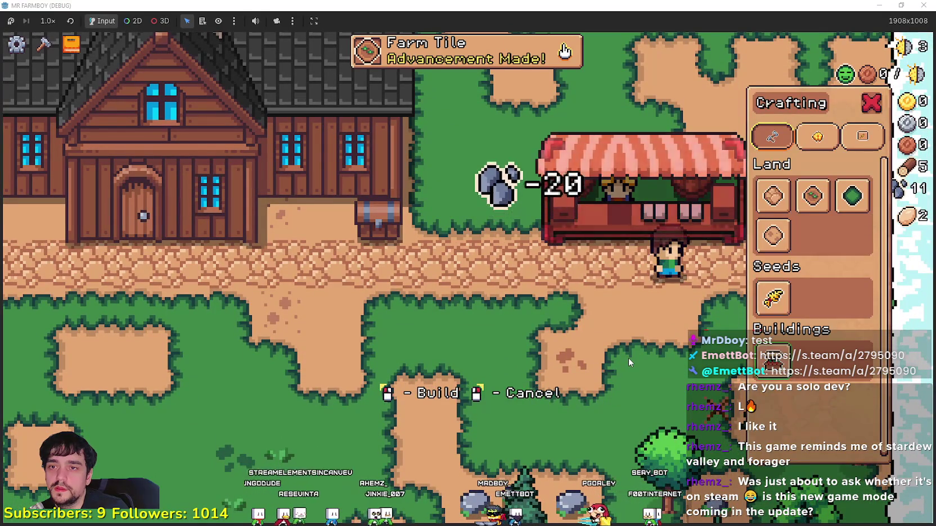
# - Lay down a plot of tilled farm tiles just below the road
pyautogui.press('s')
pyautogui.press('a')
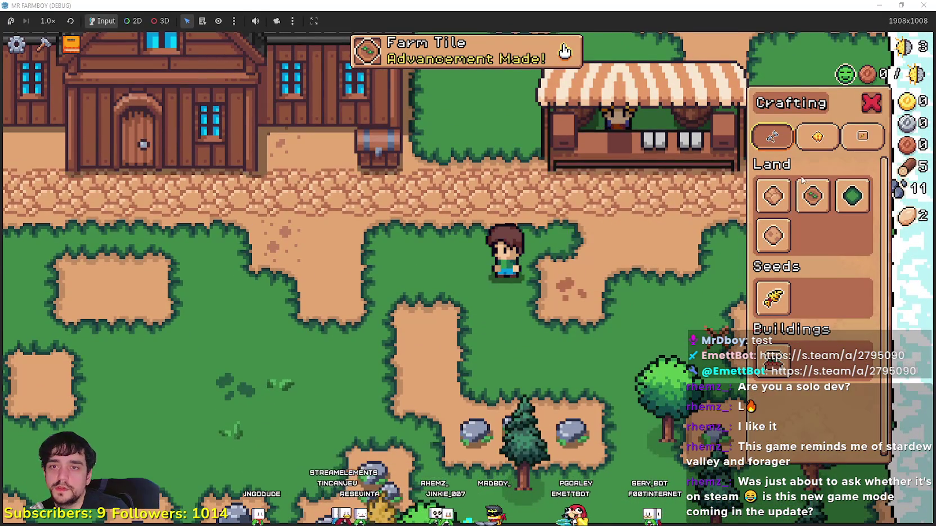
pyautogui.click(805, 189)
pyautogui.press('a')
pyautogui.click(544, 338)
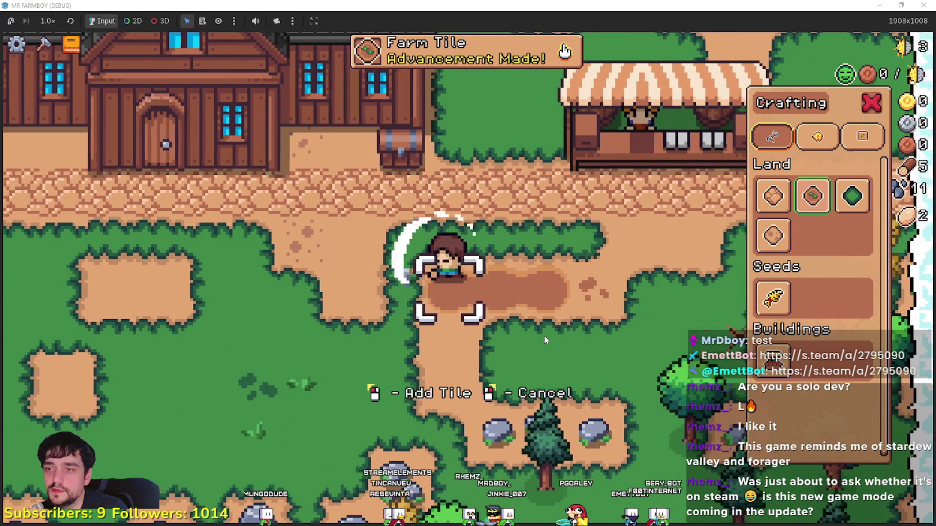
pyautogui.press('w')
pyautogui.click(545, 339)
pyautogui.press('s')
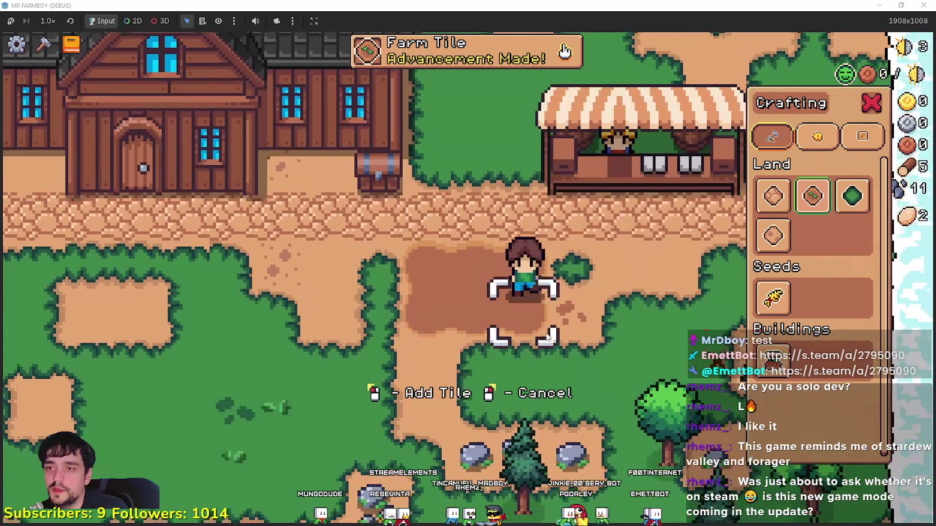
pyautogui.click(546, 333)
pyautogui.press('s')
pyautogui.click(546, 333)
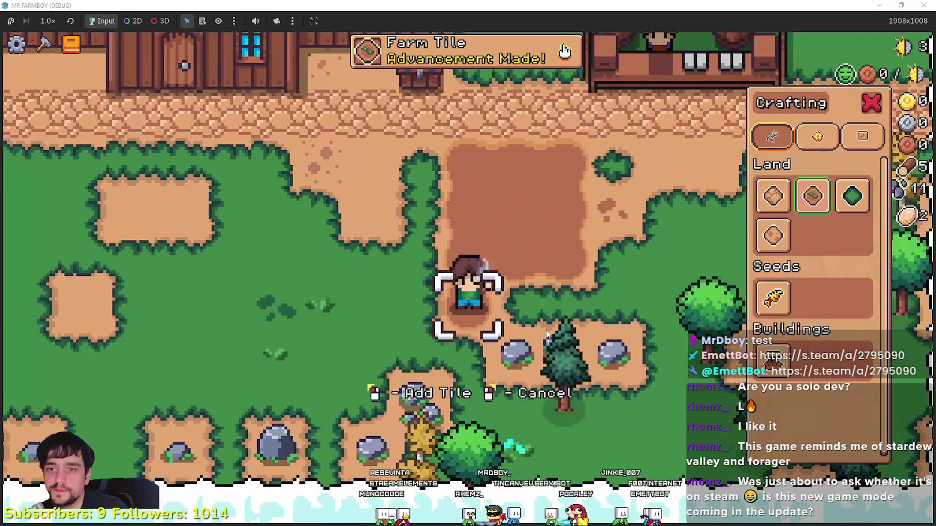
pyautogui.press('d')
pyautogui.press('a')
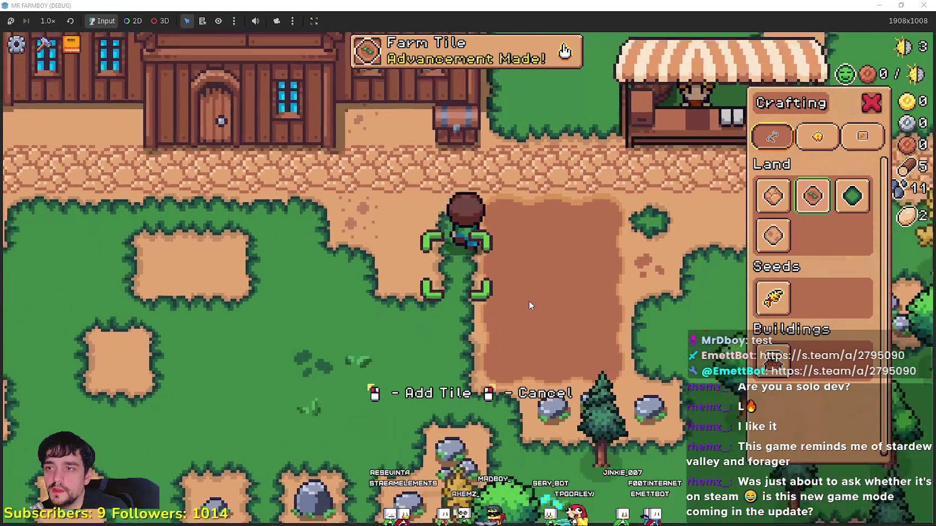
pyautogui.press('w')
pyautogui.click(529, 306)
# - Select wheat seeds and plant the first two rows of the tilled plot
pyautogui.press('s')
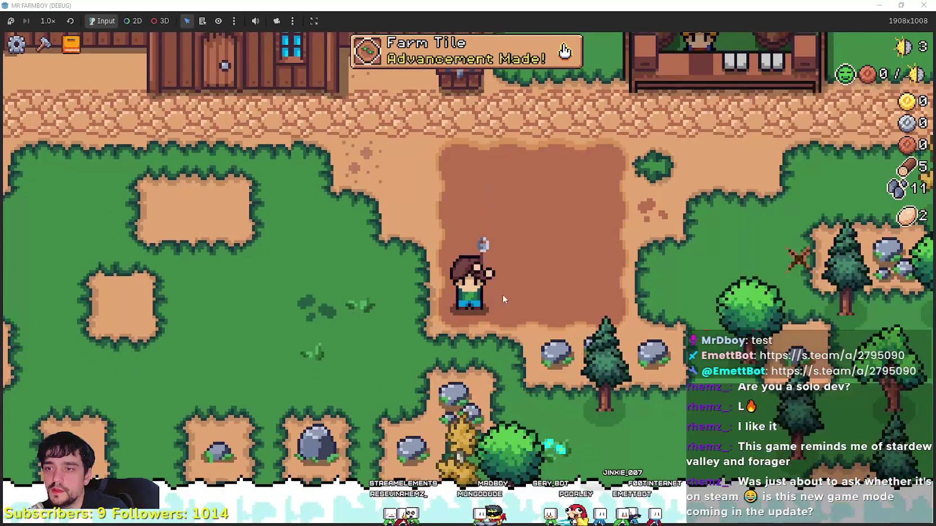
pyautogui.click(773, 299)
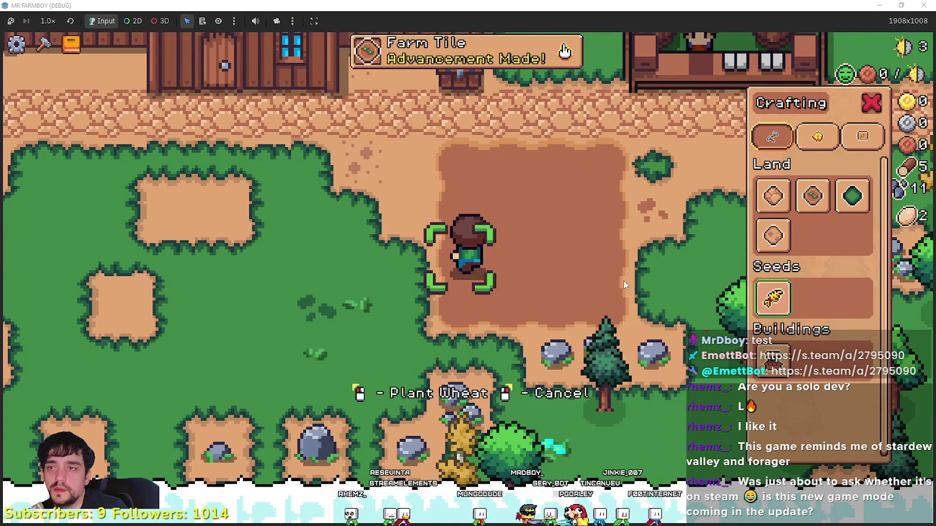
pyautogui.press('w')
pyautogui.click(578, 277)
pyautogui.click(578, 276)
pyautogui.press('d')
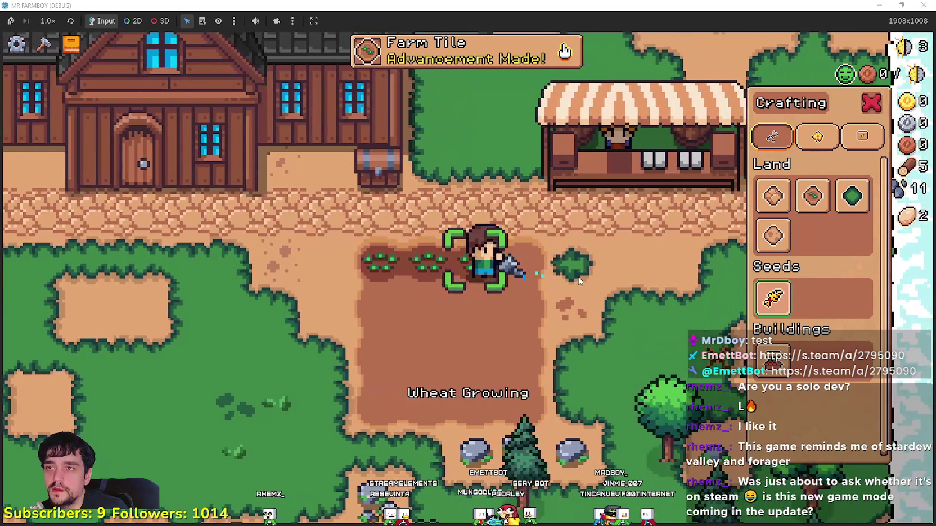
pyautogui.click(578, 276)
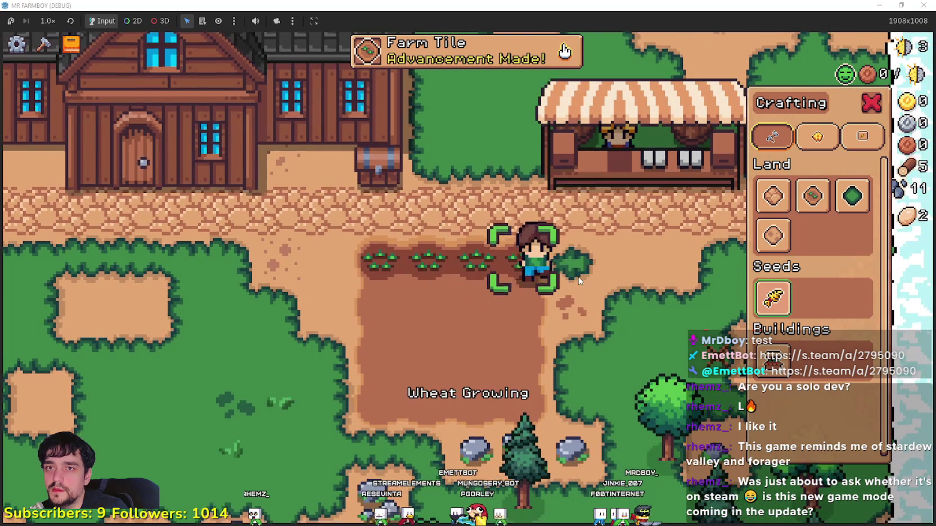
pyautogui.press('s')
pyautogui.click(578, 276)
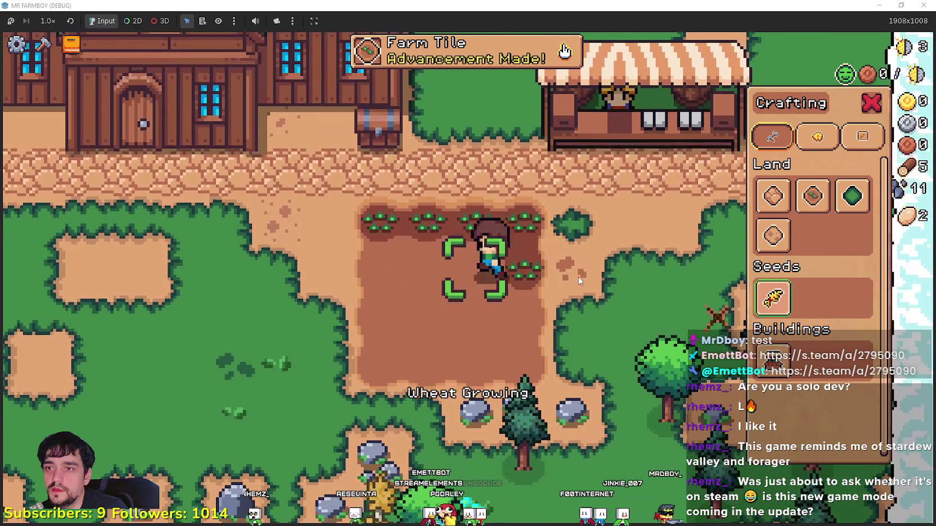
pyautogui.click(578, 276)
pyautogui.press('a')
pyautogui.click(578, 277)
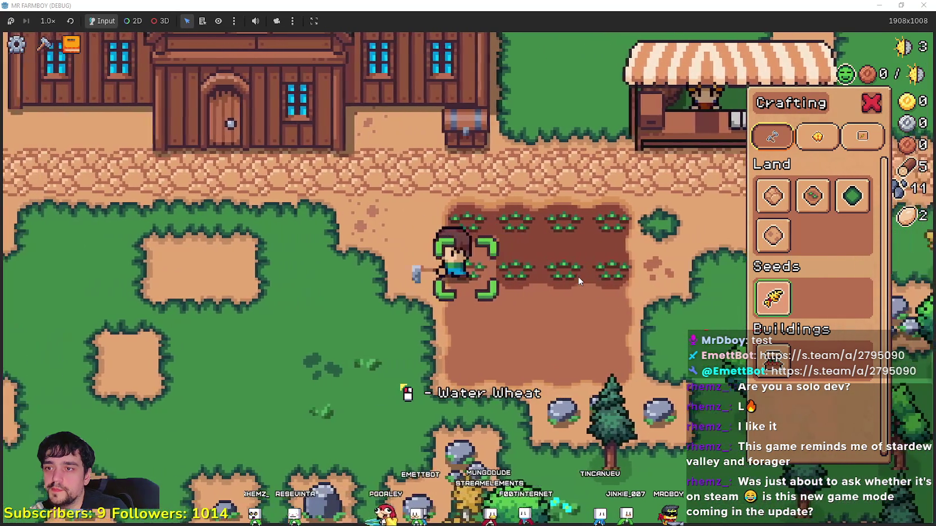
# - Plant wheat sprouts along the third and fourth rows of the field
pyautogui.press('s')
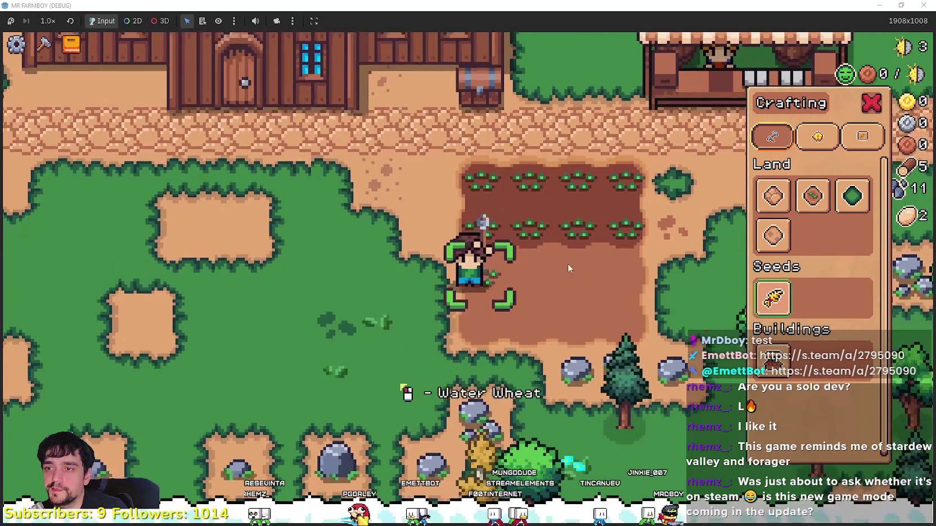
pyautogui.click(568, 263)
pyautogui.press('d')
pyautogui.press('d')
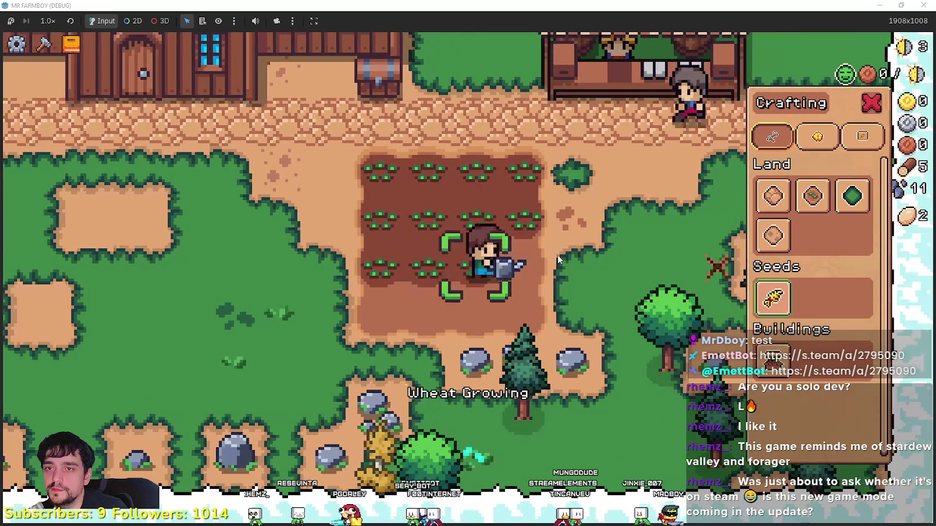
pyautogui.click(558, 254)
pyautogui.press('s')
pyautogui.click(557, 254)
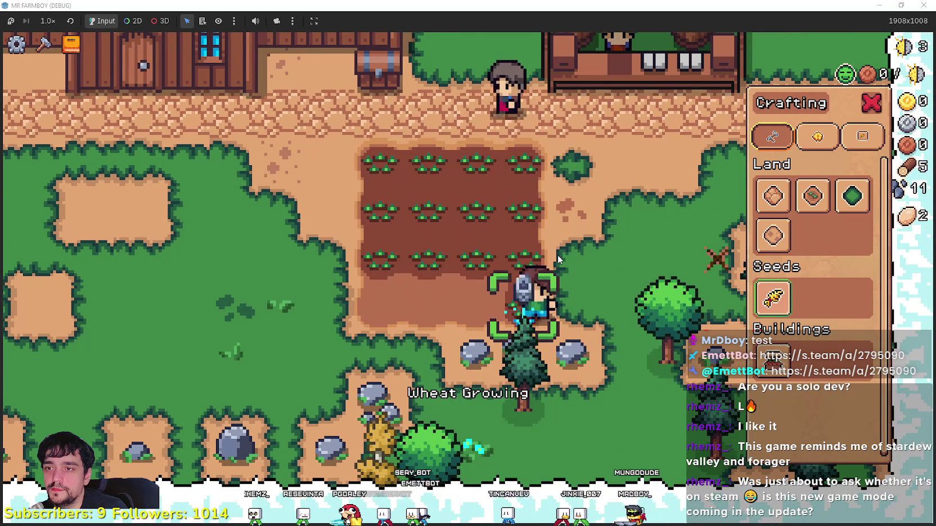
pyautogui.press('a')
pyautogui.click(558, 254)
pyautogui.press('a')
pyautogui.click(556, 254)
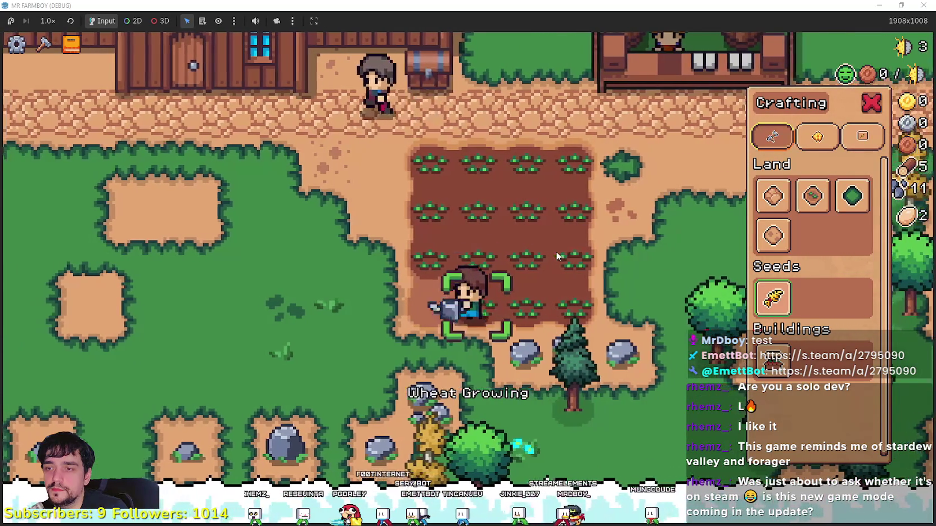
pyautogui.press('a')
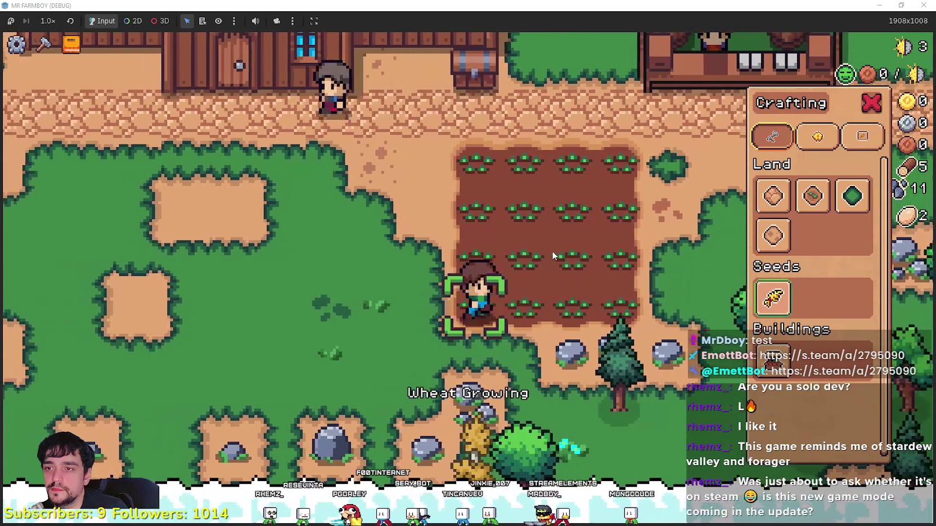
# - Close crafting, mine the rocks below the field, and chop the pine tree for wood
pyautogui.press('d')
pyautogui.press('Escape')
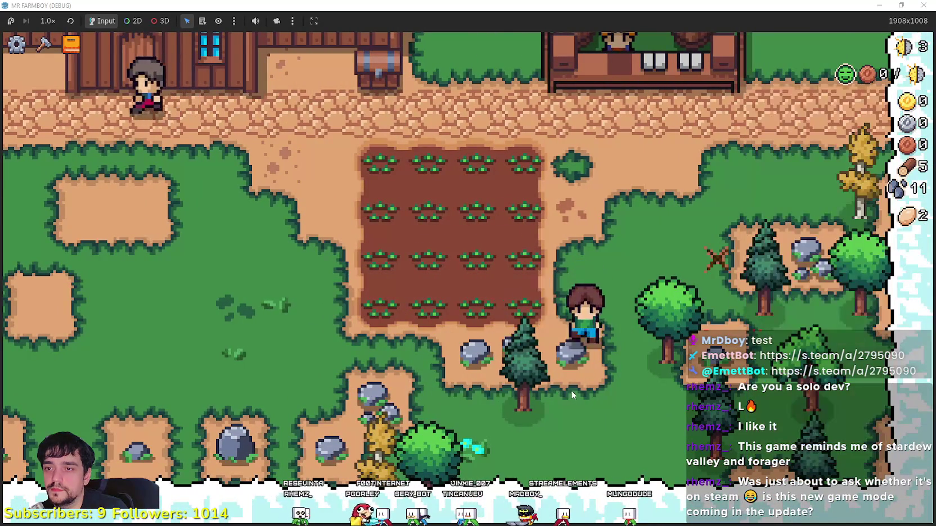
pyautogui.click(571, 391)
pyautogui.click(572, 388)
pyautogui.click(572, 384)
pyautogui.press('s')
pyautogui.click(572, 383)
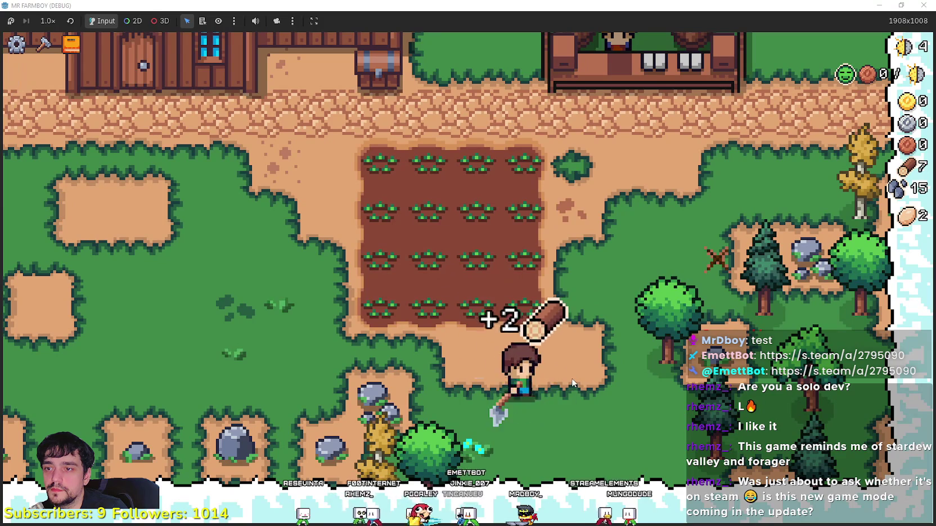
pyautogui.press('a')
pyautogui.click(573, 382)
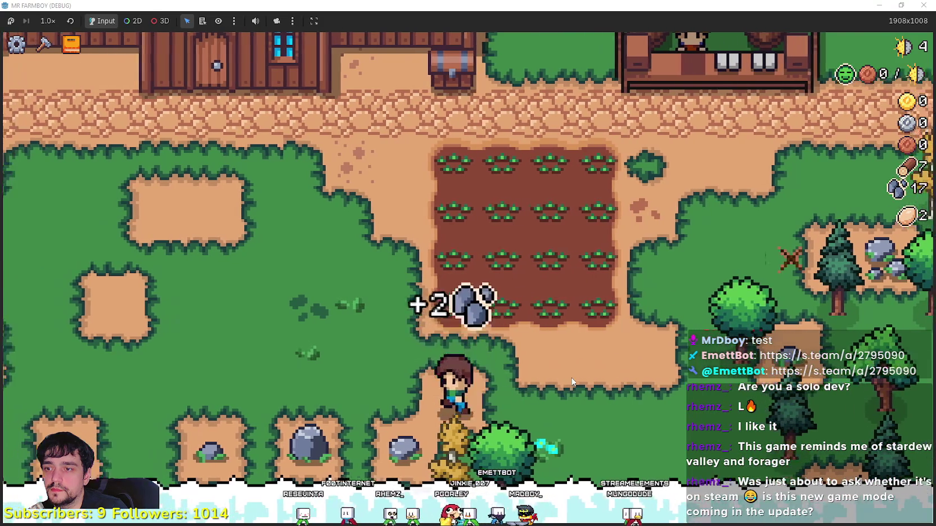
# - Walk the farmer toward the house and crop field, check the advancements and crafting panels, then close crafting
pyautogui.press('w')
pyautogui.press('a')
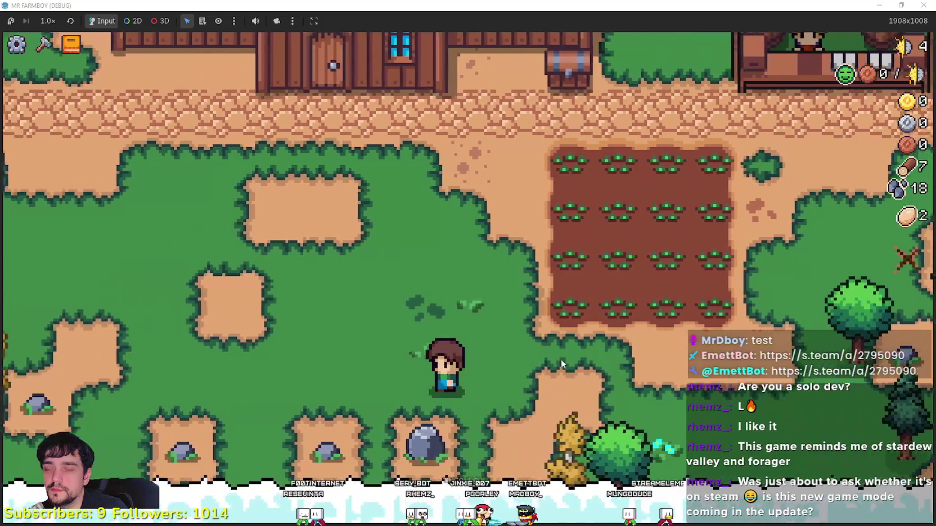
pyautogui.press('e')
pyautogui.press('c')
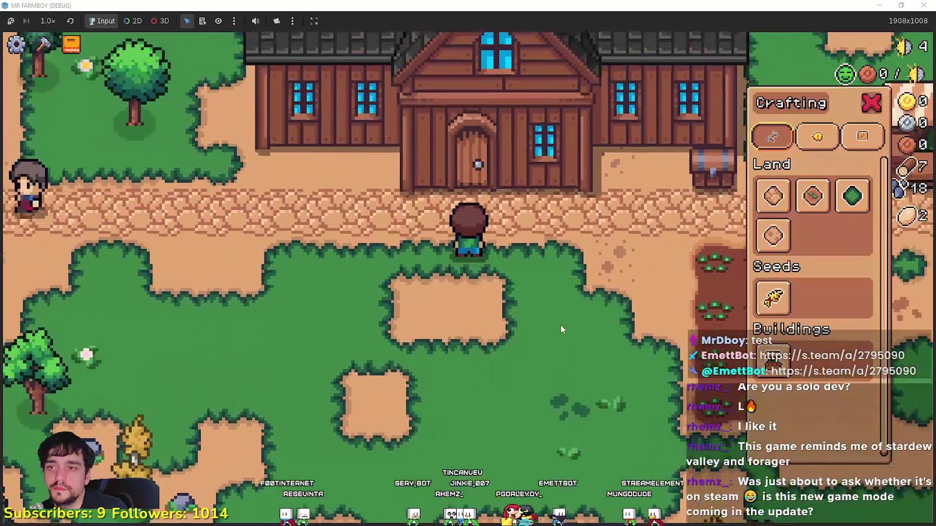
pyautogui.press('d')
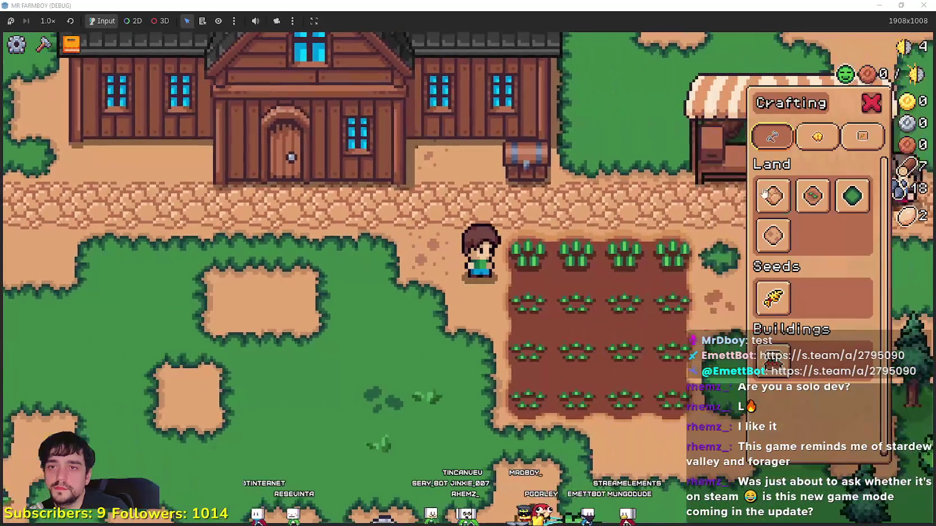
pyautogui.press('s')
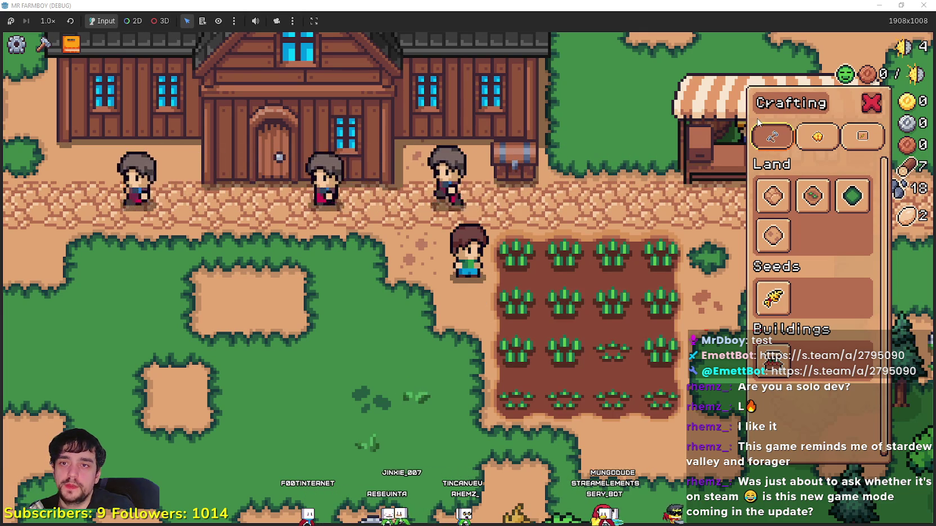
pyautogui.click(872, 105)
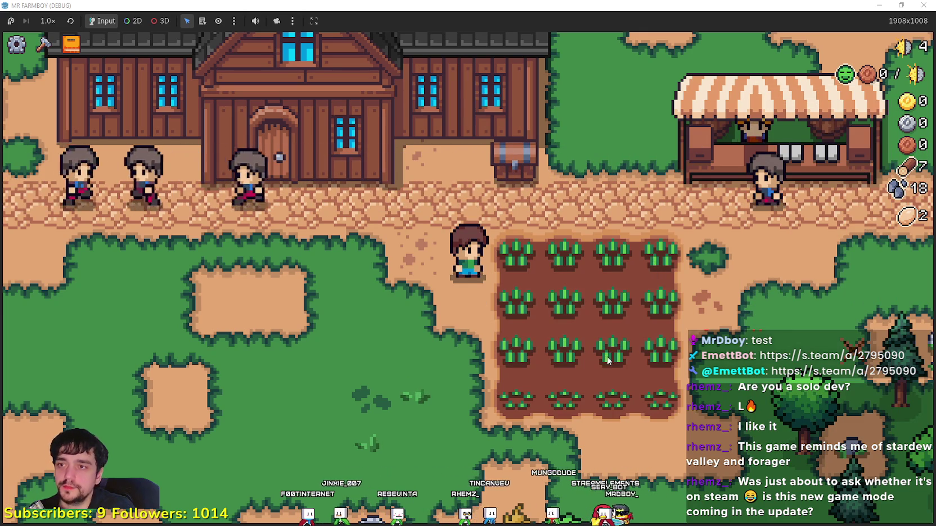
# - Walk up to the house door and view the Player House skill tree, then close it
pyautogui.press('w')
pyautogui.press('e')
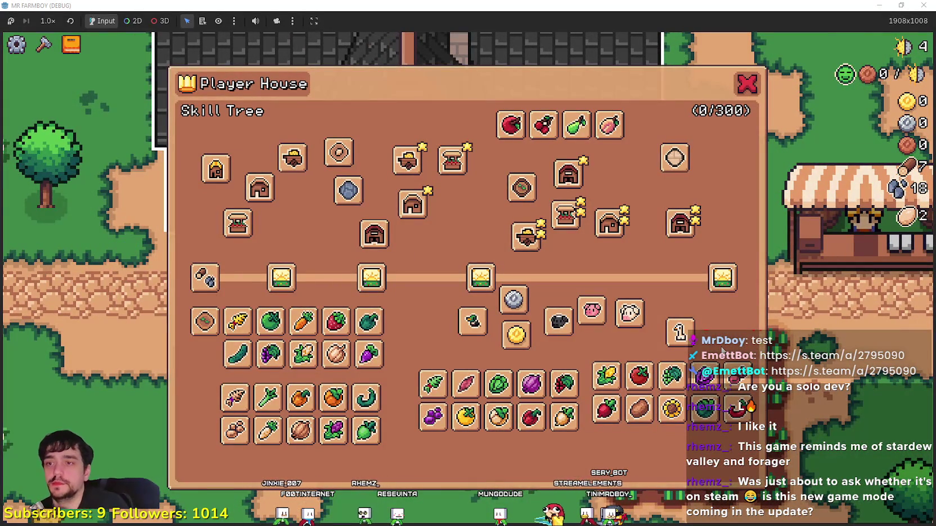
pyautogui.moveTo(239, 228)
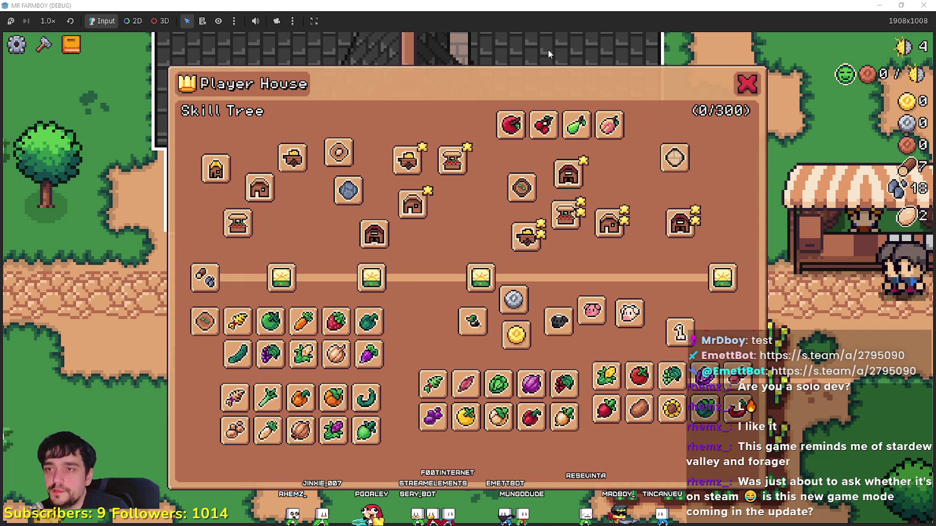
pyautogui.click(746, 85)
# - Walk the farmer over to the dropped log to collect it, bringing wood to 8
pyautogui.press('s')
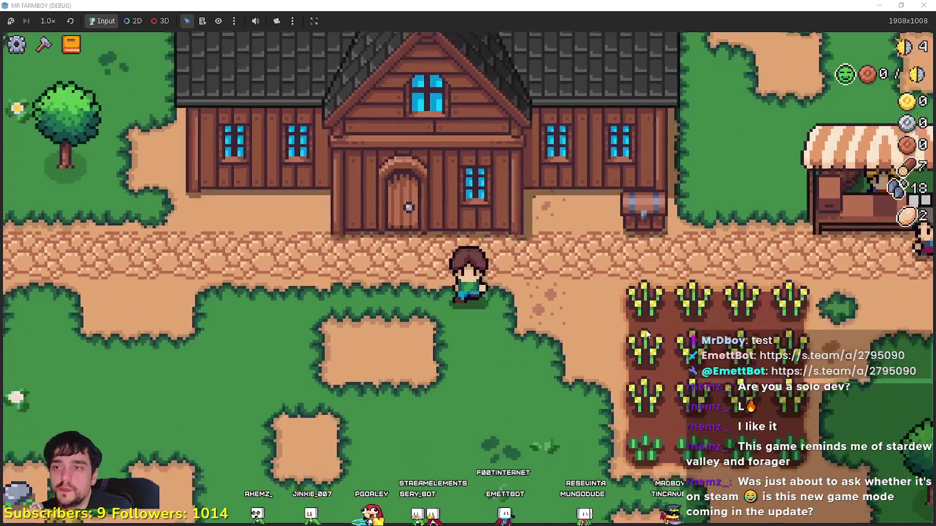
pyautogui.press('a')
pyautogui.press('w')
pyautogui.press('a')
pyautogui.press('w')
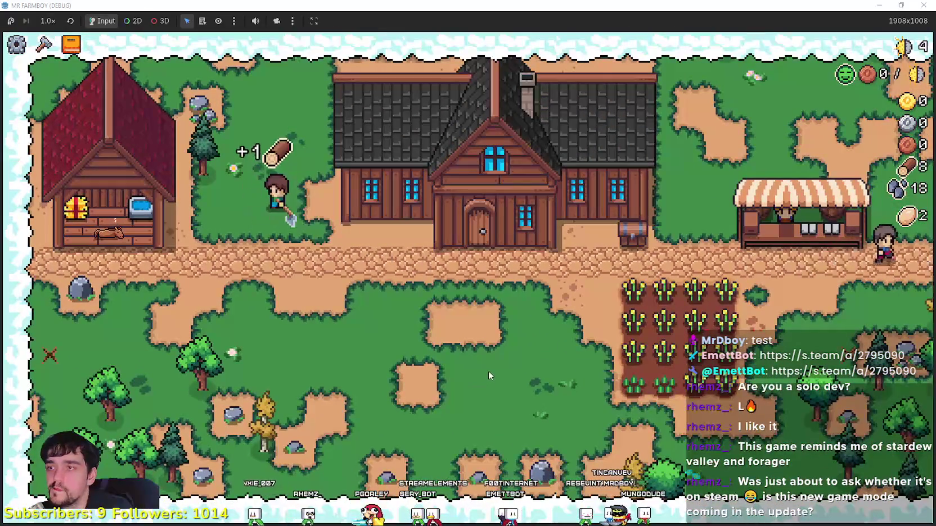
pyautogui.press('s')
pyautogui.scroll(3, 492, 364)
pyautogui.scroll(-3, 563, 293)
# - Move right toward the crop field and shrink the game window to reveal the editor
pyautogui.press('d')
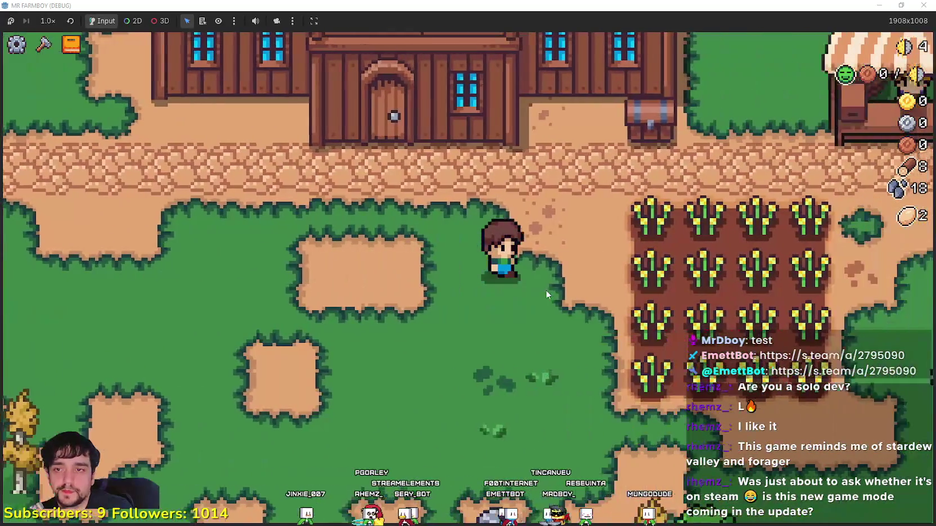
pyautogui.press('Tab')
pyautogui.press('Tab')
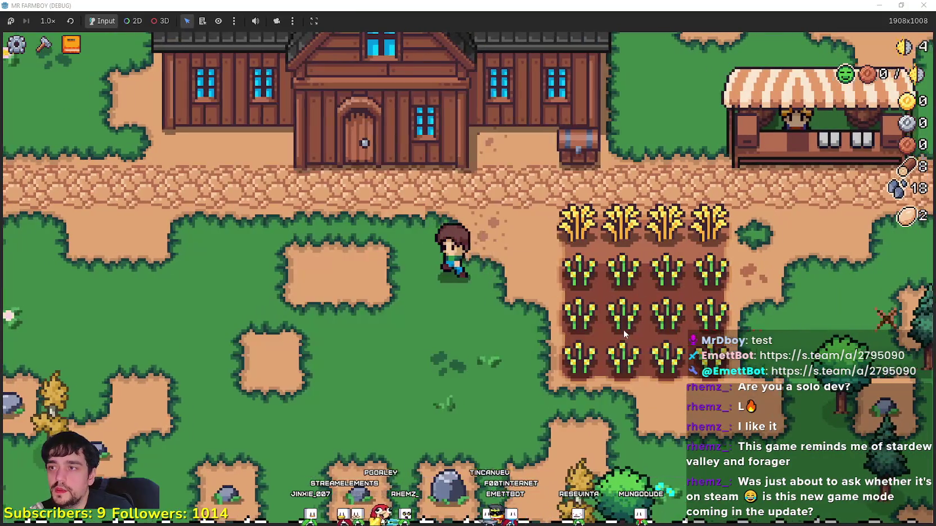
pyautogui.scroll(3, 623, 329)
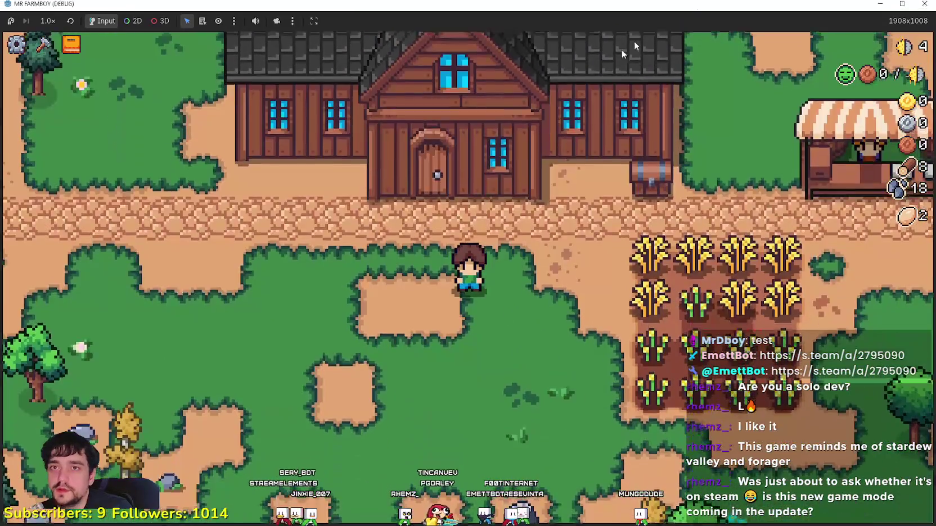
pyautogui.press('super+Down')
# - Stop the game, switch to game_screen_the_endless, and enlarge the Scene dock to show more nodes
pyautogui.click(814, 23)
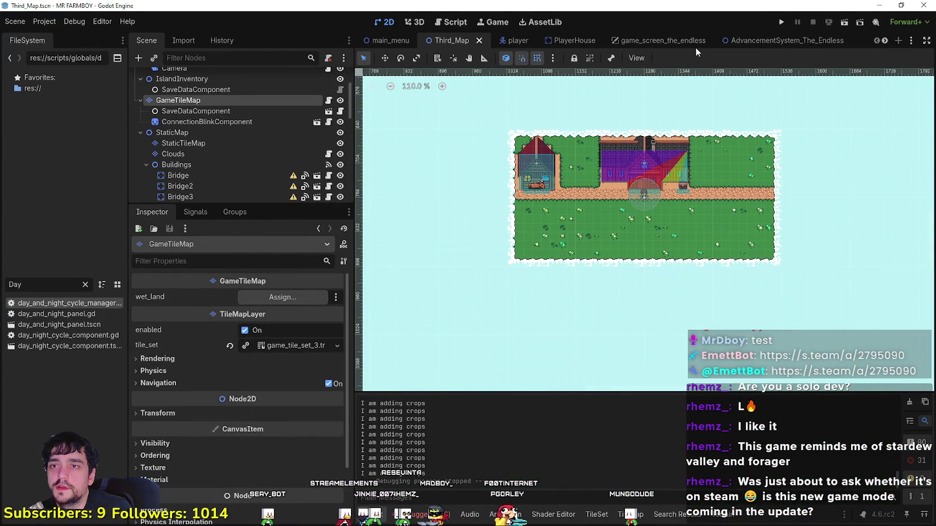
pyautogui.click(681, 40)
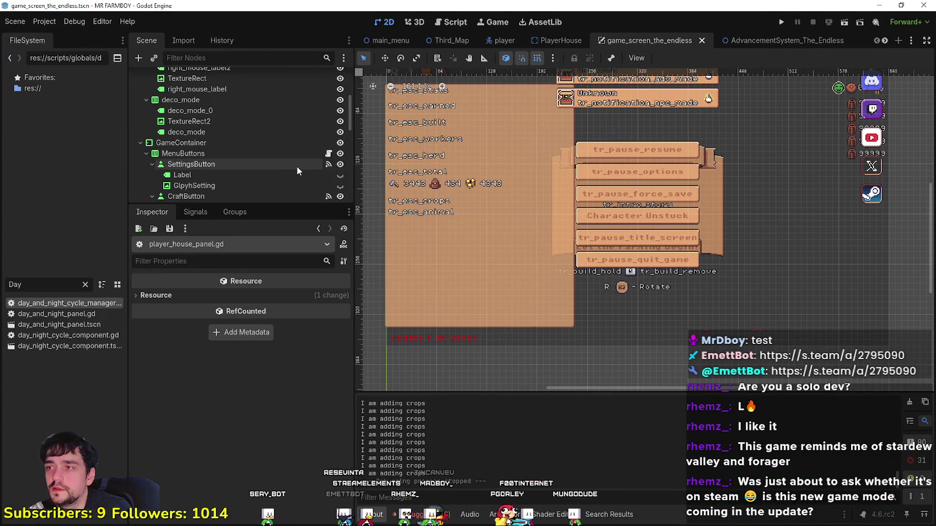
pyautogui.scroll(-3, 537, 247)
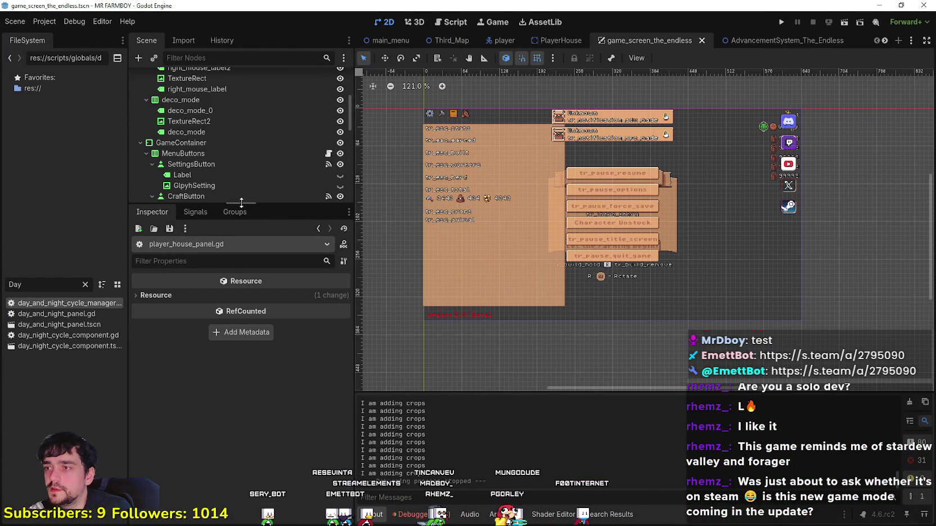
pyautogui.moveTo(241, 203); pyautogui.dragTo(262, 403)
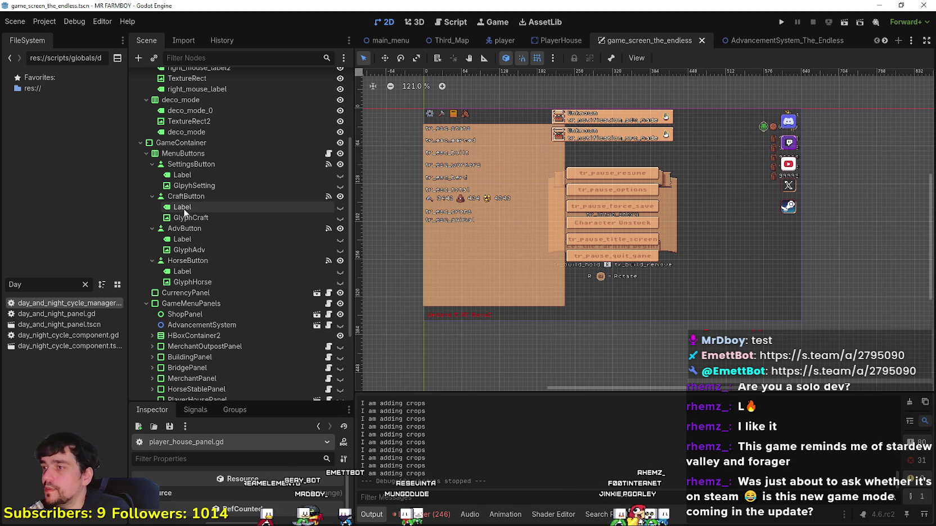
# - Delete the AdvancementSystem node from the scene tree
pyautogui.scroll(-5, 217, 233)
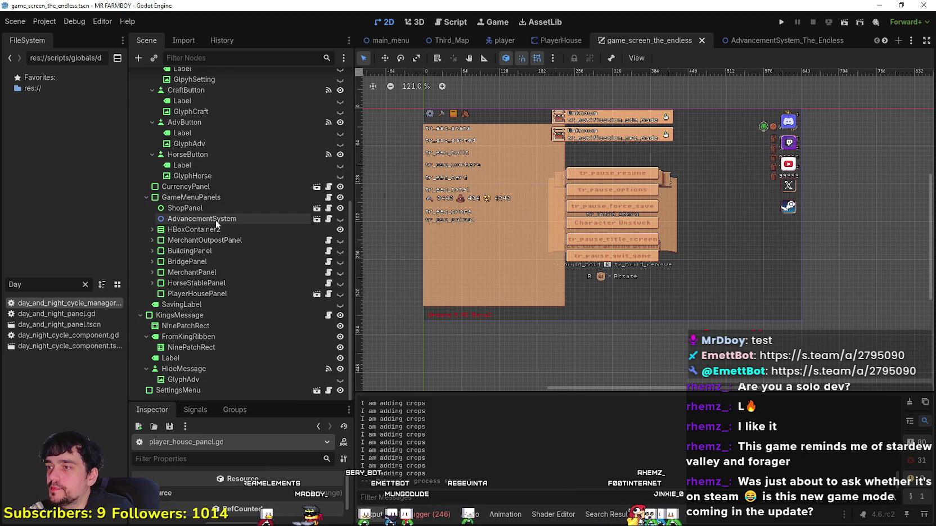
pyautogui.rightClick(212, 219)
pyautogui.press('Delete')
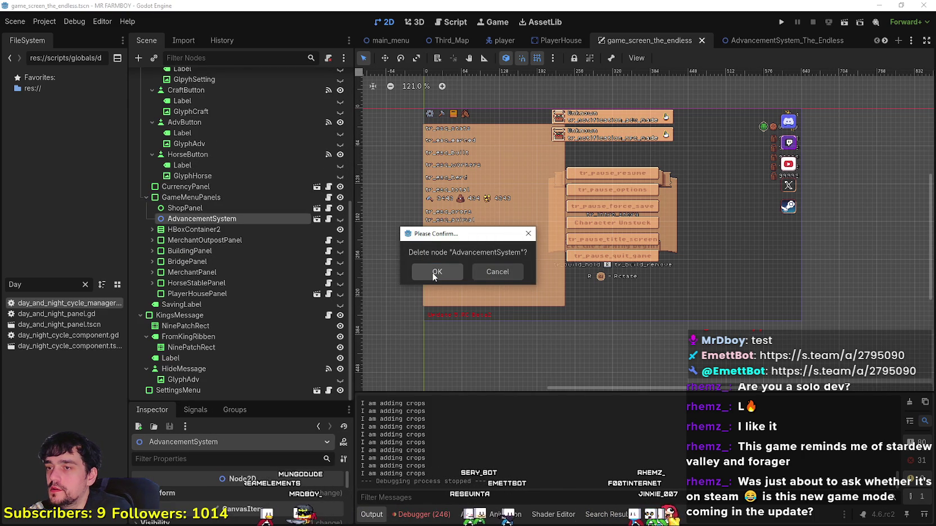
pyautogui.click(436, 273)
# - Delete the AdvButton node with its children and save the game_screen_the_endless scene
pyautogui.scroll(5, 234, 180)
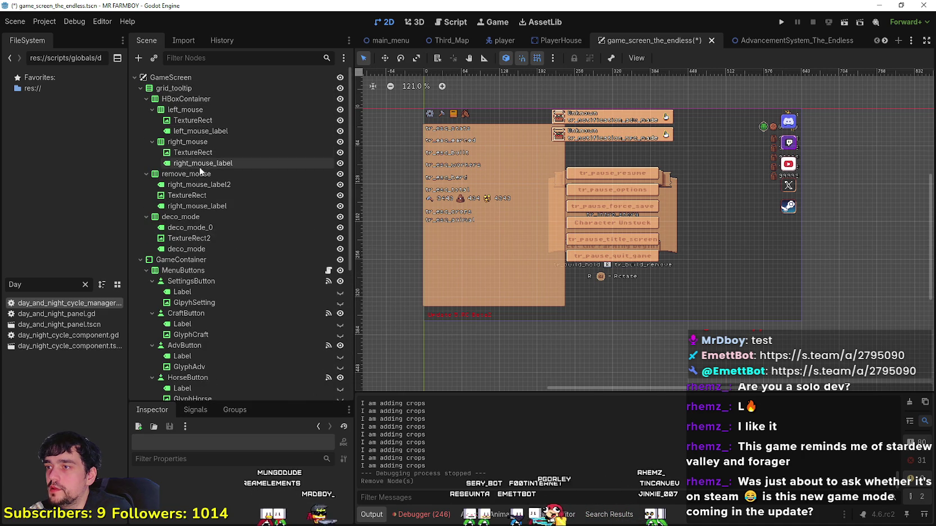
pyautogui.scroll(-5, 239, 283)
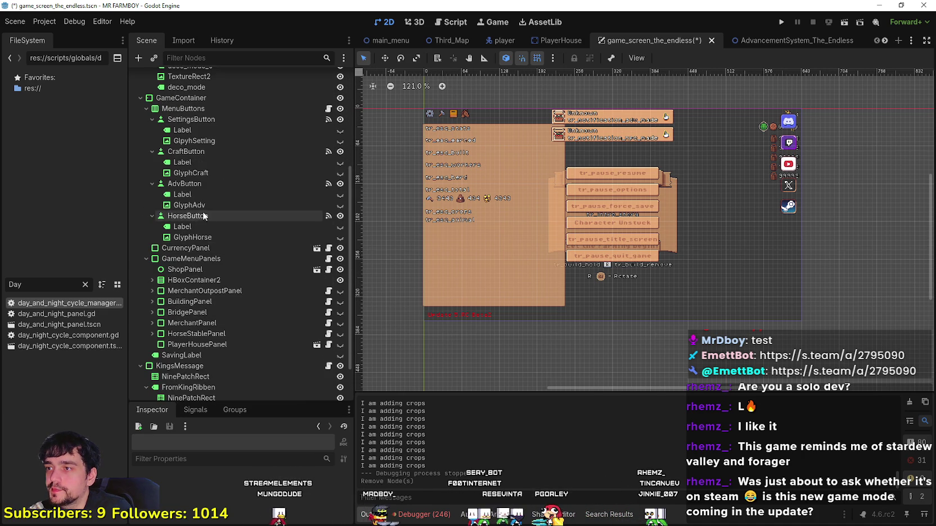
pyautogui.click(198, 185)
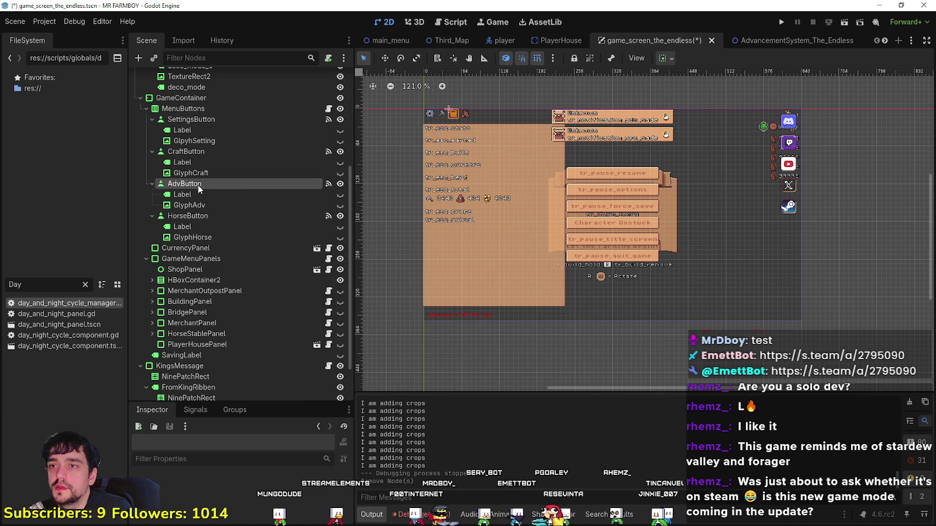
pyautogui.rightClick(197, 184)
pyautogui.click(253, 447)
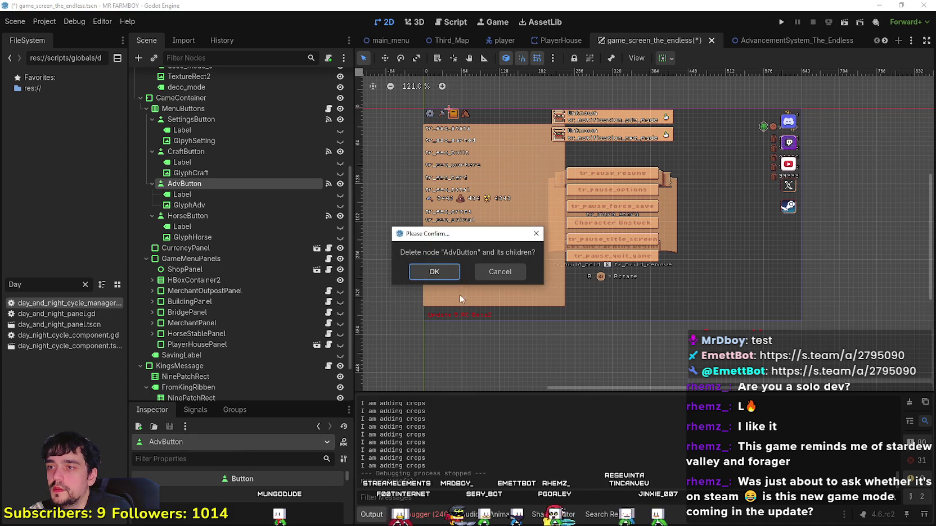
pyautogui.click(436, 270)
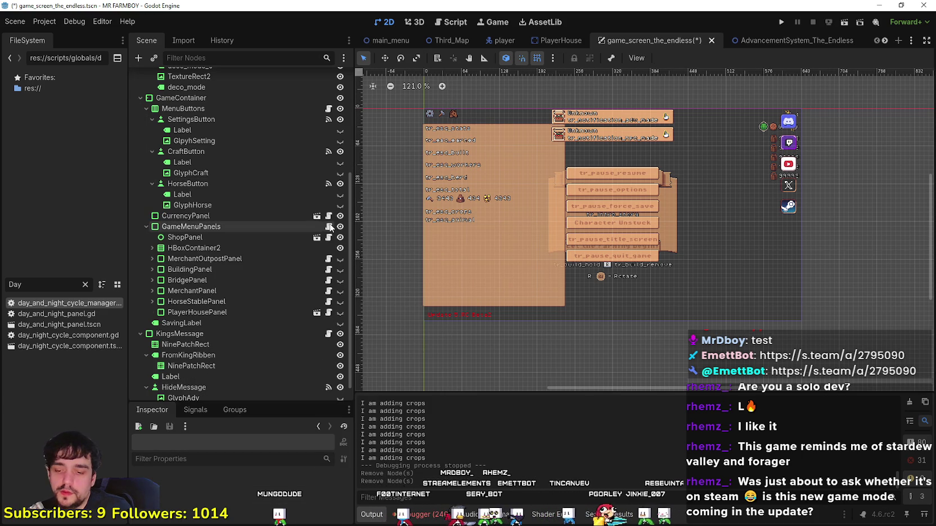
pyautogui.hotkey('ctrl', 's')
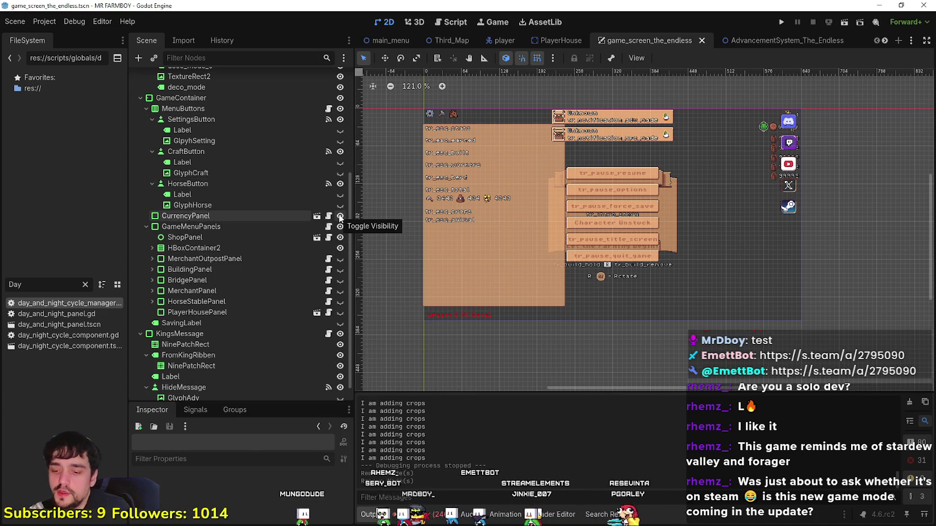
# - Undo the AdvButton deletion and inspect its Label child and AdvButton's signal connections
pyautogui.hotkey('ctrl', 'z')
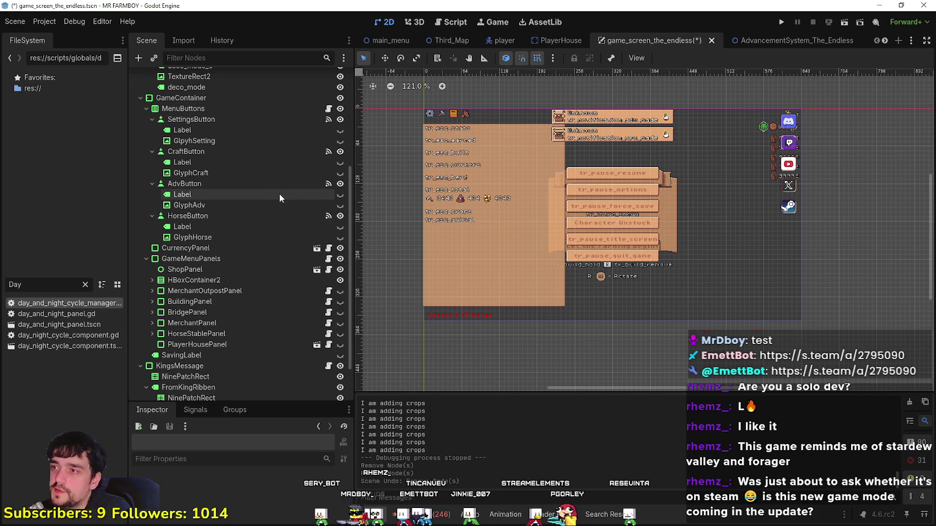
pyautogui.click(258, 194)
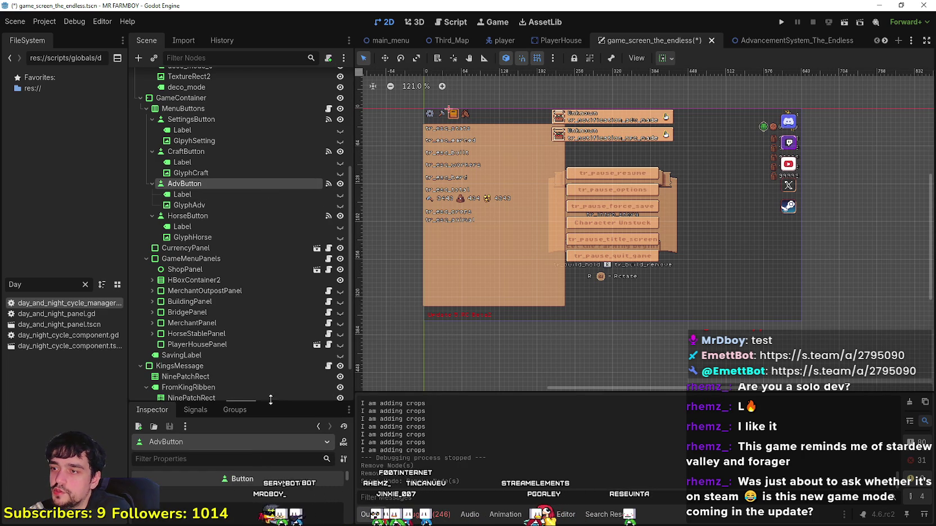
pyautogui.moveTo(271, 400)
pyautogui.mouseDown()
pyautogui.moveTo(261, 219)
pyautogui.moveTo(249, 207)
pyautogui.mouseUp()
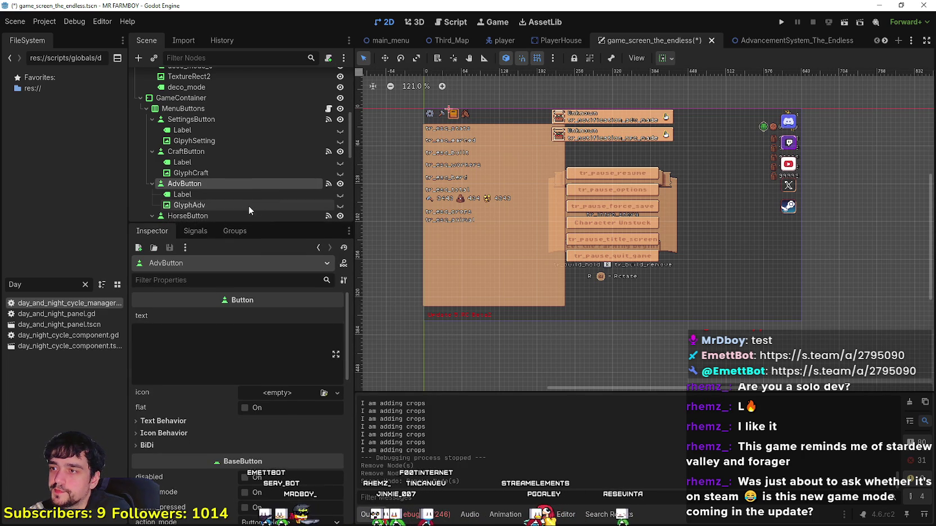
pyautogui.click(201, 233)
# - Open the script handling the AdvButton press and select the open_advancement_menu signal name
pyautogui.doubleClick(211, 310)
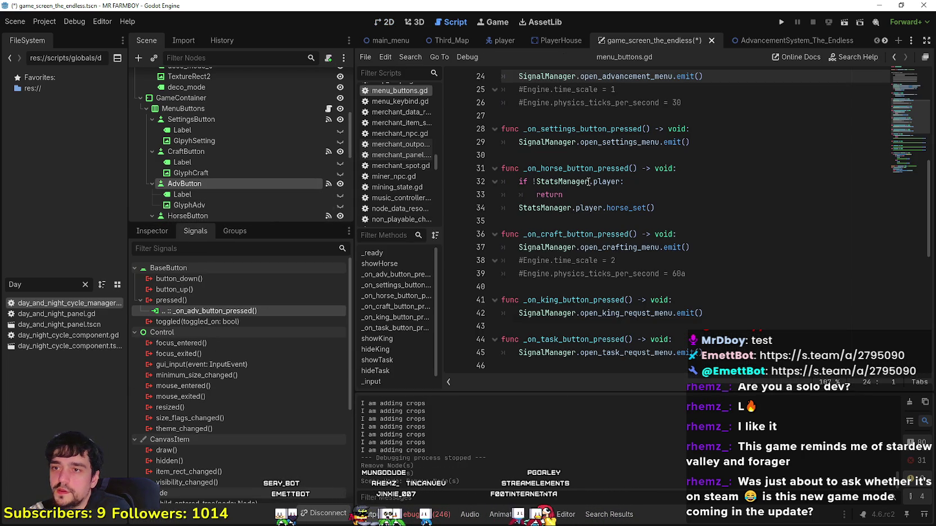
pyautogui.rightClick(656, 194)
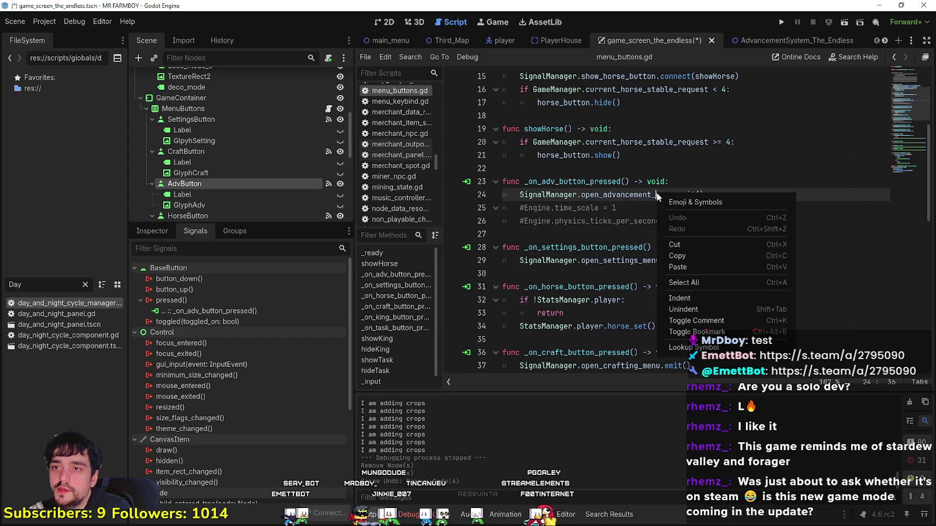
pyautogui.click(618, 219)
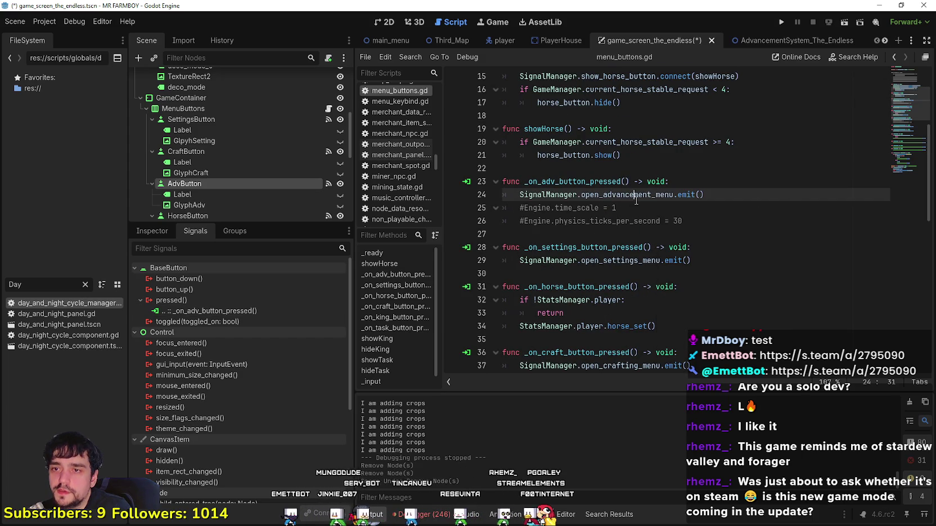
pyautogui.doubleClick(624, 195)
pyautogui.scroll(3, 635, 251)
pyautogui.scroll(-8, 609, 205)
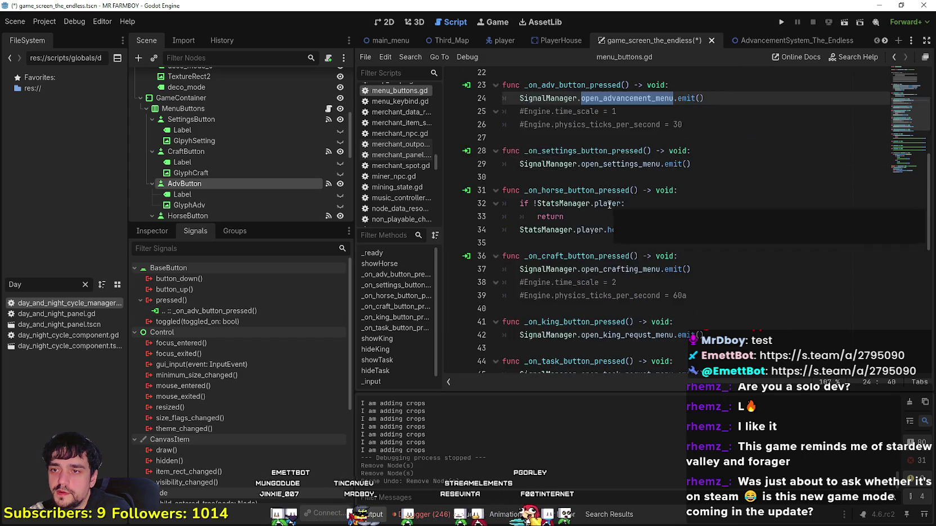
pyautogui.scroll(5, 609, 205)
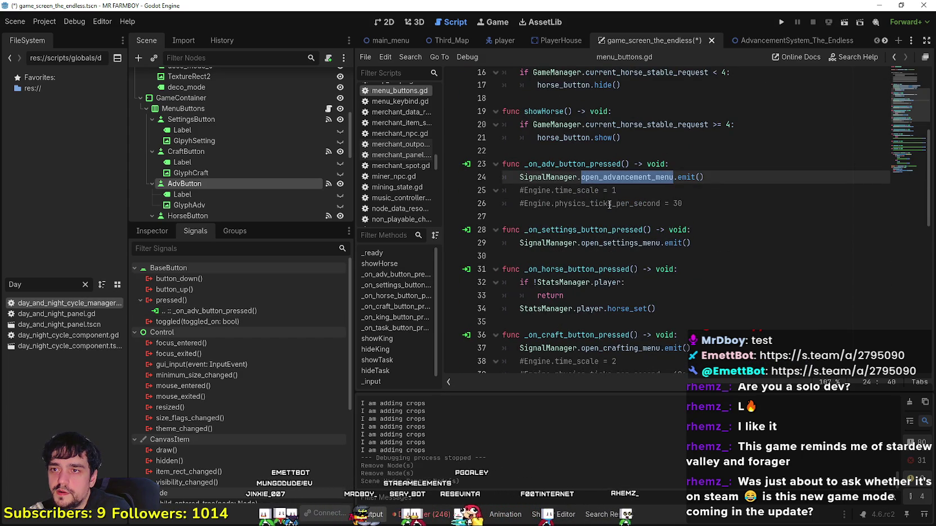
pyautogui.scroll(-6, 609, 204)
# - Search all project files for open_advancement_menu and jump to the openCloseAdv match in advancement_system.gd
pyautogui.hotkey('ctrl', 'shift', 'f')
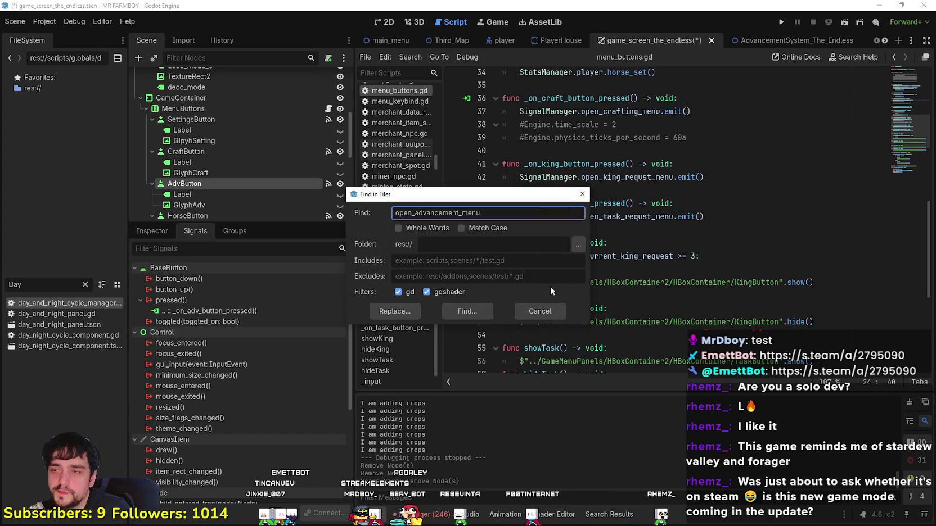
pyautogui.click(488, 310)
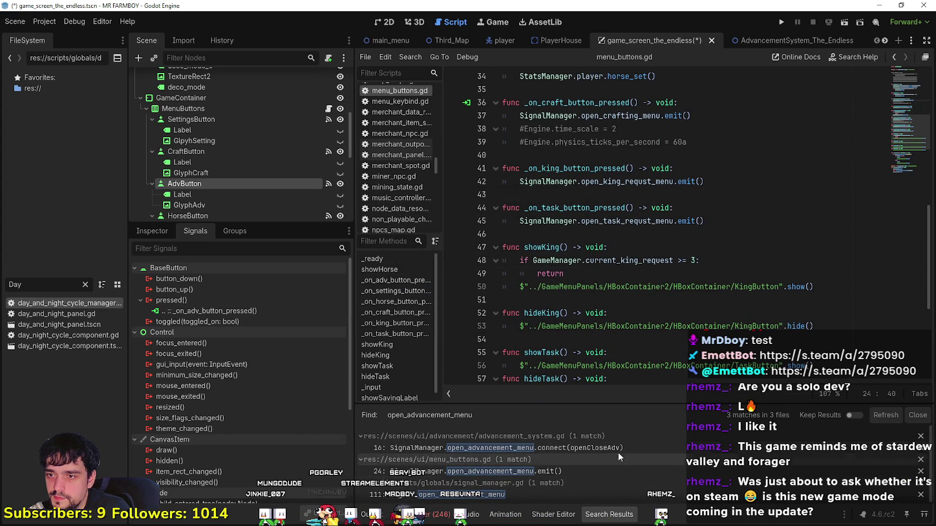
pyautogui.click(616, 447)
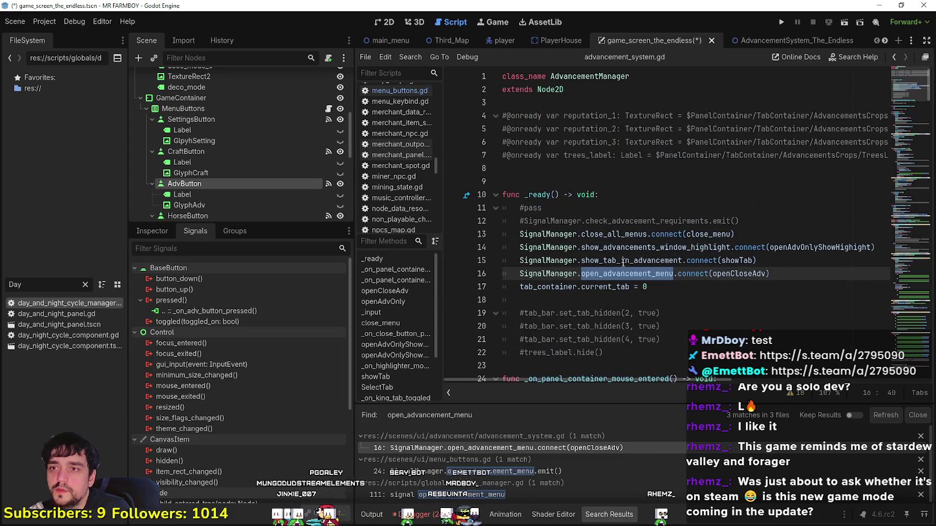
pyautogui.keyDown('ctrl'); pyautogui.click(746, 274); pyautogui.keyUp('ctrl')
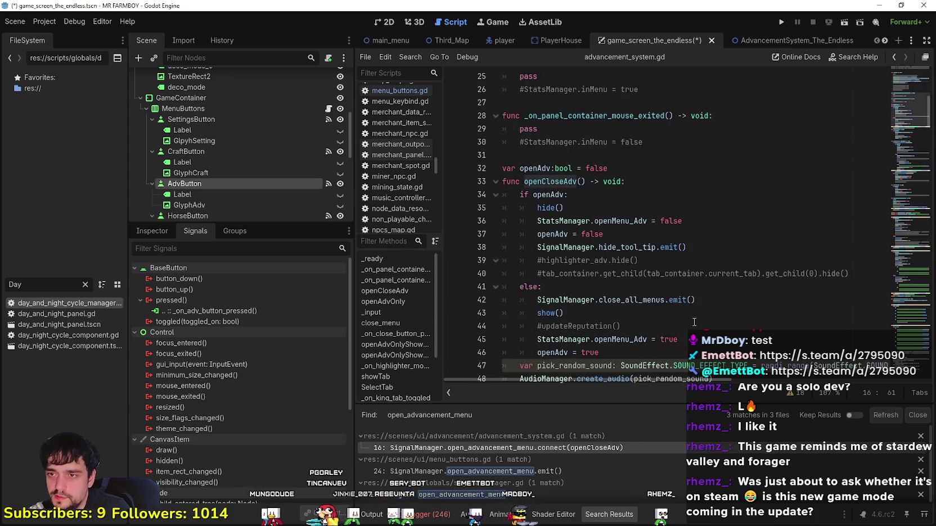
# - Review the openCloseAdv function code in advancement_system.gd
pyautogui.click(548, 182)
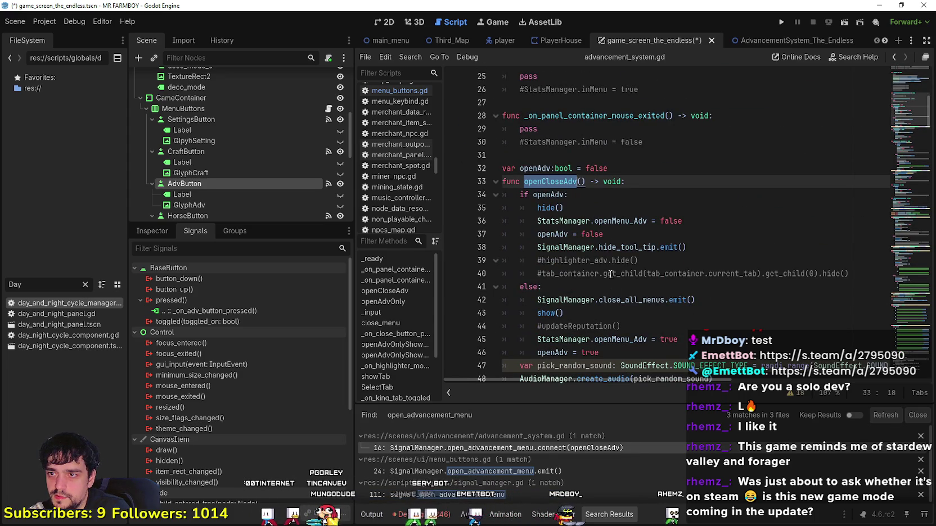
pyautogui.scroll(-1, 613, 288)
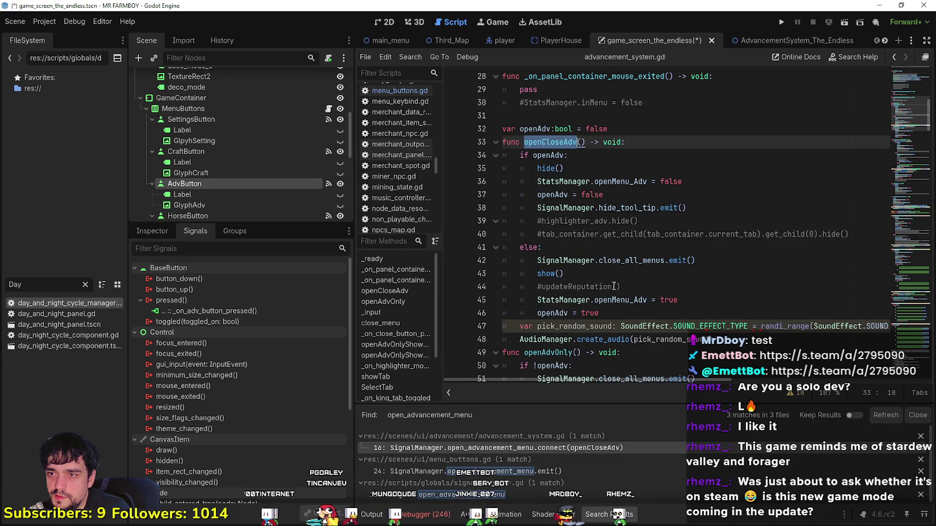
pyautogui.scroll(4, 614, 287)
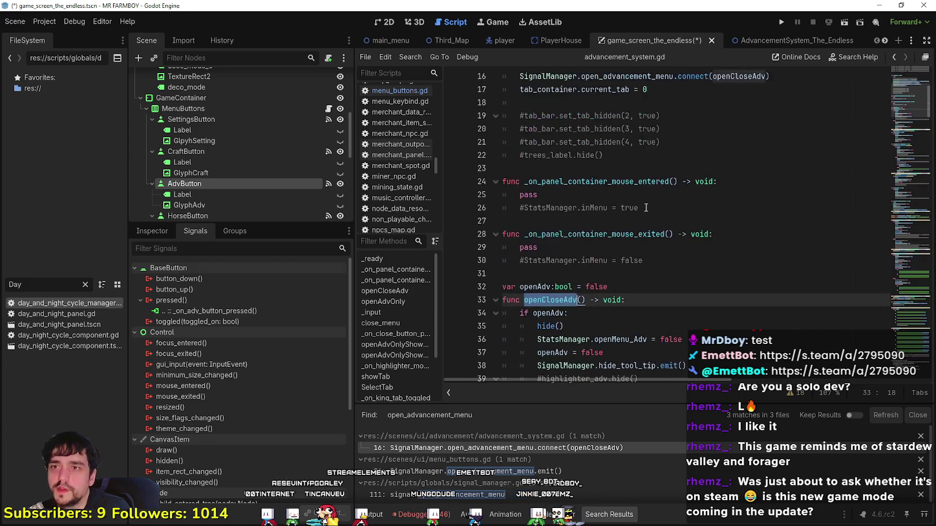
pyautogui.scroll(4, 647, 209)
pyautogui.scroll(-2, 281, 181)
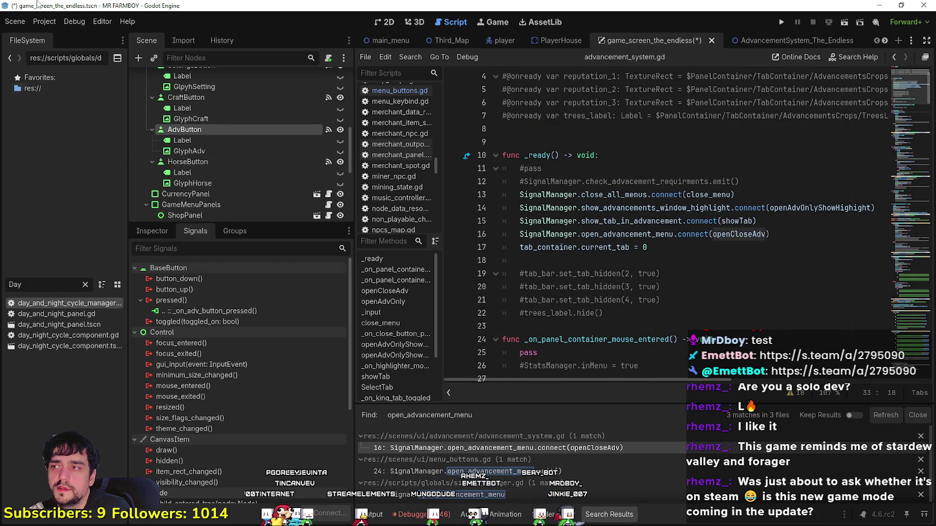
pyautogui.click(43, 21)
# - Browse the Project Settings Localization, Globals and Input Map tabs, then close the dialog
pyautogui.click(62, 33)
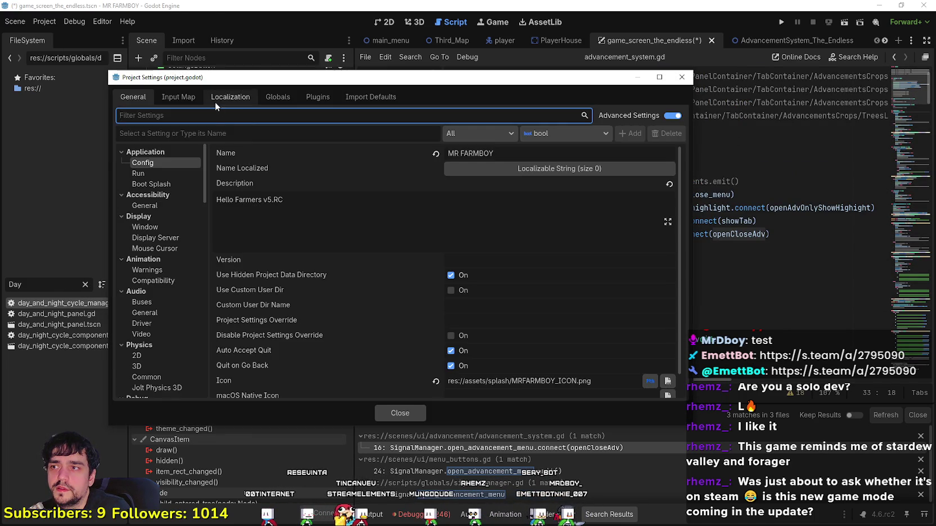
pyautogui.click(215, 100)
pyautogui.click(278, 99)
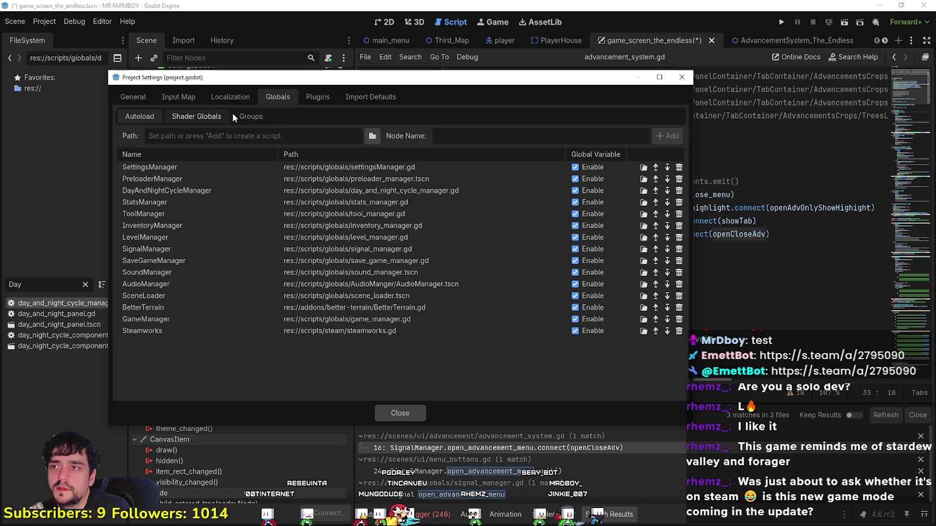
pyautogui.click(178, 98)
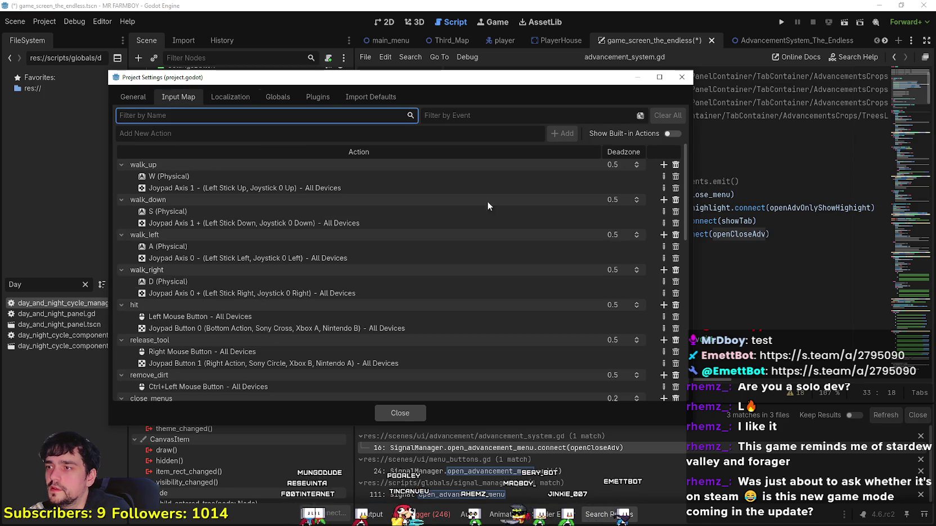
pyautogui.moveTo(686, 155); pyautogui.dragTo(681, 252)
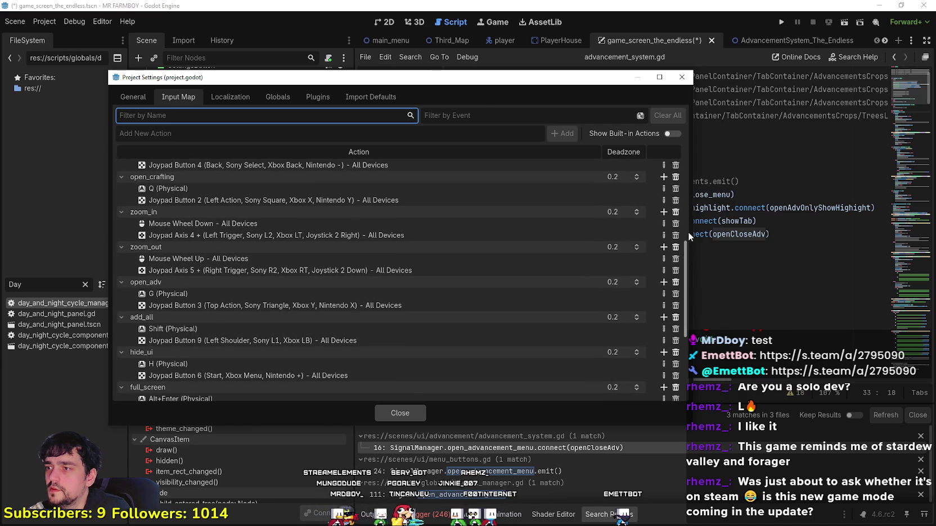
pyautogui.click(681, 77)
# - Search project files for open_adv and read the _input handler code from line 58 to the close_all_menus call
pyautogui.hotkey('ctrl', 'shift', 'f')
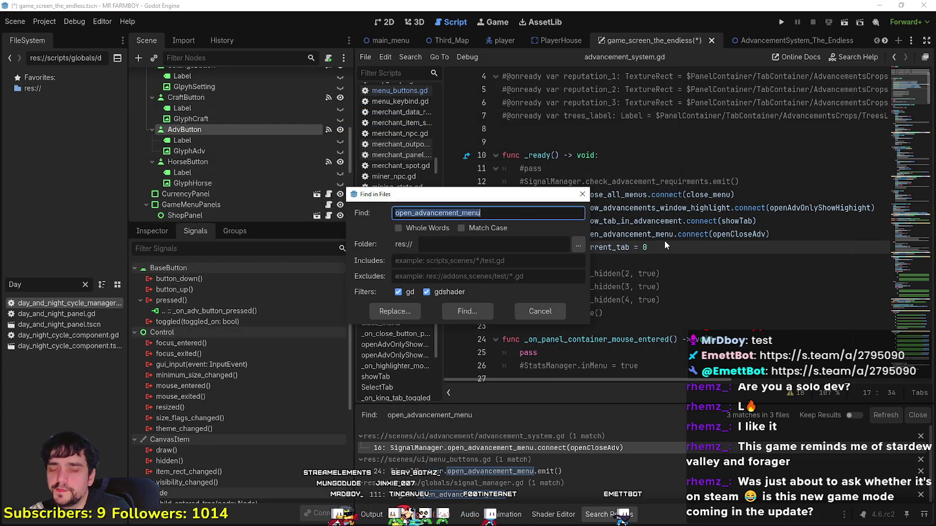
pyautogui.write('open_adv')
pyautogui.press('Return')
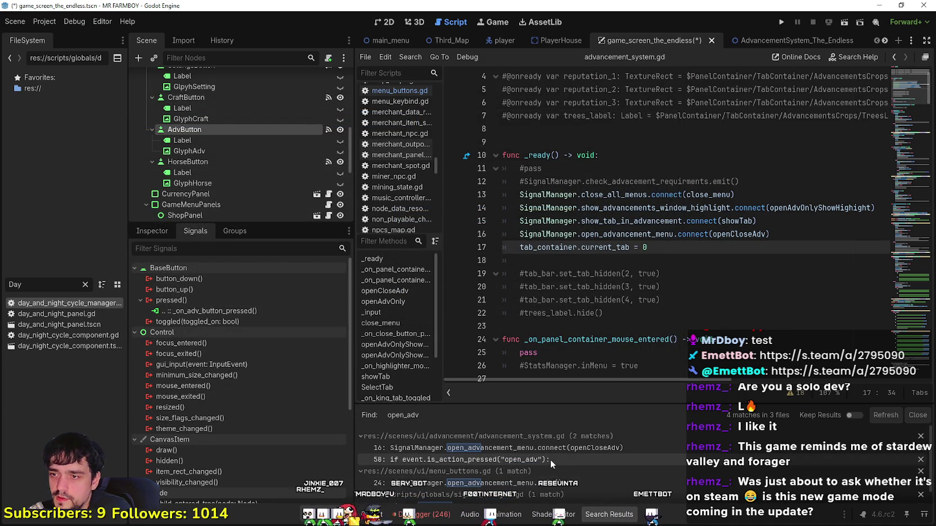
pyautogui.click(550, 459)
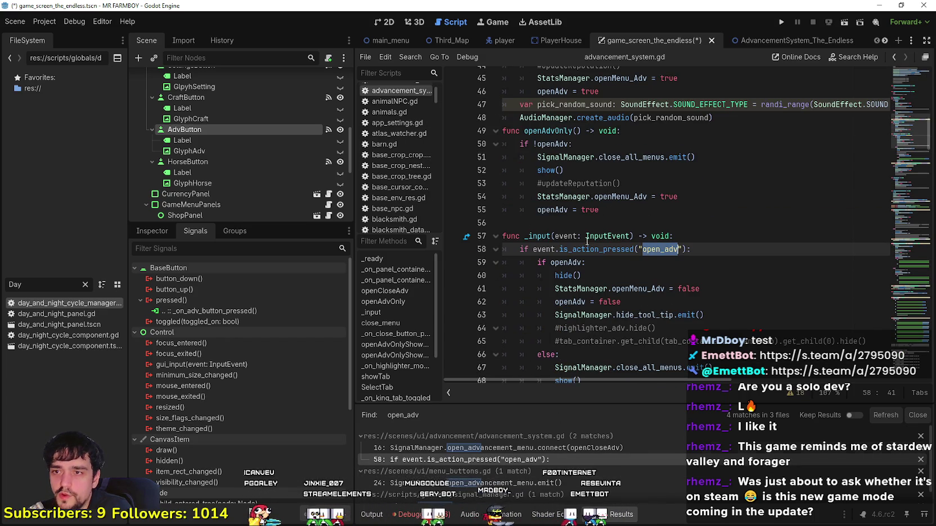
pyautogui.click(596, 276)
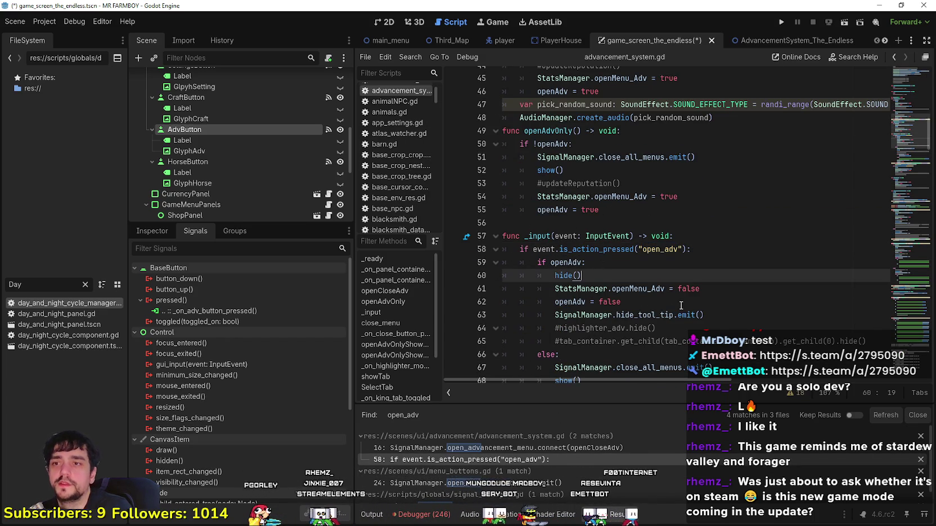
pyautogui.scroll(-5, 681, 305)
pyautogui.click(650, 170)
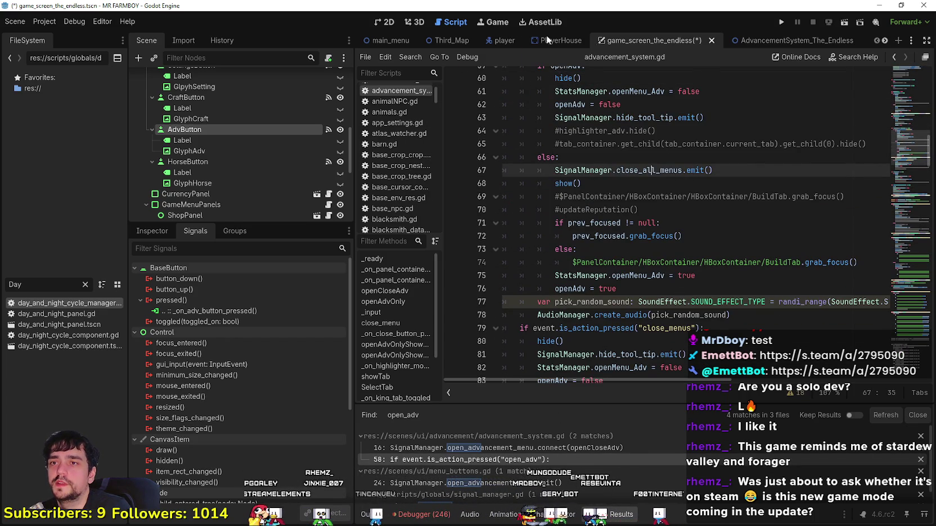
# - Back in the 2D view, delete AdvButton and its children from the scene tree
pyautogui.click(382, 22)
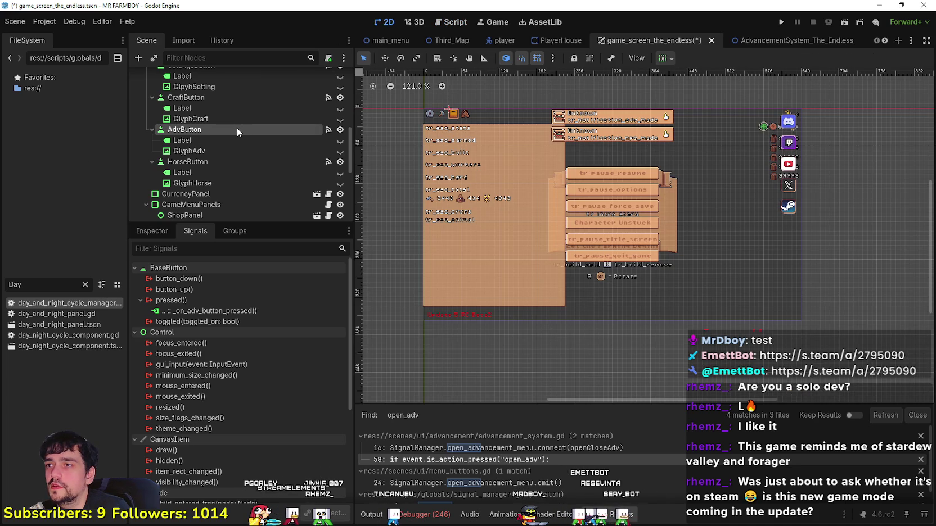
pyautogui.rightClick(237, 129)
pyautogui.click(289, 394)
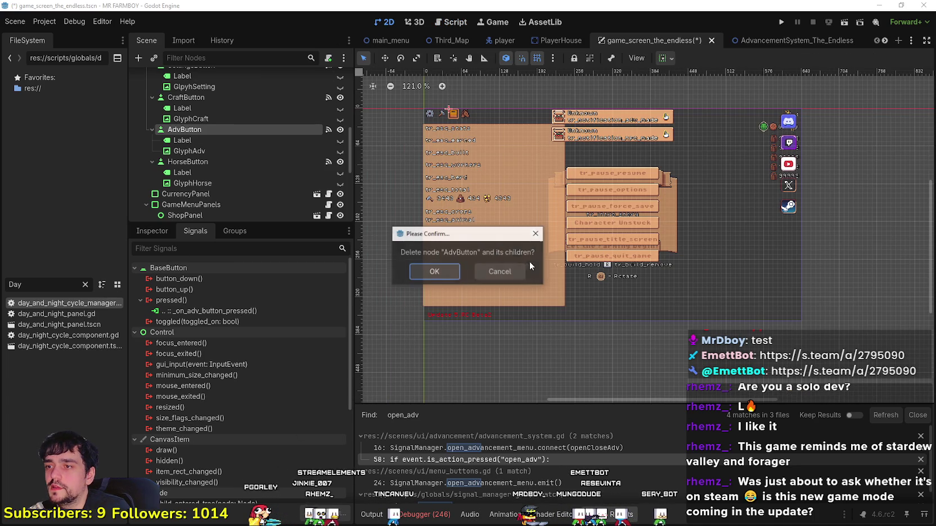
pyautogui.click(434, 273)
pyautogui.scroll(3, 446, 134)
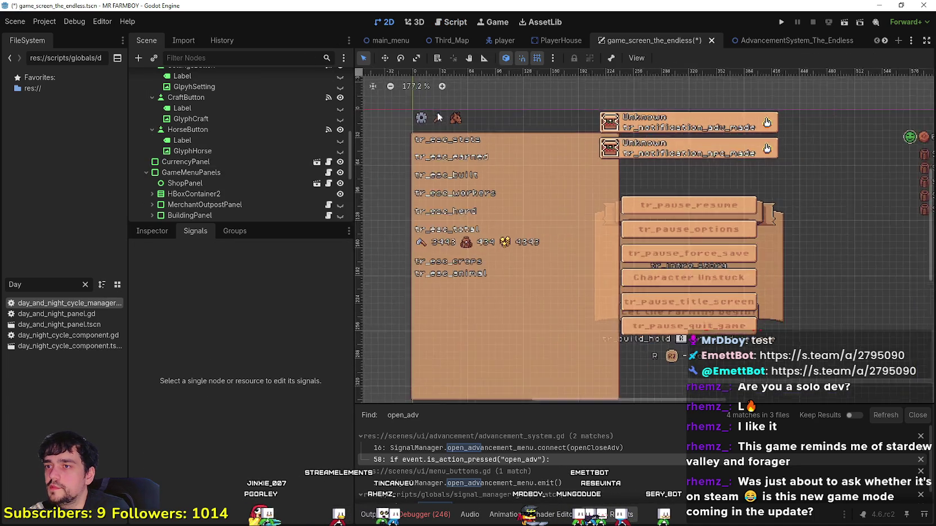
# - Run the game with F5, start a new save, dismiss the King's letter, and maximize the window
pyautogui.press('F5')
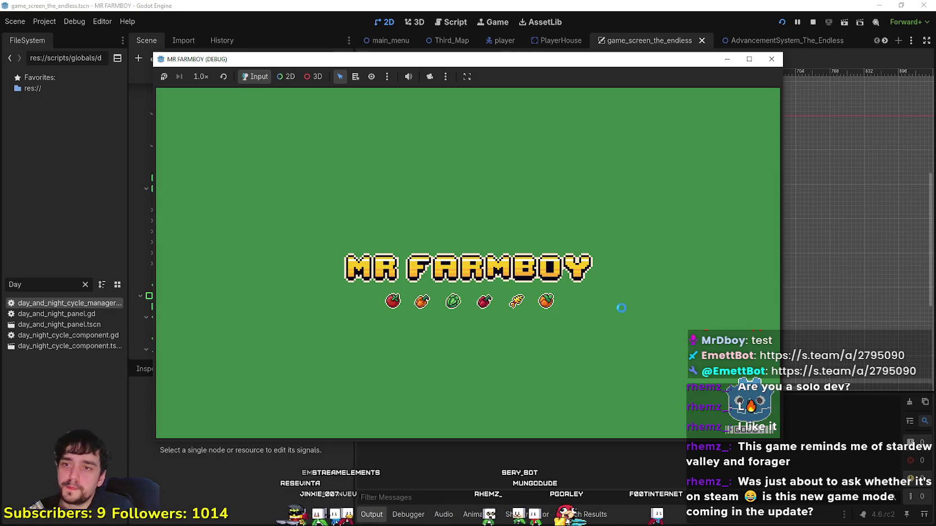
pyautogui.click(772, 59)
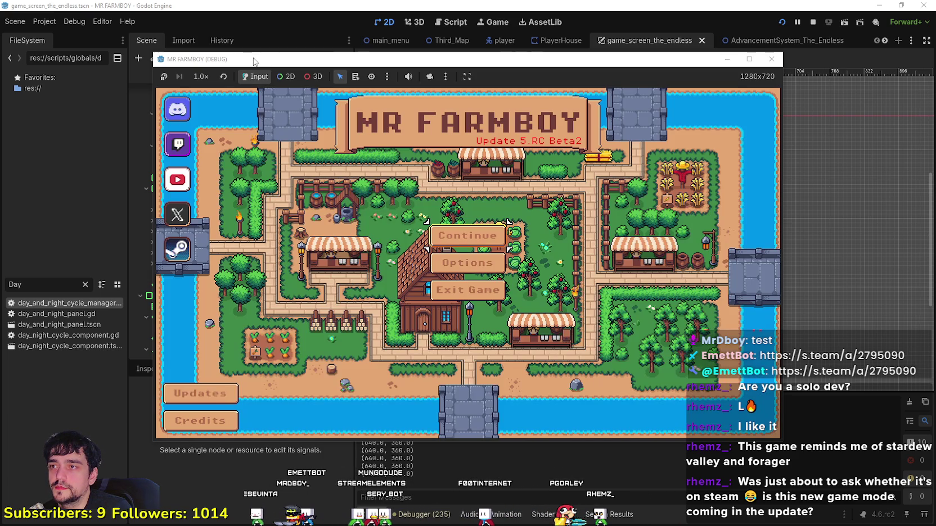
pyautogui.click(459, 262)
pyautogui.scroll(-3, 505, 307)
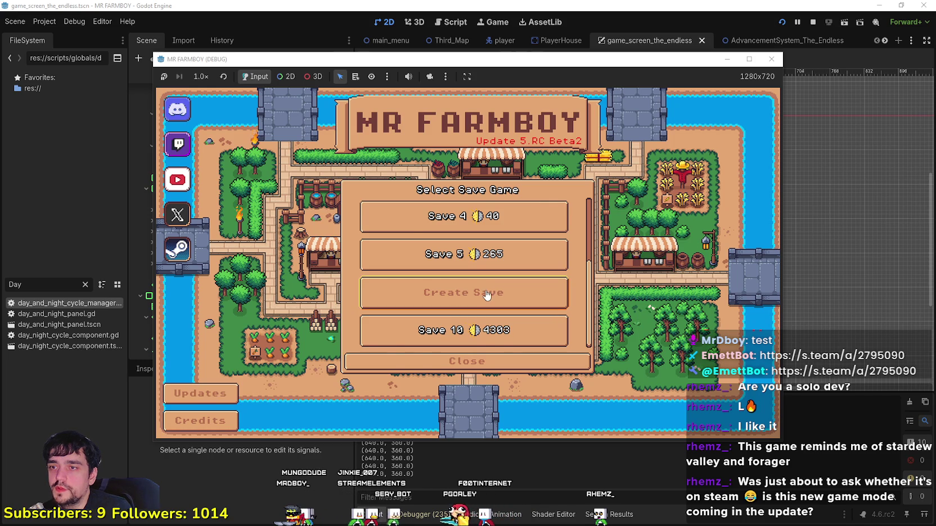
pyautogui.click(505, 292)
pyautogui.click(424, 358)
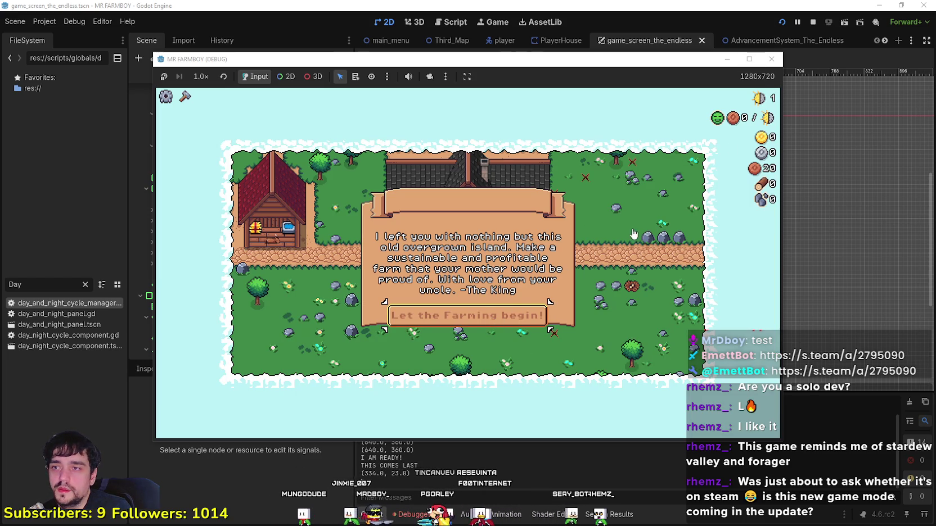
pyautogui.click(445, 318)
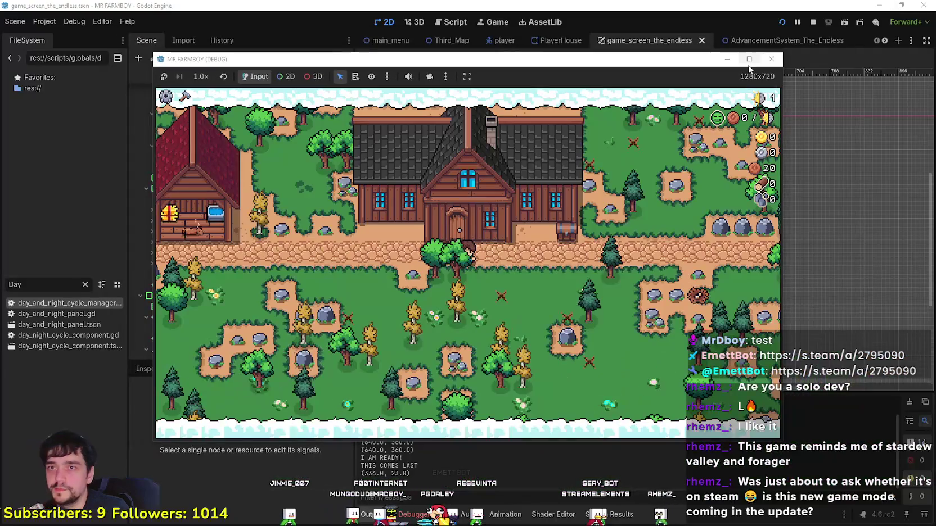
pyautogui.click(748, 59)
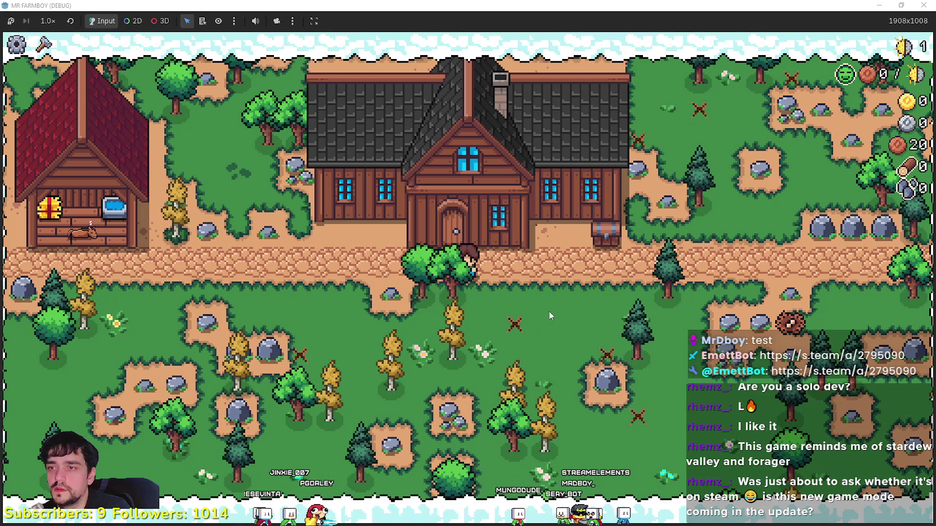
# - Chop the trees beside the player, walk right and down, then shrink the game window
pyautogui.press('space')
pyautogui.press('d')
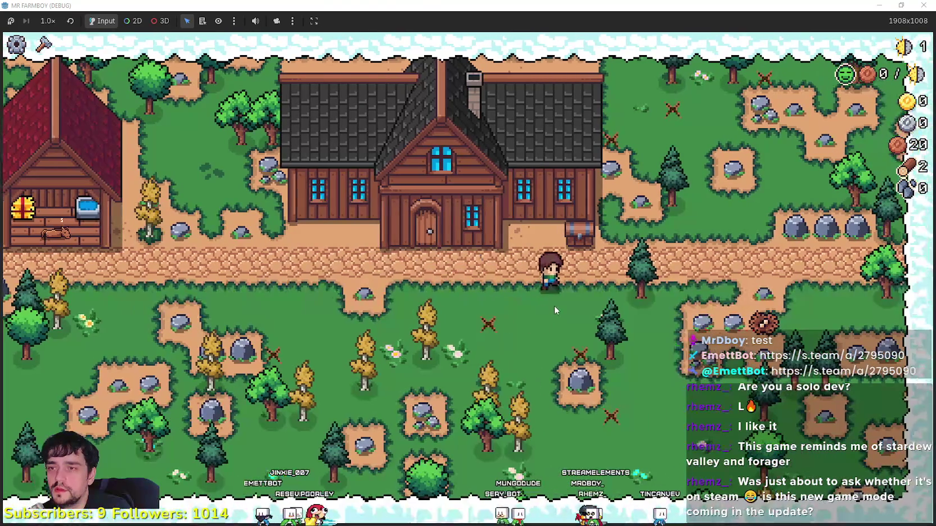
pyautogui.press('s')
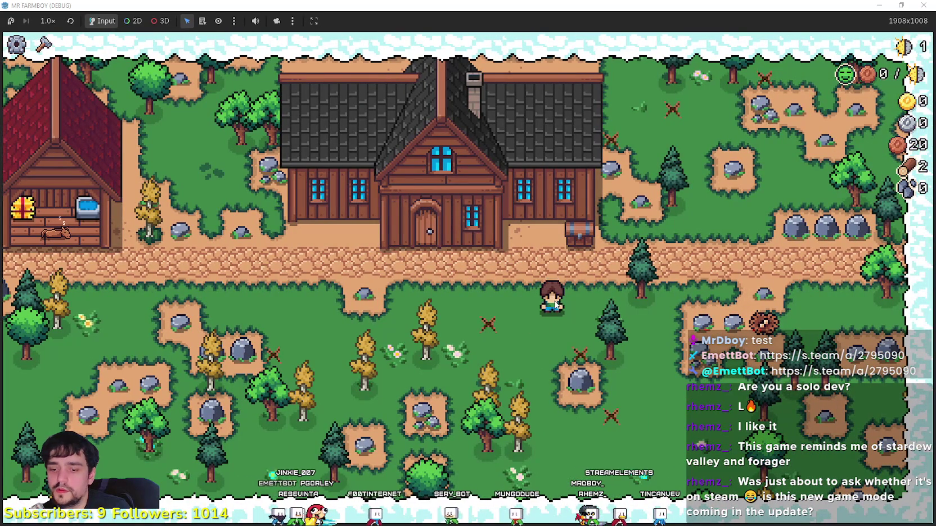
pyautogui.press('super+Down')
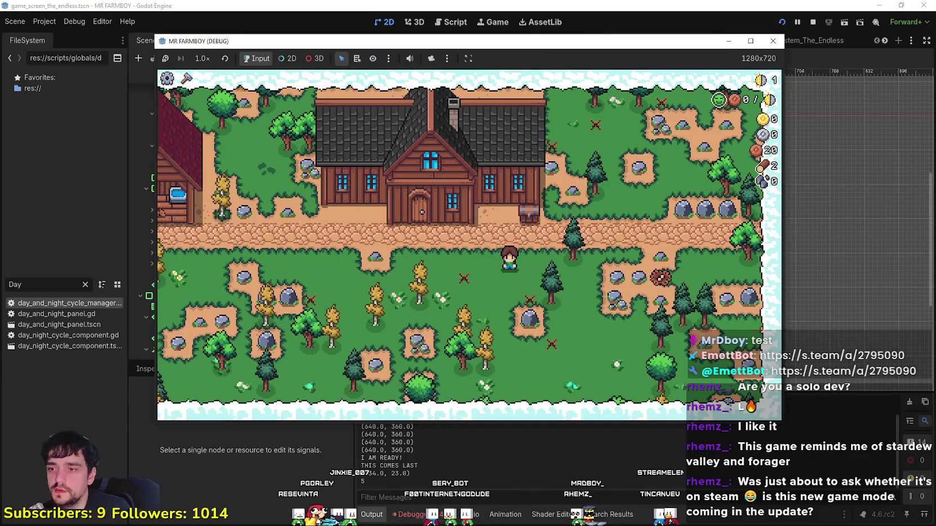
# - Stop the game with F8 and scroll the debugger's Errors list to the latest entries
pyautogui.press('F8')
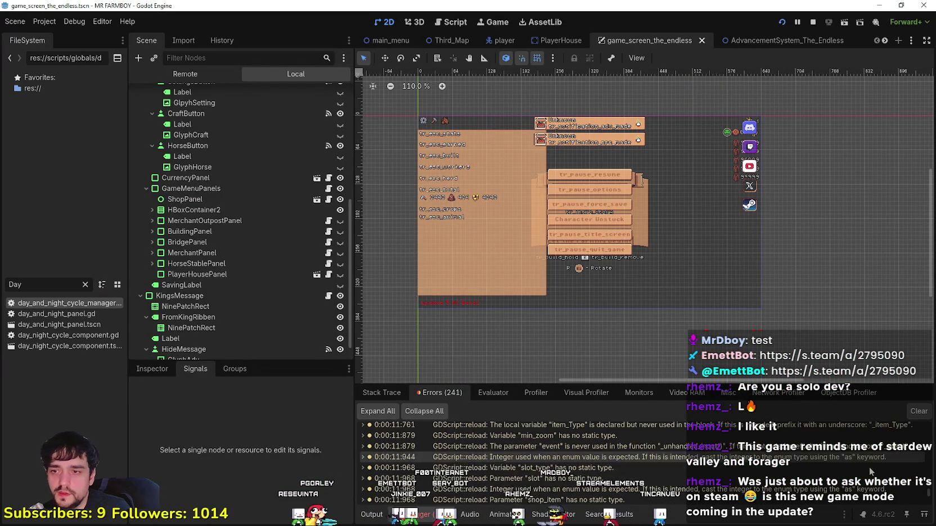
pyautogui.scroll(-15, 866, 466)
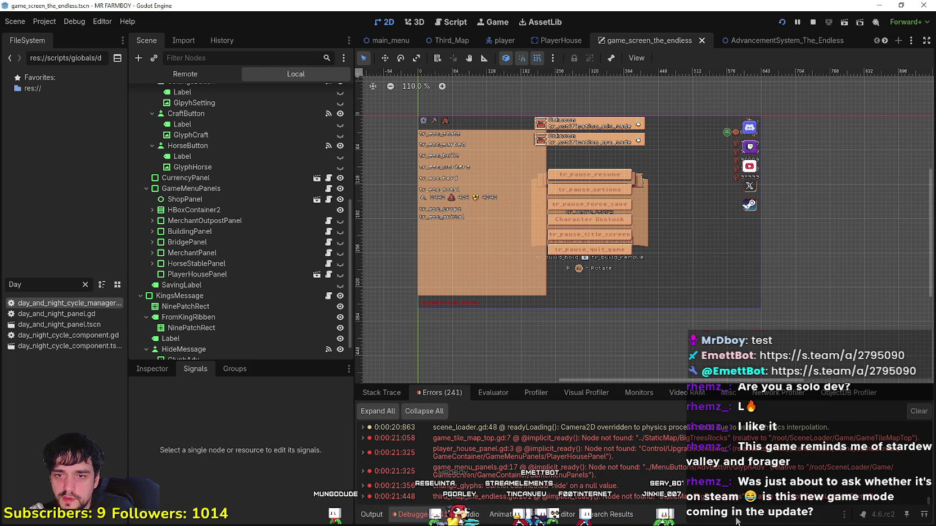
# - Comment out line 3 of player_house_panel.gd from its debugger error
pyautogui.doubleClick(710, 456)
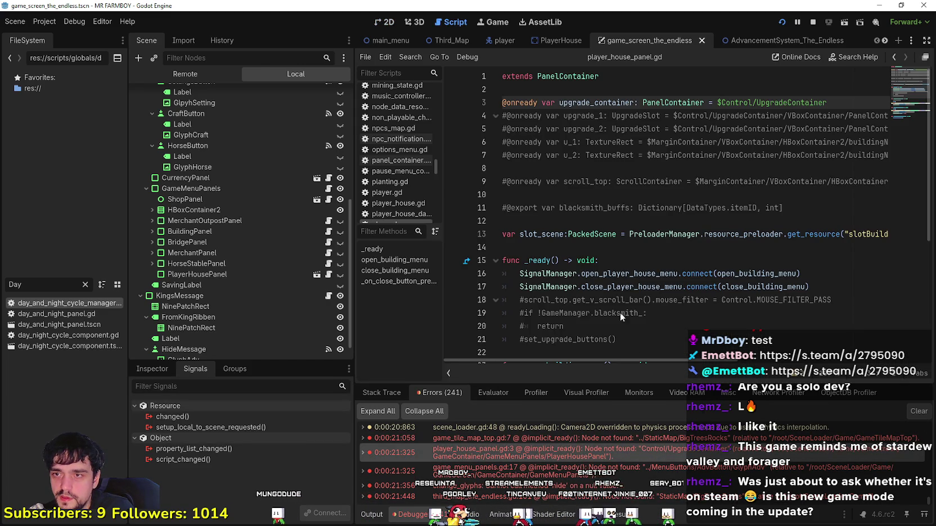
pyautogui.write('#')
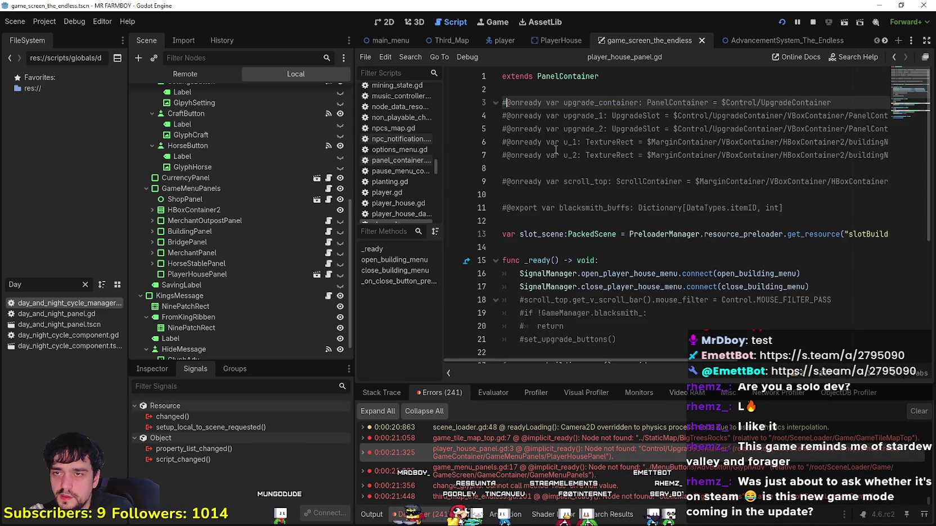
pyautogui.click(562, 168)
pyautogui.click(597, 247)
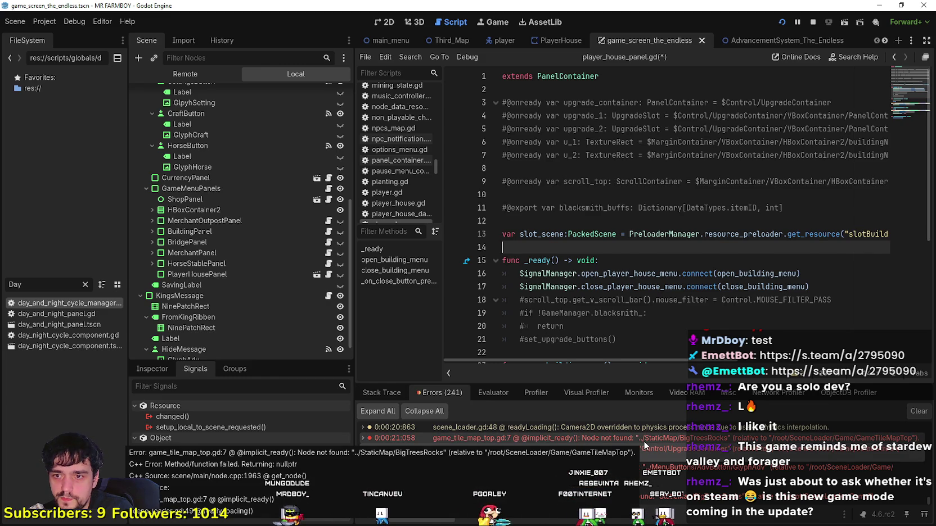
# - Open game_tile_map_top.gd at its line 7 error and scroll to the top
pyautogui.click(643, 441)
pyautogui.scroll(2, 563, 152)
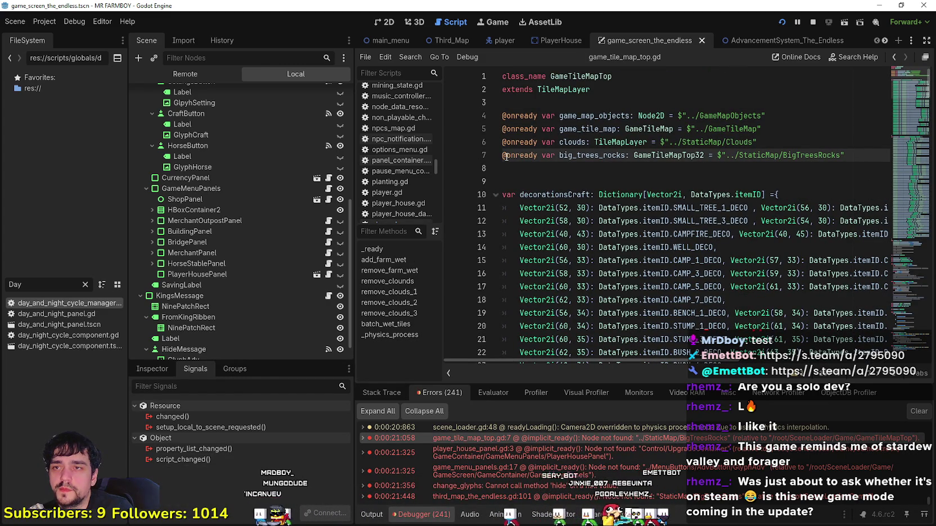
pyautogui.scroll(5, 241, 210)
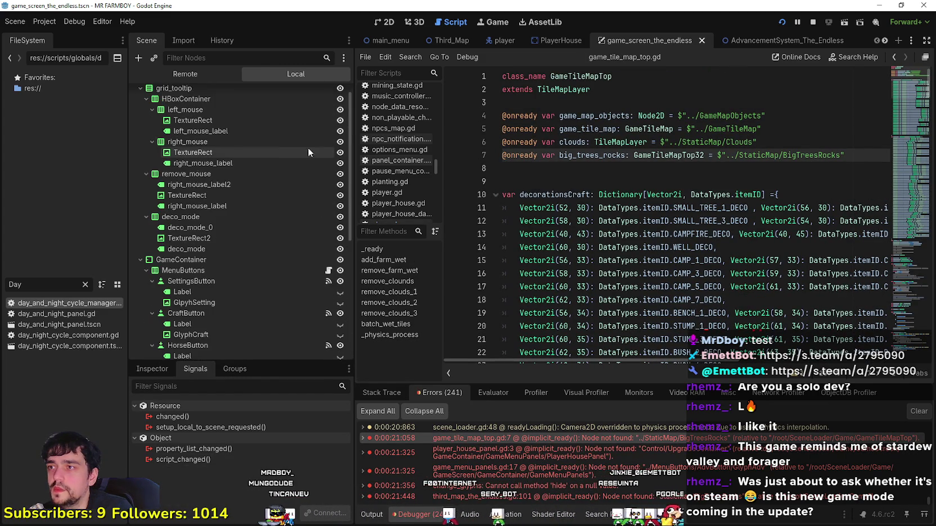
# - Switch to the Third_Map scene and inspect the GameTileMapTop node's properties
pyautogui.click(450, 44)
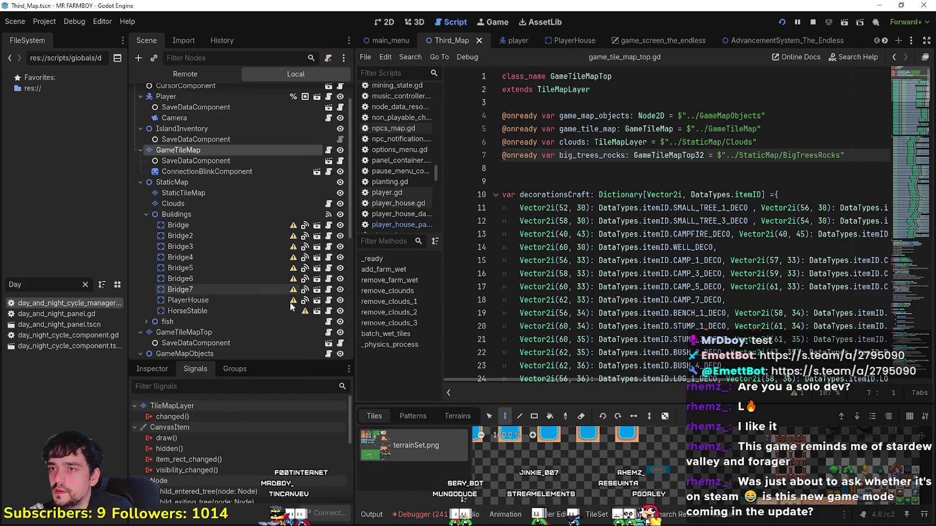
pyautogui.scroll(2, 295, 207)
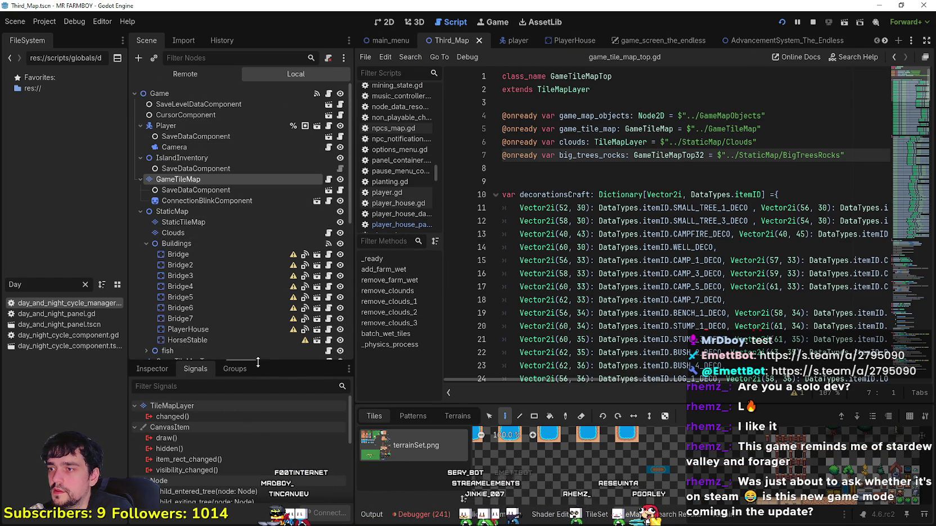
pyautogui.moveTo(260, 362); pyautogui.dragTo(257, 307)
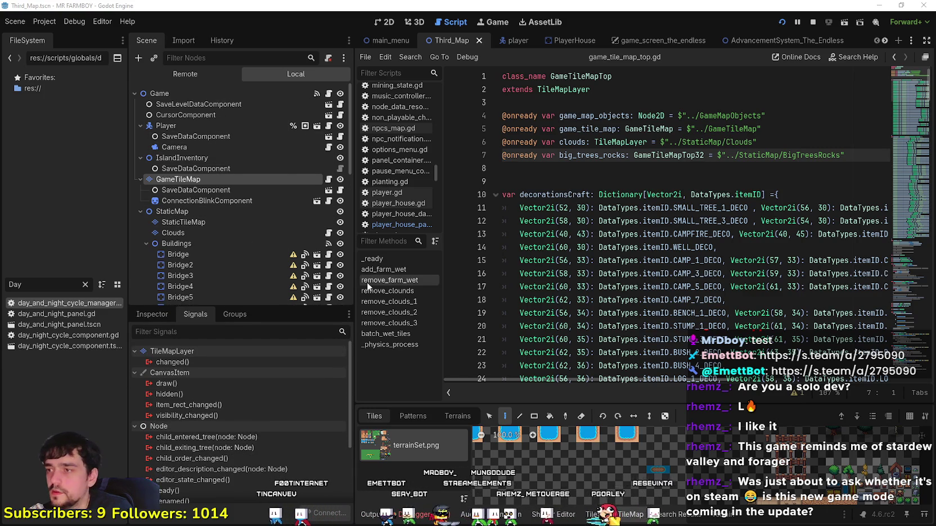
pyautogui.doubleClick(614, 156)
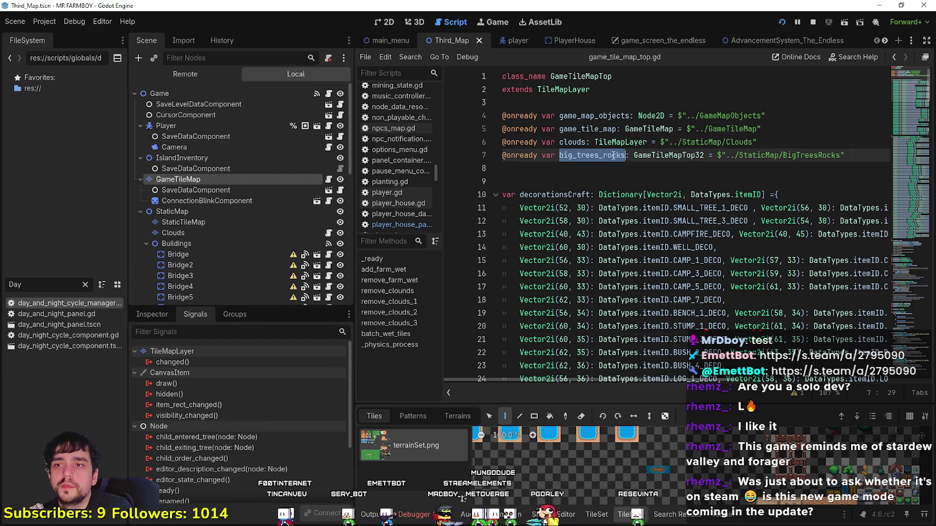
pyautogui.scroll(-3, 194, 236)
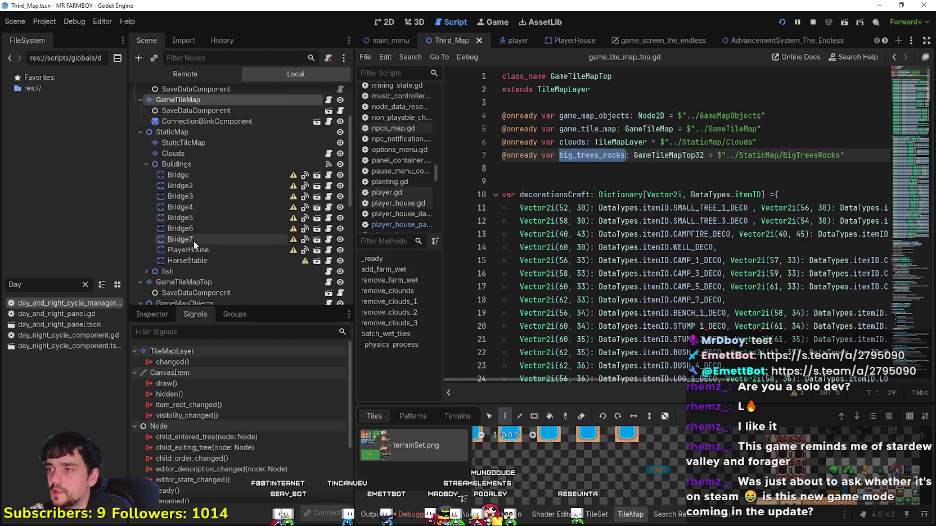
pyautogui.scroll(-3, 194, 241)
pyautogui.click(234, 204)
pyautogui.click(169, 312)
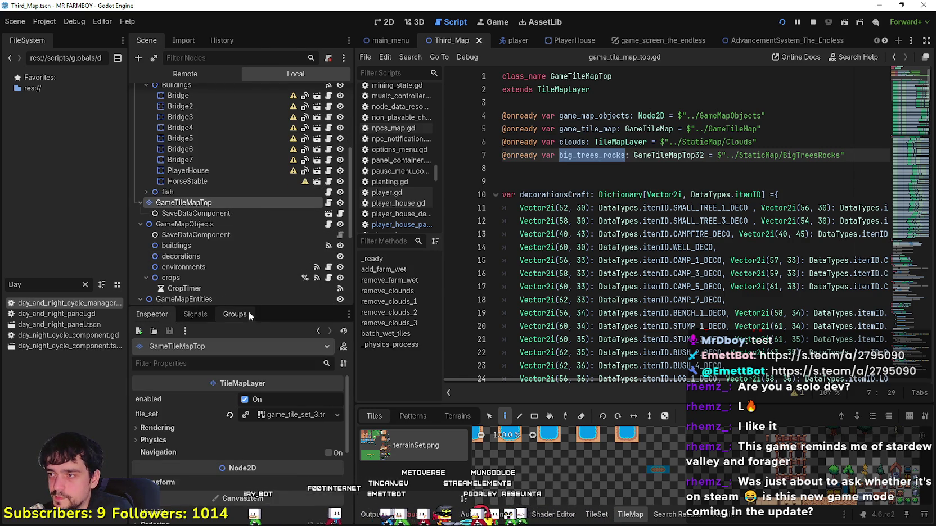
pyautogui.moveTo(248, 309); pyautogui.dragTo(278, 230)
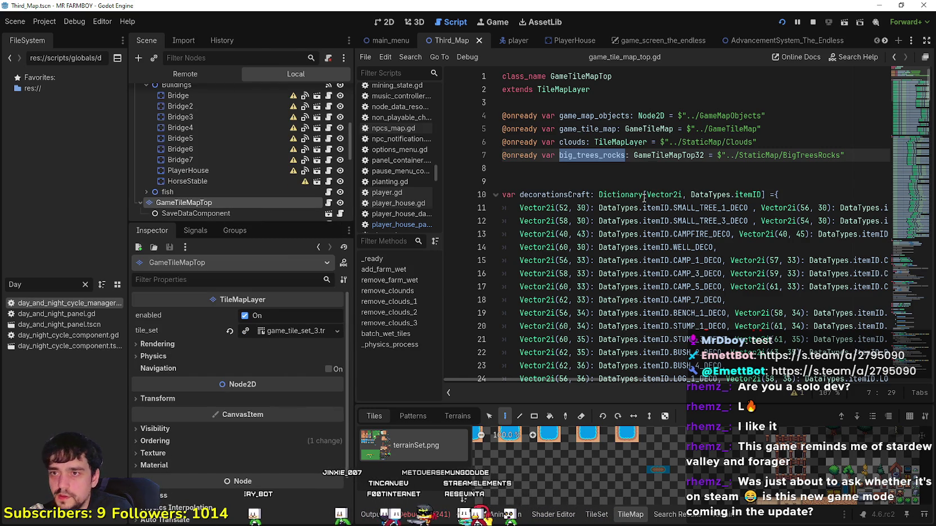
# - Select all of line 7, the big_trees_rocks declaration, in game_tile_map_top.gd
pyautogui.click(621, 179)
pyautogui.click(557, 155)
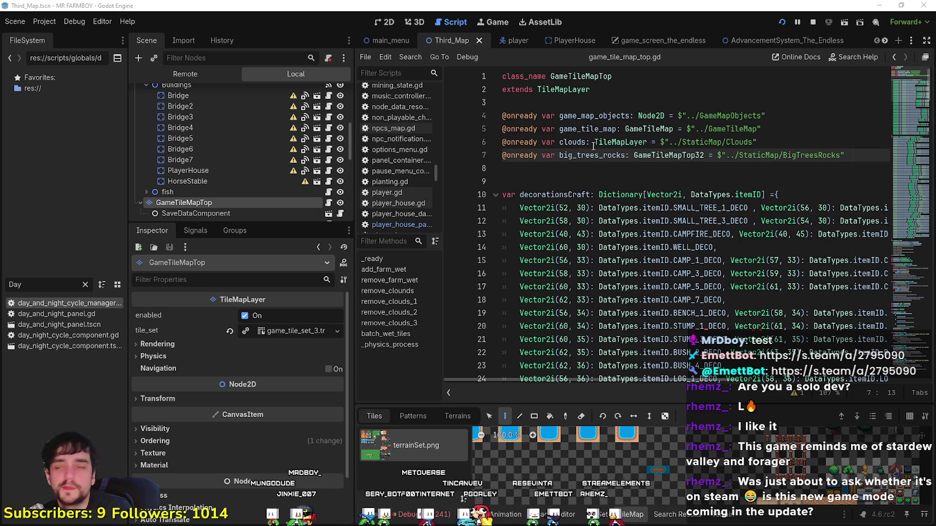
pyautogui.click(557, 180)
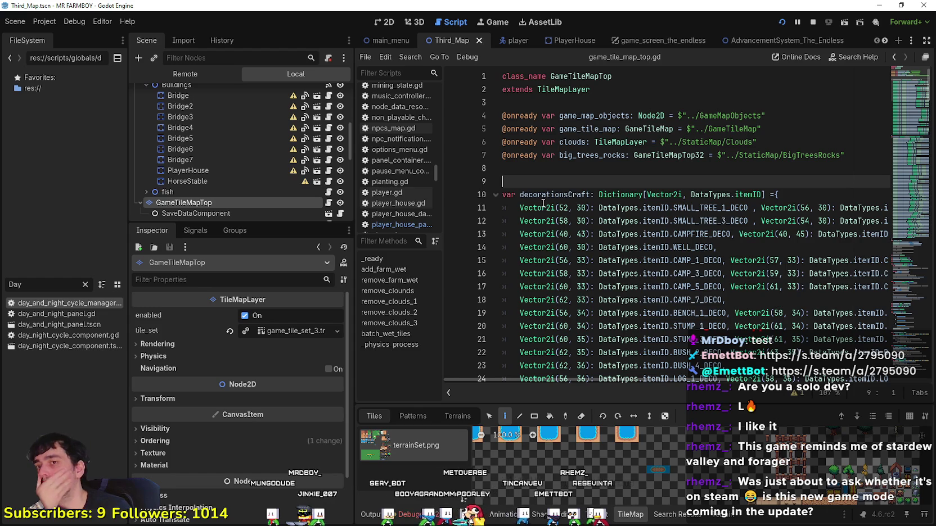
pyautogui.click(580, 156)
pyautogui.moveTo(846, 152); pyautogui.dragTo(496, 153)
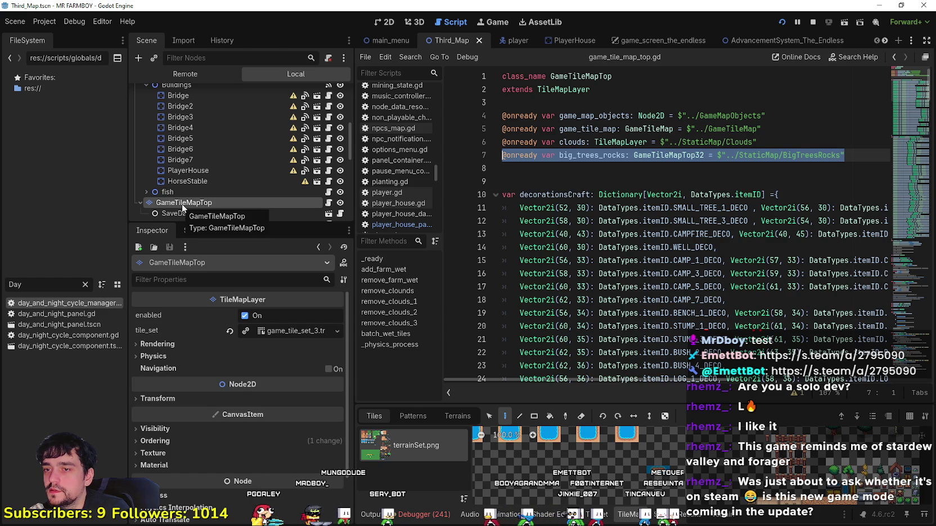
pyautogui.scroll(-7, 666, 274)
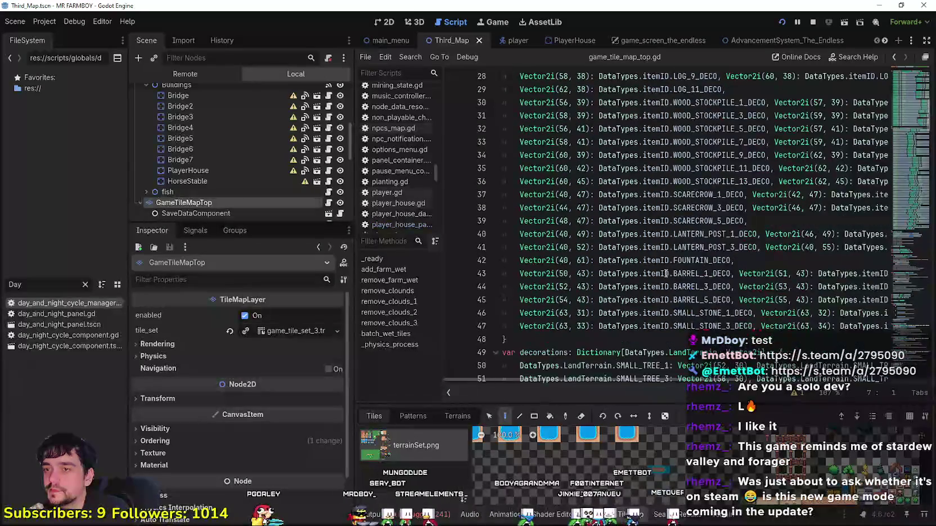
pyautogui.scroll(7, 667, 274)
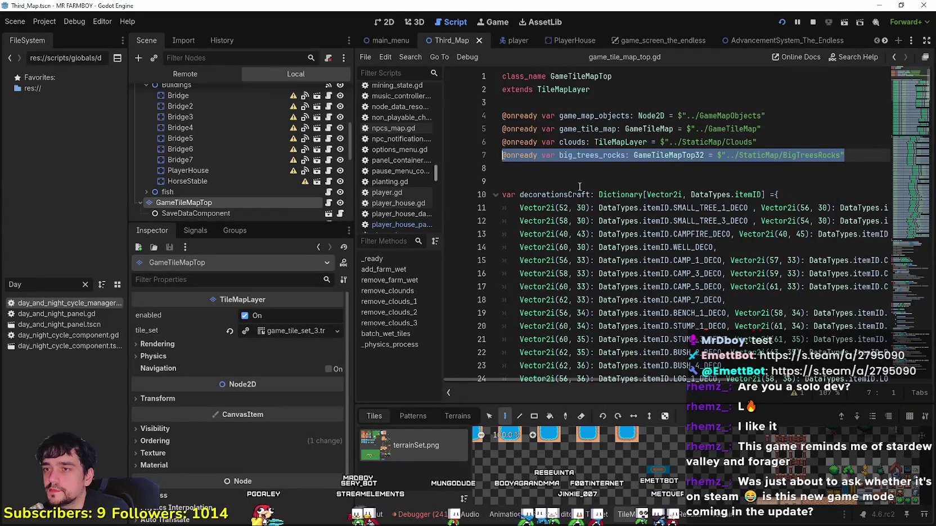
pyautogui.scroll(-5, 908, 84)
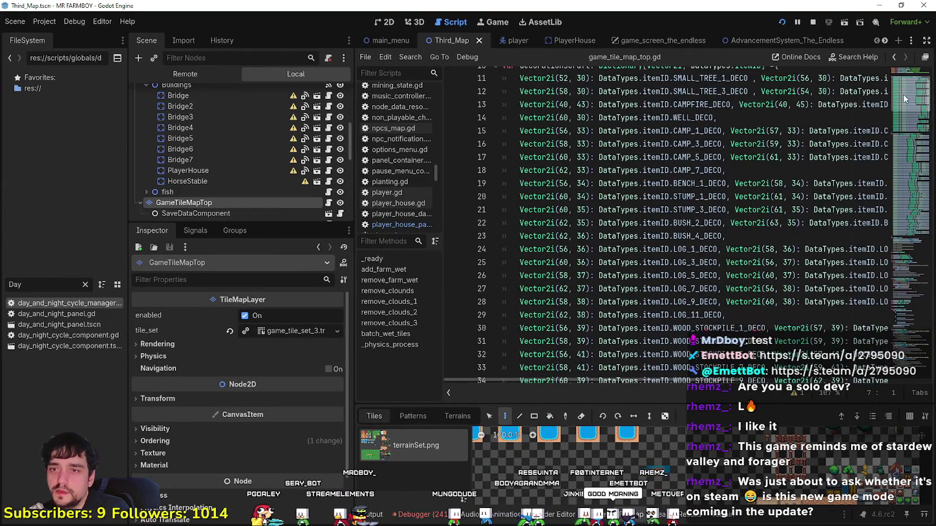
pyautogui.scroll(4, 905, 96)
pyautogui.scroll(-5, 901, 115)
pyautogui.moveTo(900, 116)
pyautogui.mouseDown()
pyautogui.moveTo(889, 285)
pyautogui.moveTo(871, 377)
pyautogui.moveTo(907, 70)
pyautogui.mouseUp()
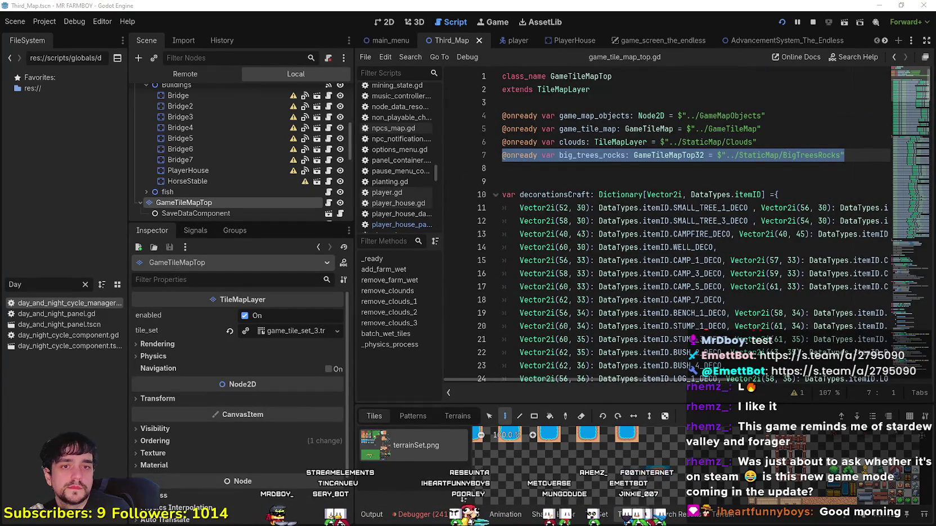
# - Reselect the whole big_trees_rocks line and show the debugger's error list beneath it
pyautogui.click(863, 166)
pyautogui.press('Up')
pyautogui.press('Up')
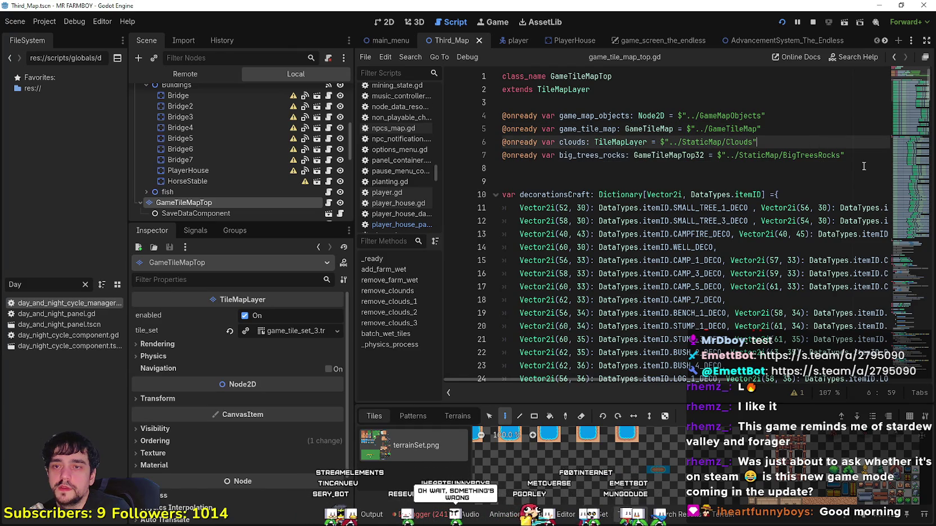
pyautogui.moveTo(846, 156)
pyautogui.mouseDown()
pyautogui.moveTo(497, 155)
pyautogui.moveTo(495, 142)
pyautogui.moveTo(495, 153)
pyautogui.mouseUp()
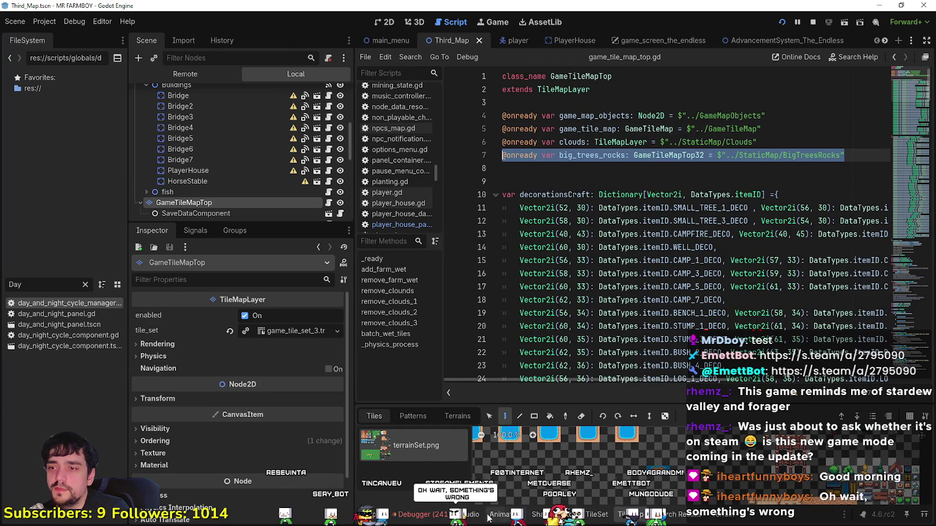
pyautogui.click(441, 520)
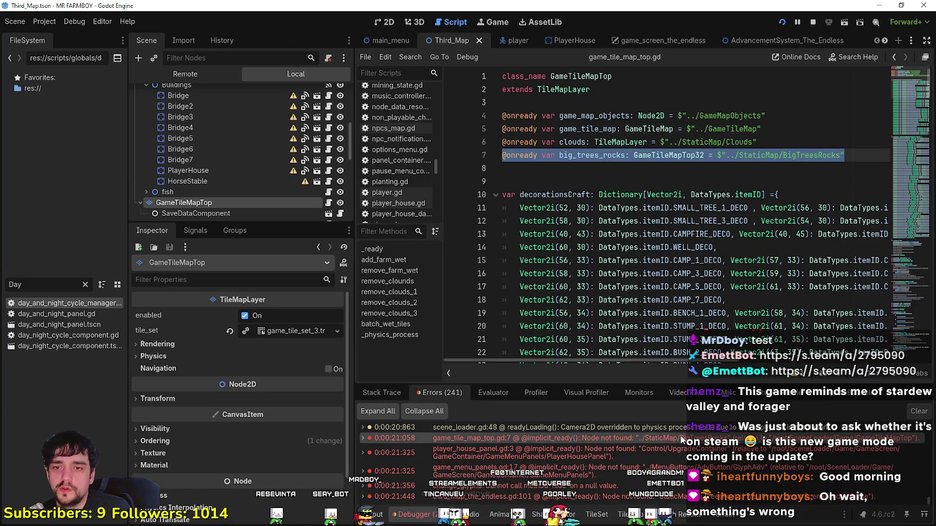
# - Enlarge the Errors panel, jump to game_tile_map_top.gd line 7, and select the big_trees_rocks declaration
pyautogui.moveTo(627, 442)
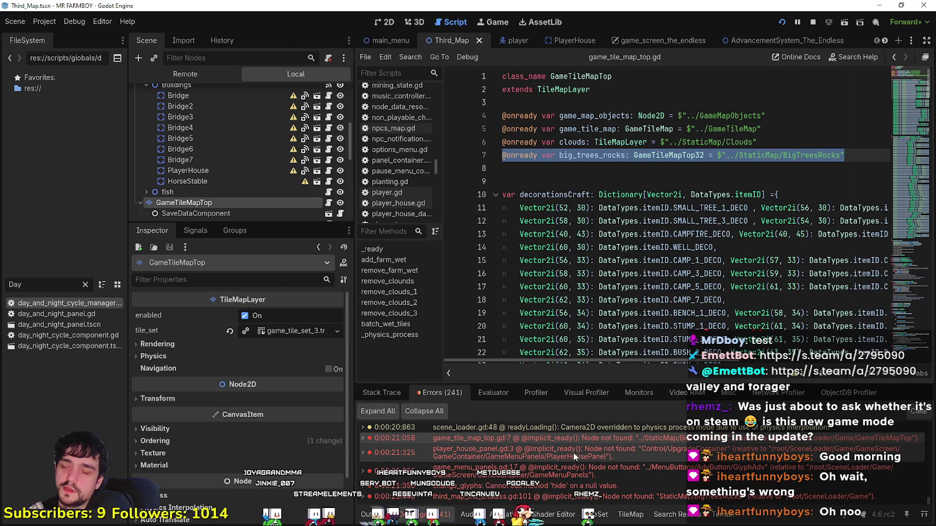
pyautogui.moveTo(555, 438)
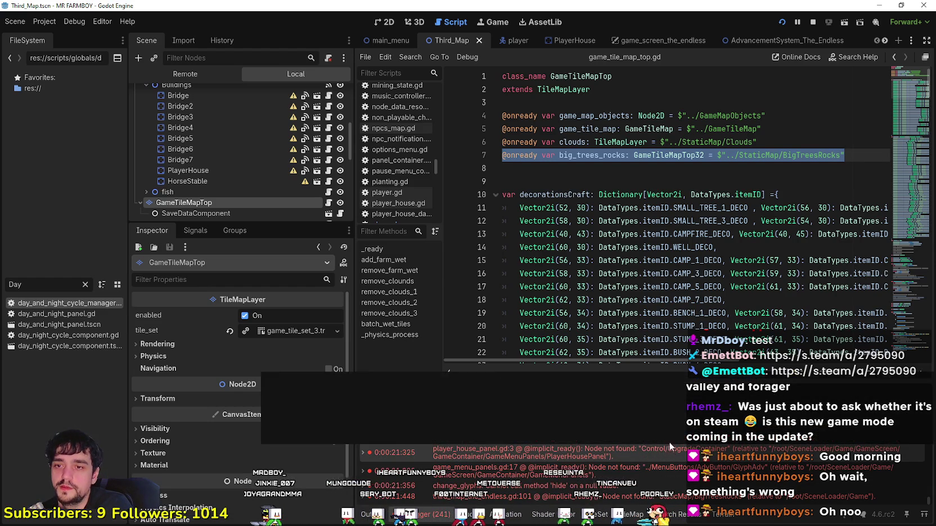
pyautogui.moveTo(679, 382); pyautogui.dragTo(677, 349)
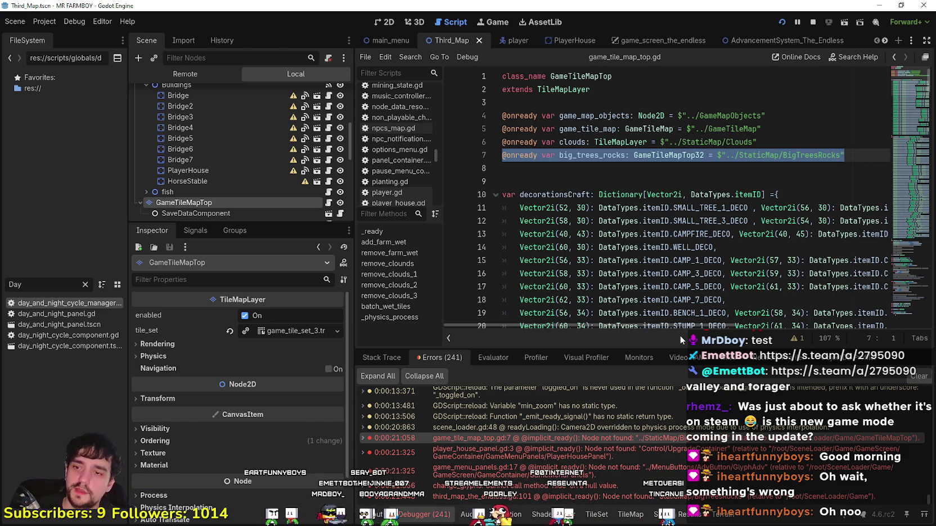
pyautogui.click(648, 456)
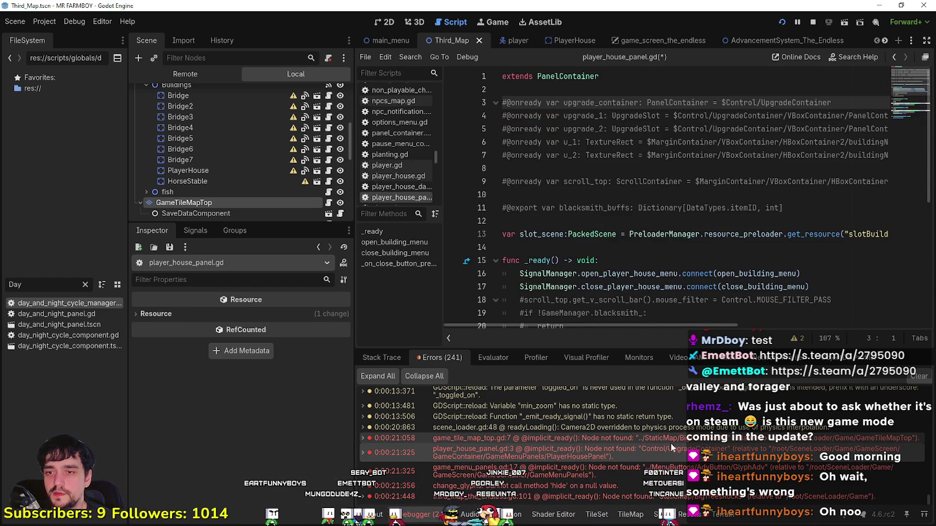
pyautogui.click(671, 442)
pyautogui.moveTo(805, 441)
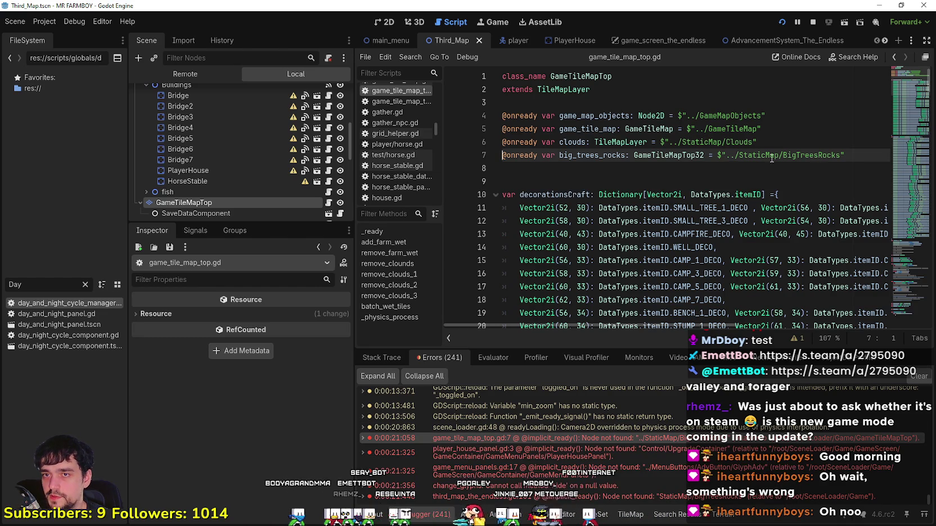
pyautogui.moveTo(844, 156); pyautogui.dragTo(479, 151)
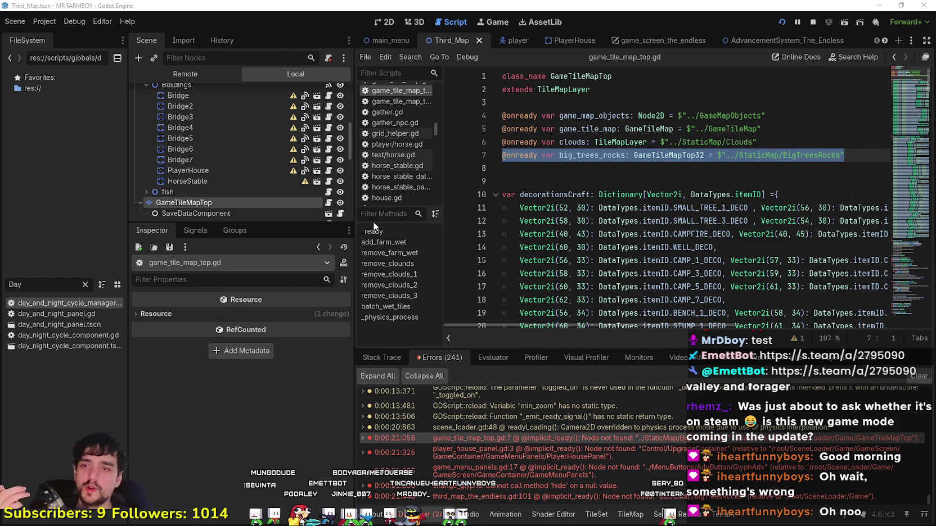
# - Check errors in player_house_panel.gd, game_menu_panels.gd line 17, change_glyphs line 46, and third_map_the_endless.gd line 101
pyautogui.click(642, 455)
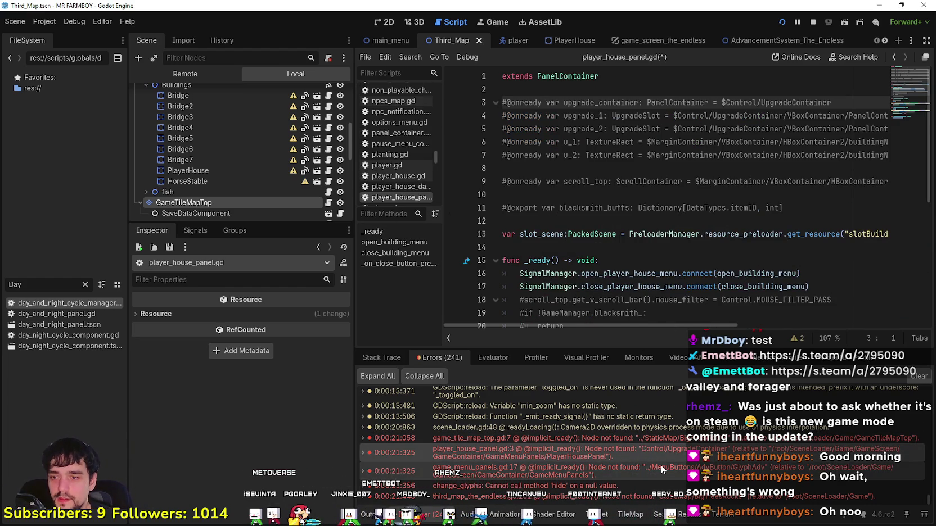
pyautogui.click(661, 466)
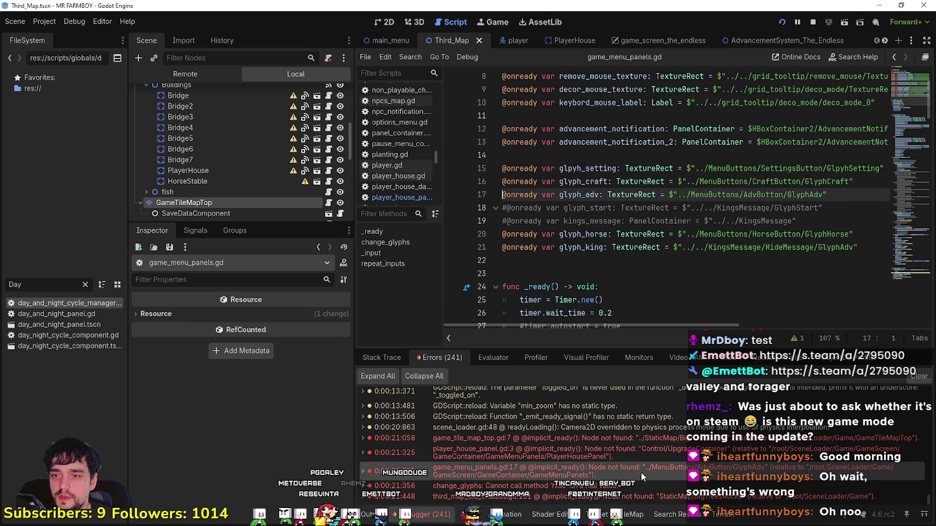
pyautogui.click(643, 486)
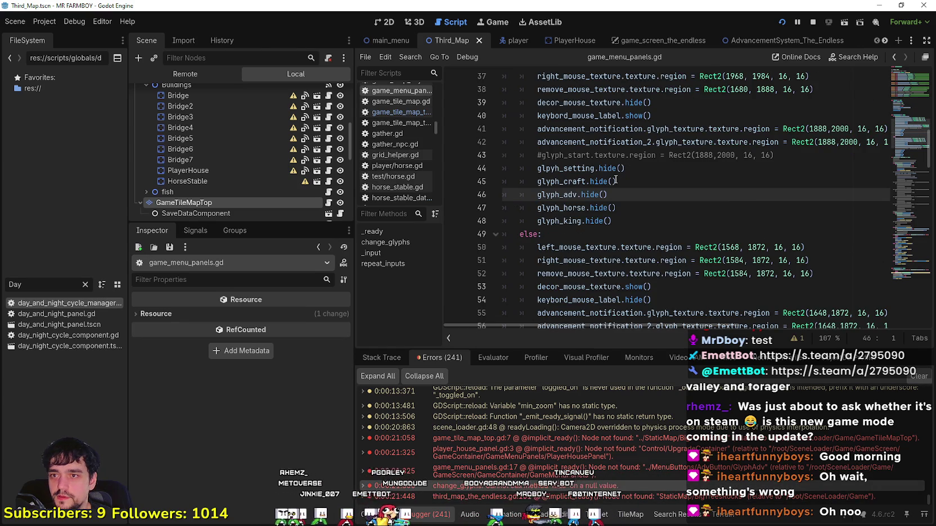
pyautogui.click(636, 496)
pyautogui.scroll(1, 669, 323)
pyautogui.press('Down')
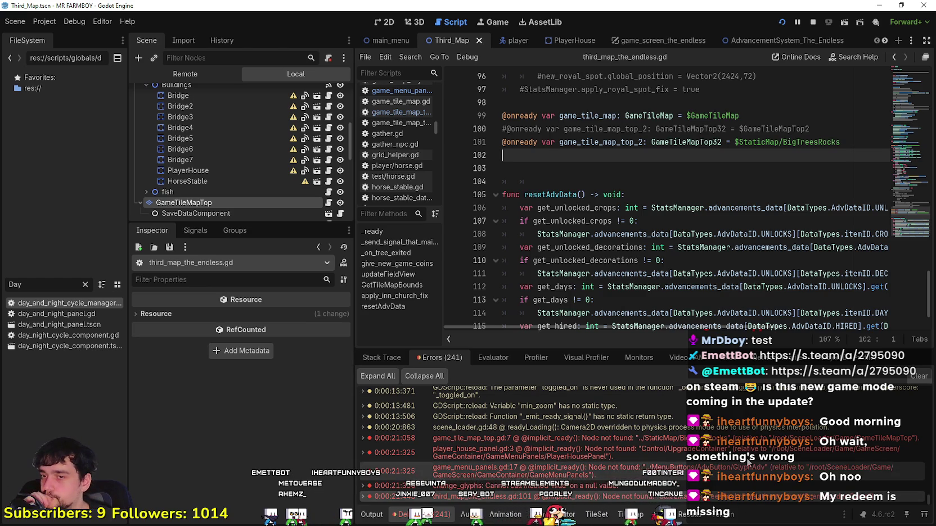
# - Open the game_screen_the_endless scene in the 2D view
pyautogui.moveTo(737, 455)
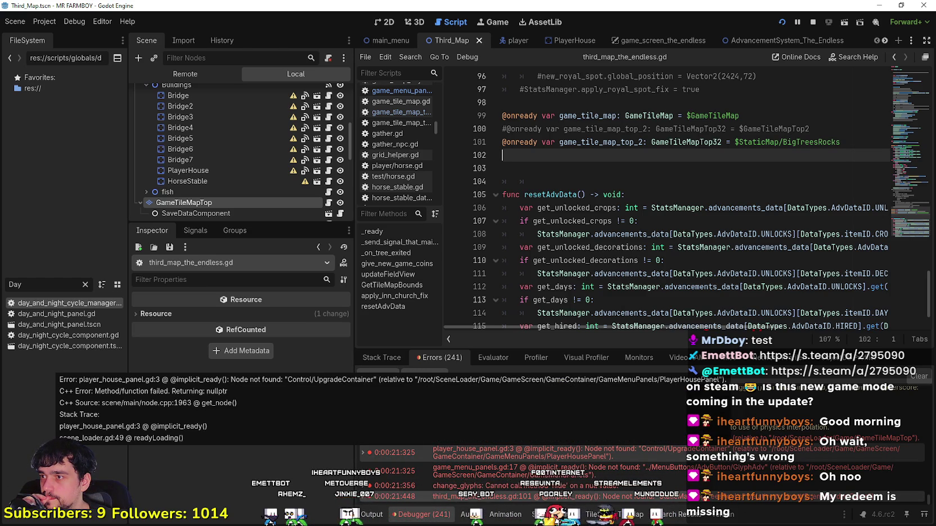
pyautogui.click(664, 41)
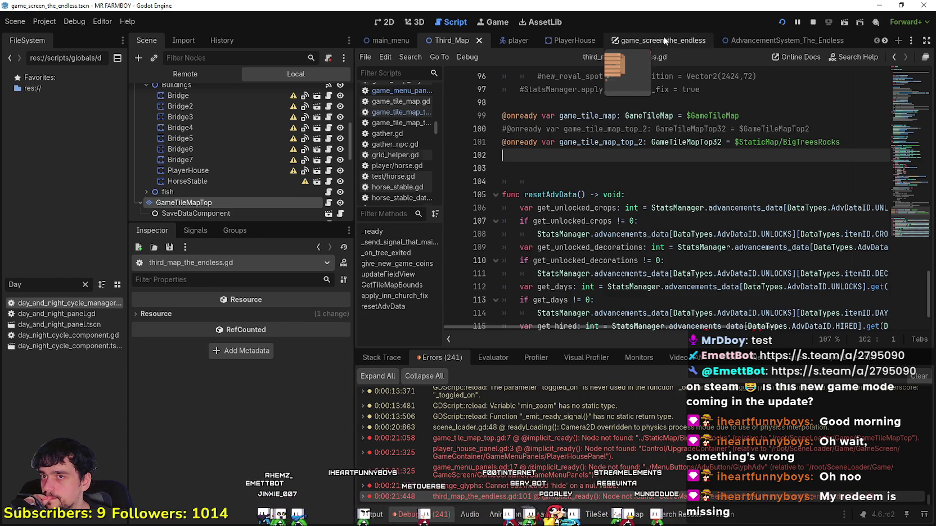
pyautogui.click(378, 22)
# - Inspect the right_mouse_label2 label's properties, then save game_screen_the_endless with Ctrl+S
pyautogui.scroll(-2, 251, 163)
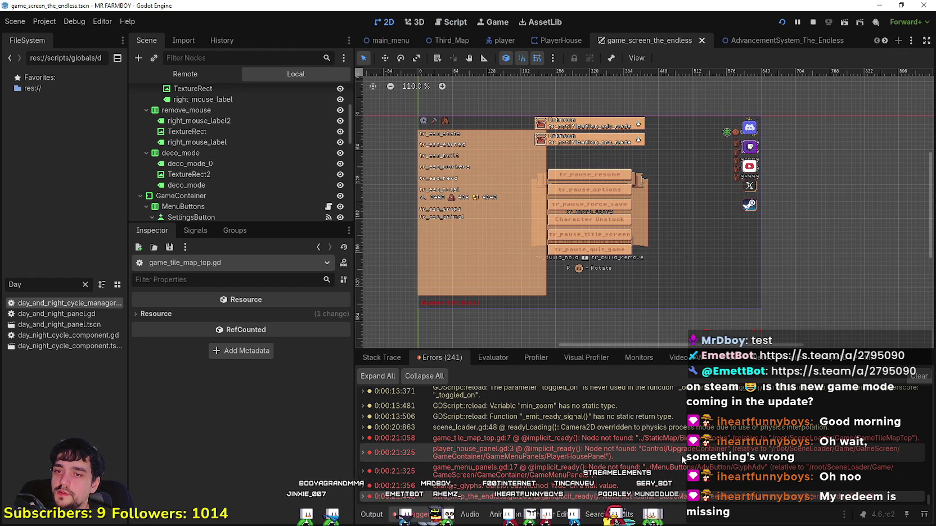
pyautogui.scroll(1, 248, 143)
pyautogui.click(247, 150)
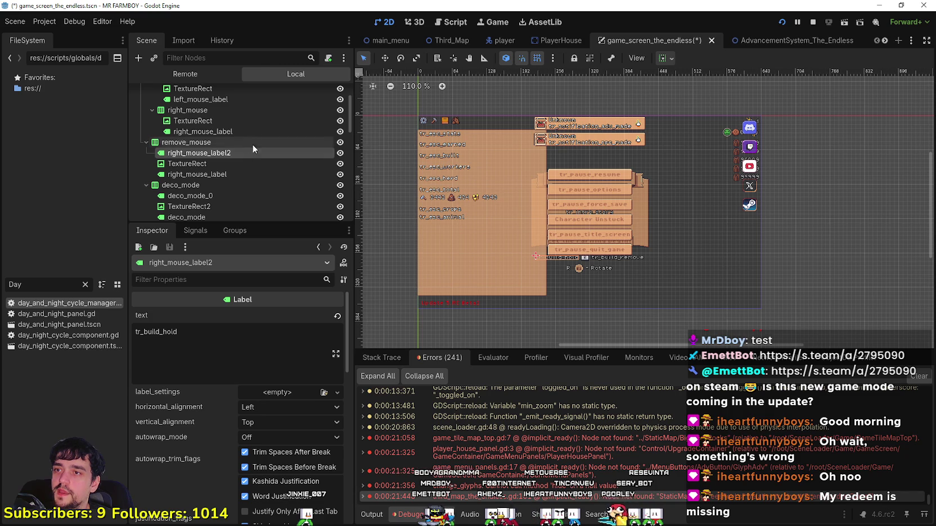
pyautogui.scroll(-2, 253, 149)
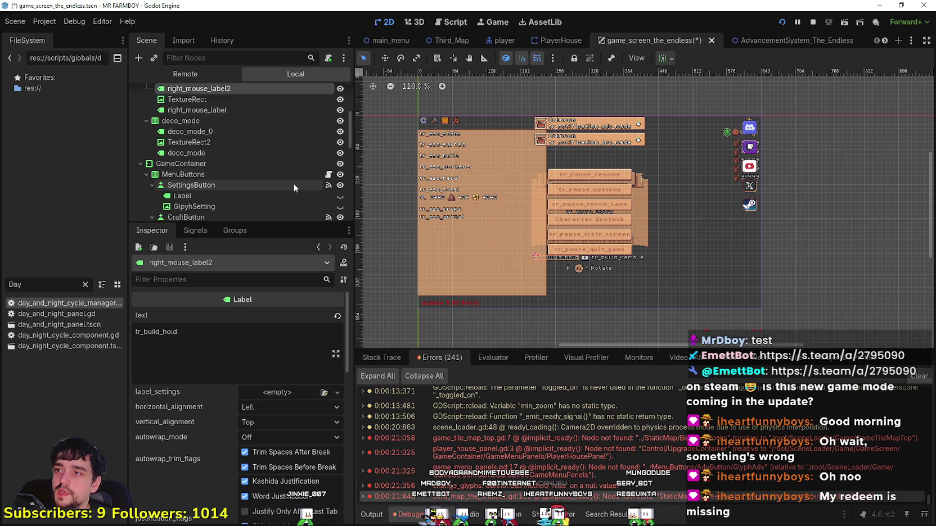
pyautogui.scroll(-1, 289, 166)
pyautogui.scroll(-1, 304, 208)
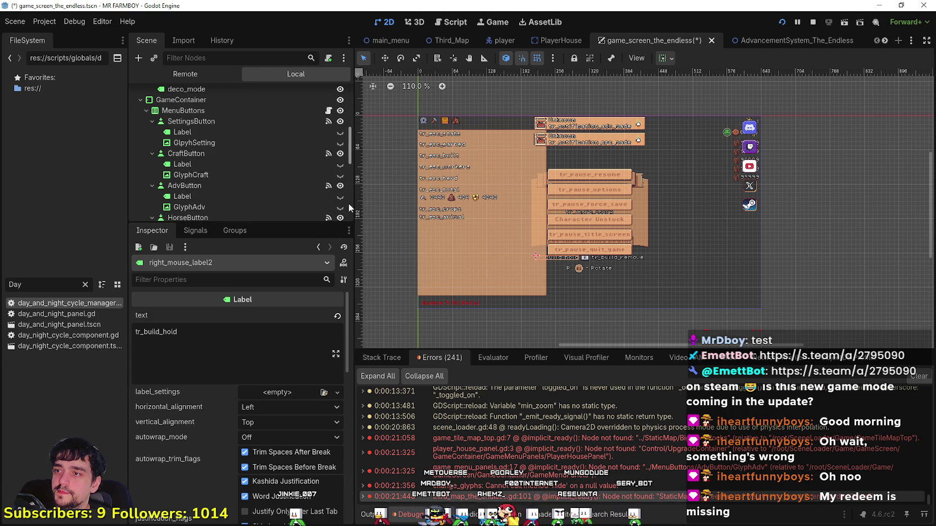
pyautogui.hotkey('ctrl', 's')
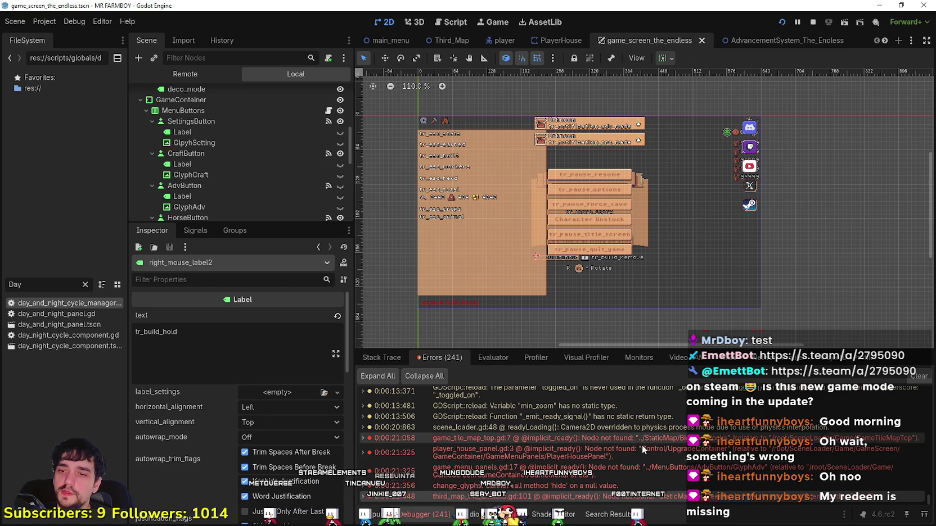
# - Filter the FileSystem for 'test' and open test_scene_everything.tscn
pyautogui.doubleClick(34, 285)
pyautogui.write('tes')
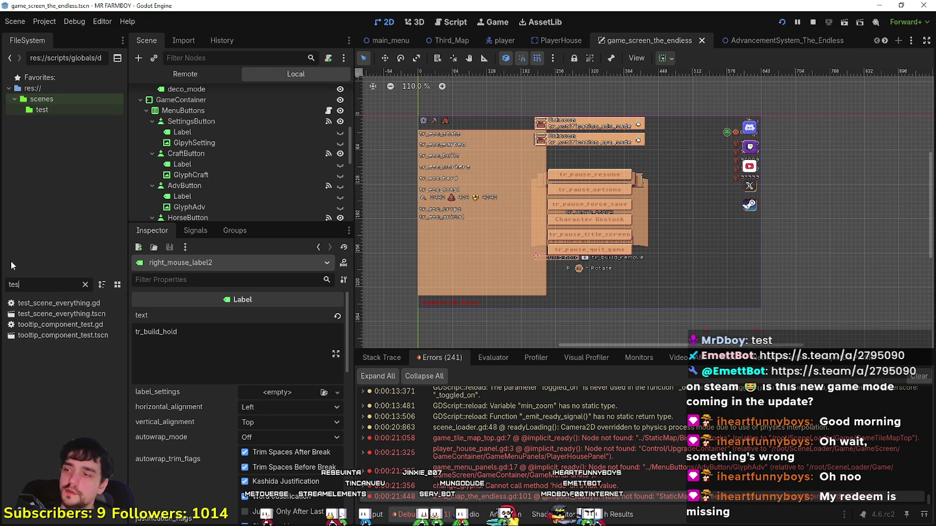
pyautogui.write('t')
pyautogui.doubleClick(73, 314)
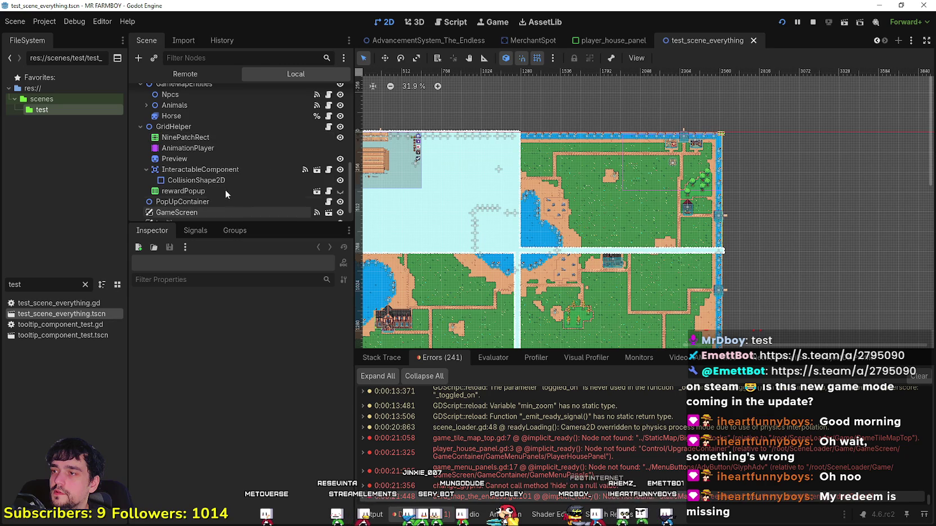
# - Copy the BigTreesRocks layer from test_scene_everything's Scene dock
pyautogui.scroll(5, 193, 152)
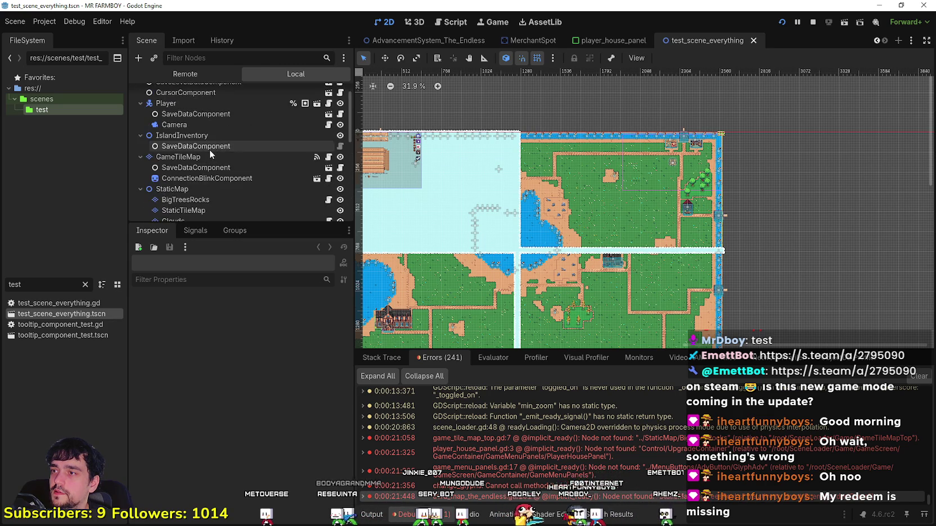
pyautogui.scroll(3, 208, 148)
pyautogui.scroll(-3, 217, 203)
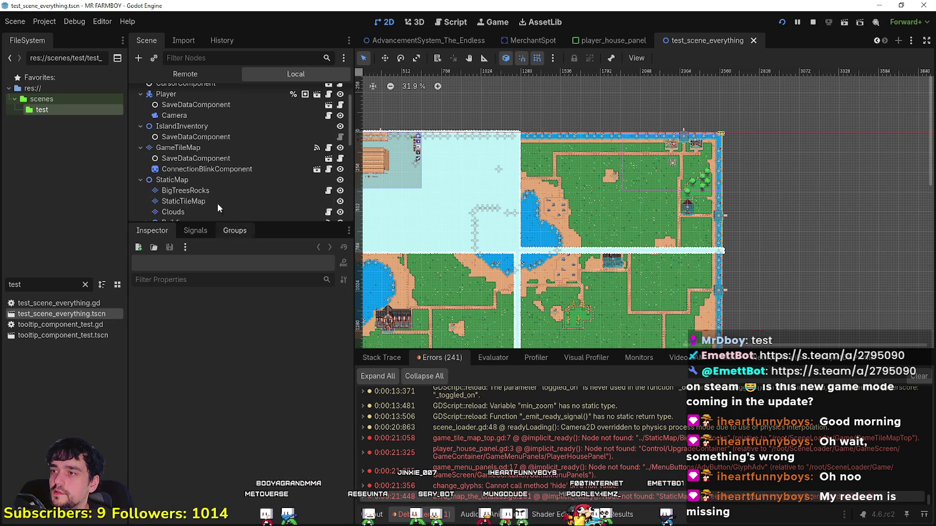
pyautogui.scroll(-2, 210, 180)
pyautogui.scroll(-2, 205, 179)
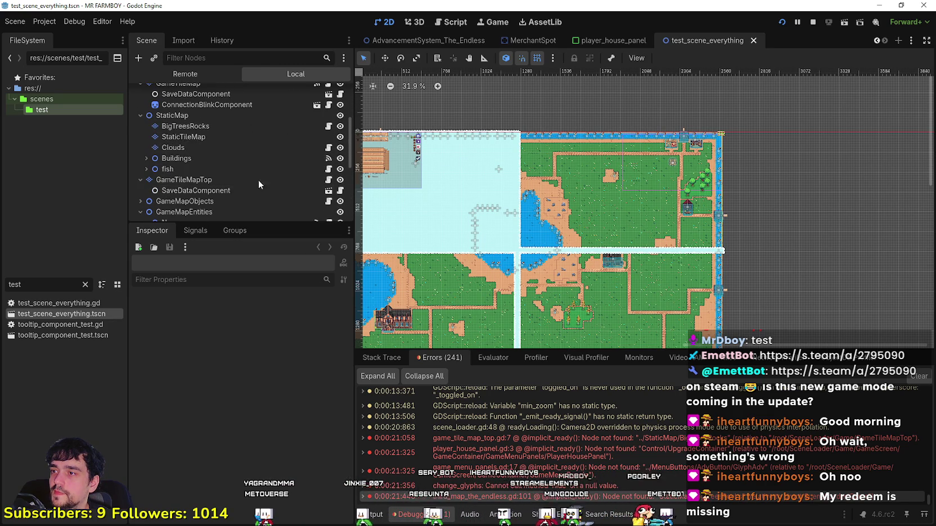
pyautogui.rightClick(184, 128)
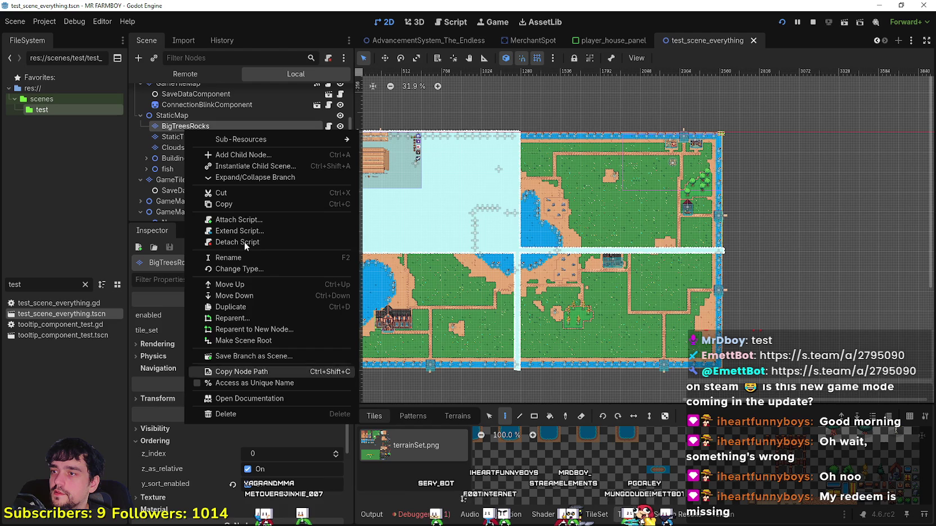
pyautogui.click(240, 205)
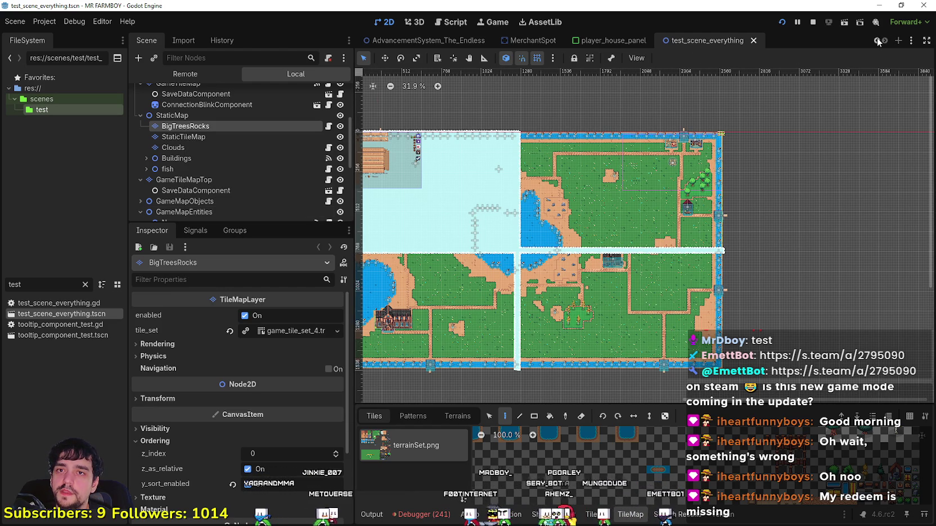
pyautogui.scroll(5, 878, 41)
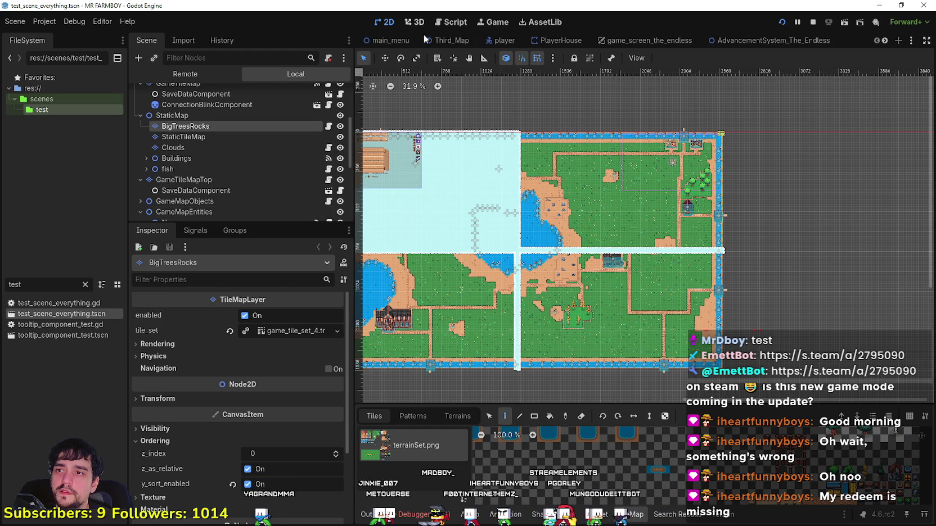
pyautogui.moveTo(433, 50)
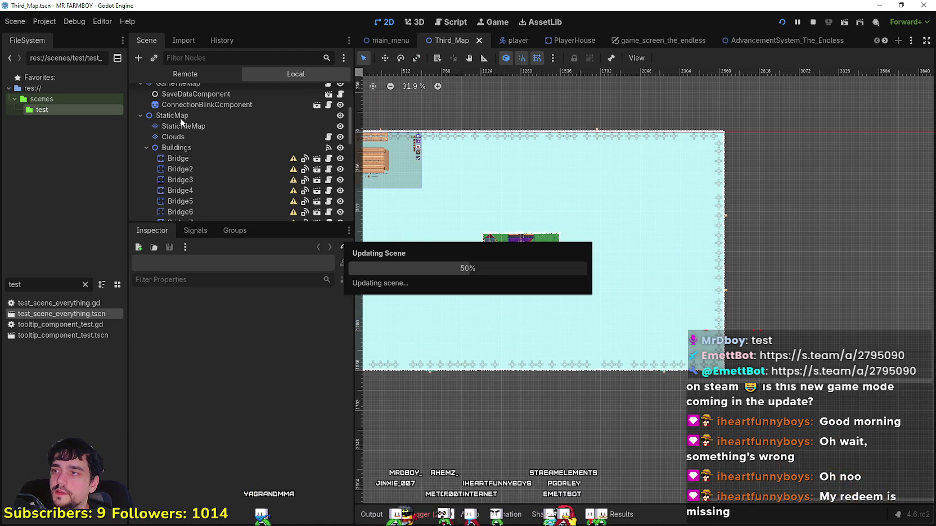
# - Scroll the Scene dock to StaticMap and bring up its node actions
pyautogui.scroll(-3, 204, 163)
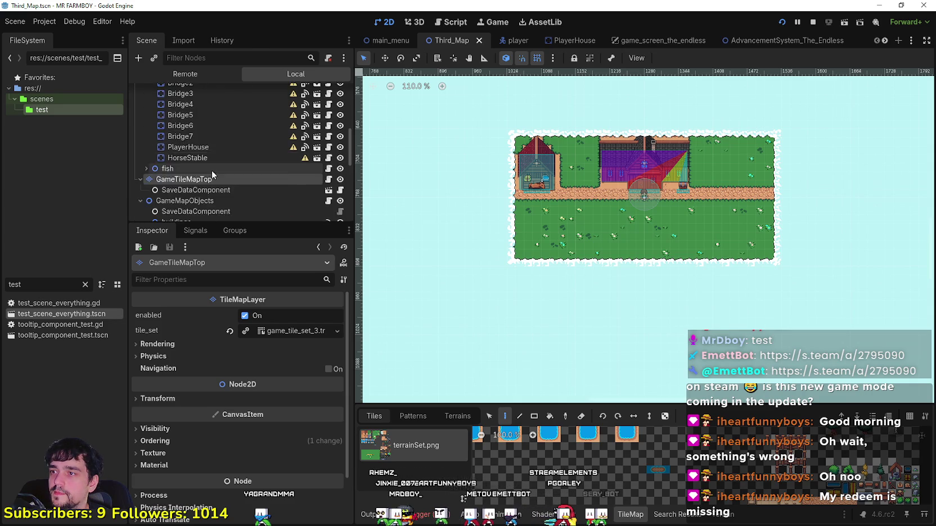
pyautogui.scroll(4, 210, 168)
pyautogui.rightClick(186, 174)
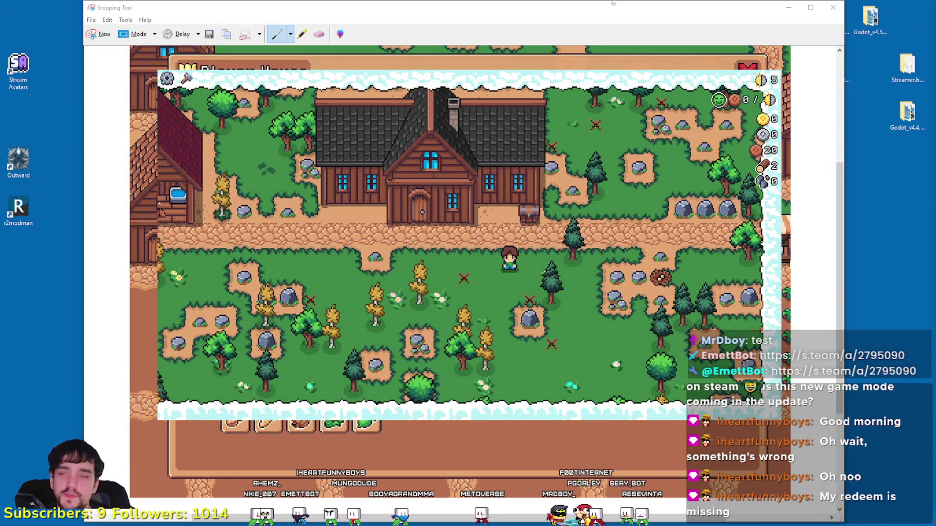
# - Discard the screenshot unsaved, refresh the desktop, and force-close the unresponsive game window
pyautogui.click(832, 7)
pyautogui.click(515, 273)
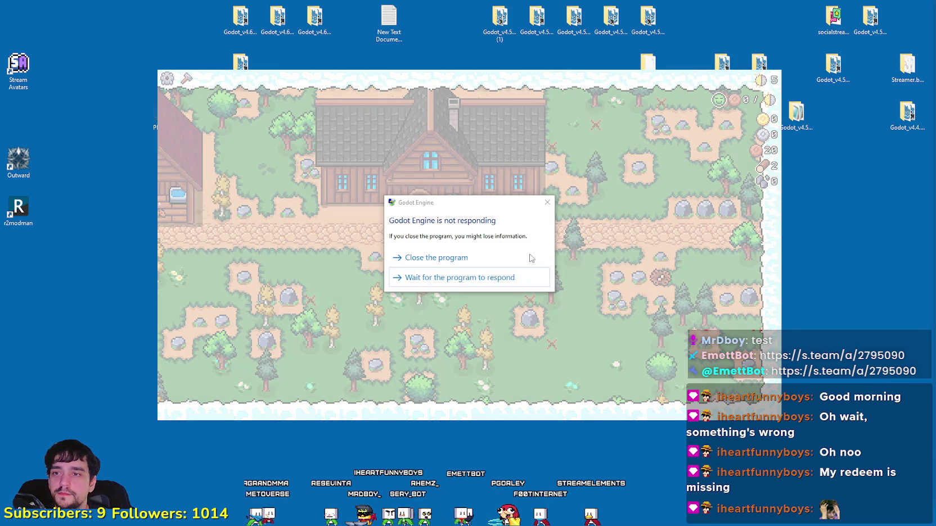
pyautogui.click(505, 282)
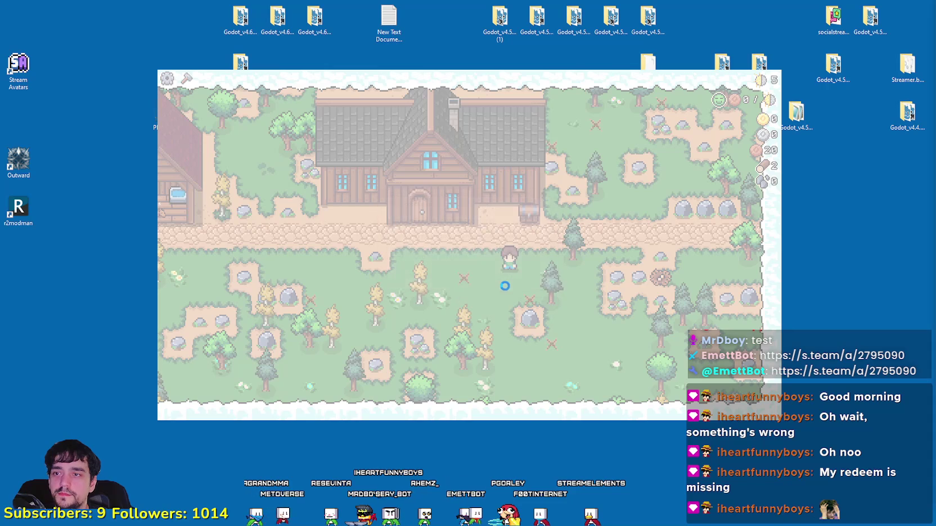
pyautogui.rightClick(806, 238)
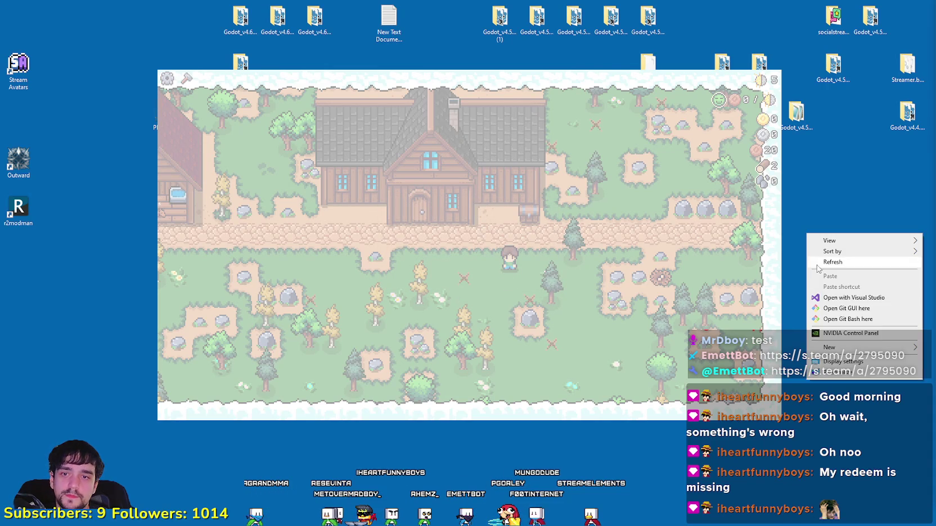
pyautogui.click(817, 266)
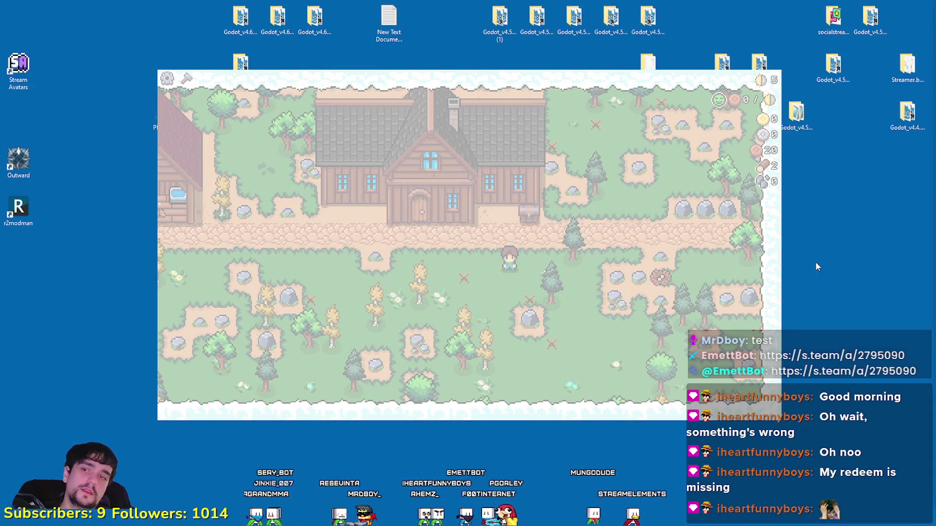
pyautogui.click(582, 179)
pyautogui.click(511, 265)
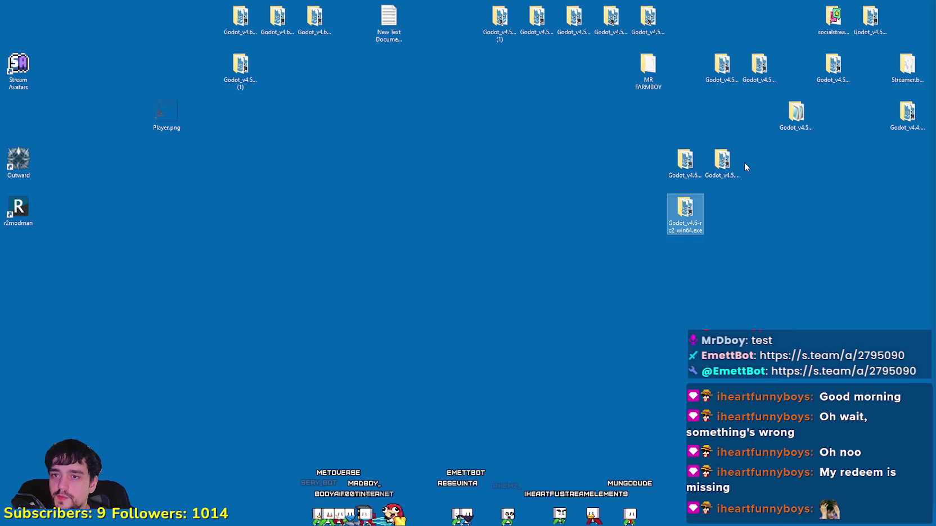
# - Move the Godot_v4.5-beta1_win64.exe (1) icon down to the lower left of the desktop
pyautogui.click(729, 163)
pyautogui.click(318, 29)
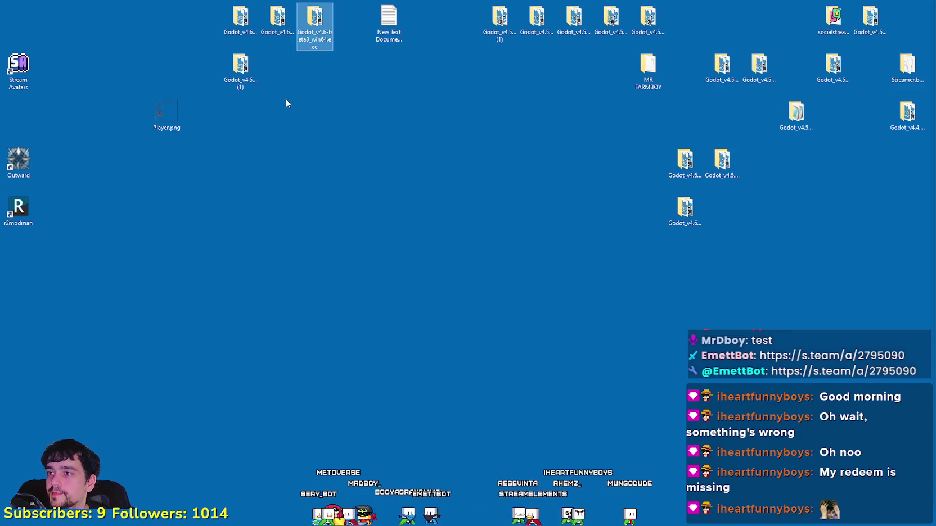
pyautogui.click(291, 30)
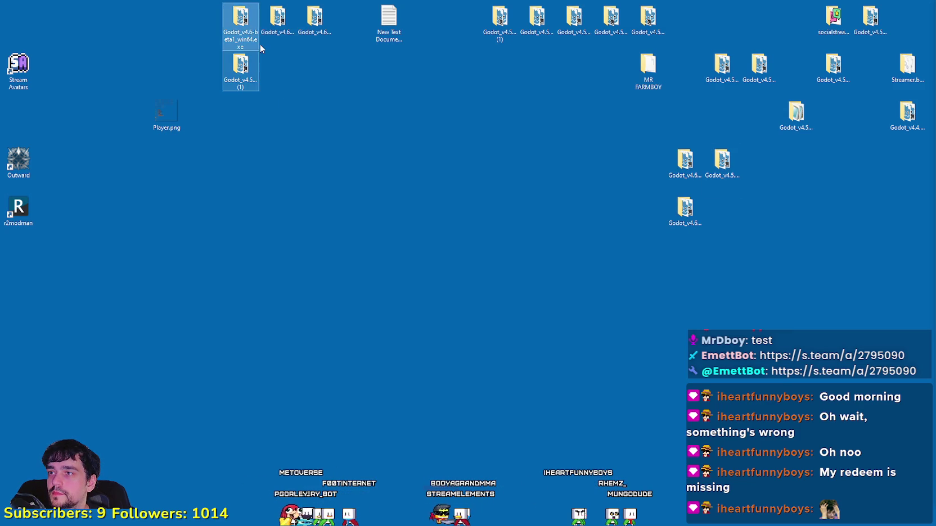
pyautogui.click(255, 62)
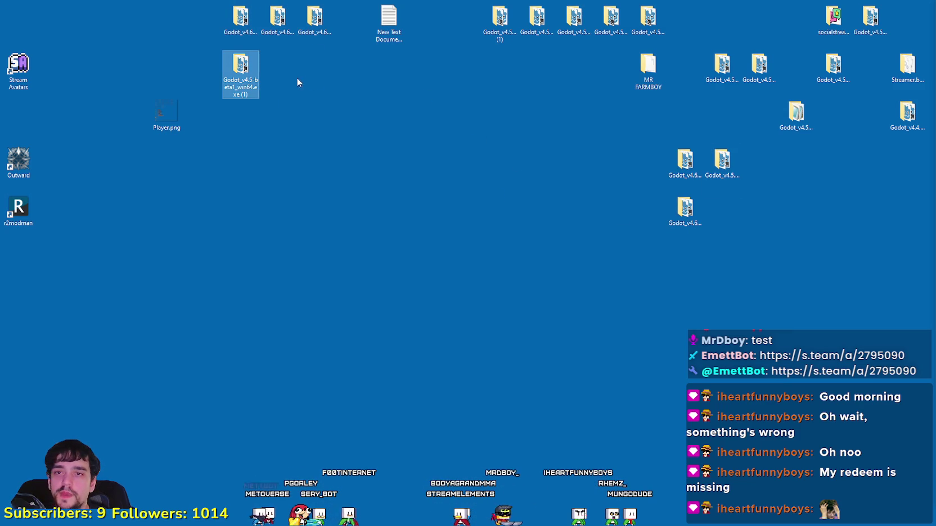
pyautogui.moveTo(241, 70)
pyautogui.mouseDown()
pyautogui.moveTo(244, 164)
pyautogui.moveTo(129, 258)
pyautogui.mouseUp()
# - Select the remaining Godot 4.5 and 4.6 icons one by one to read their full names
pyautogui.click(713, 178)
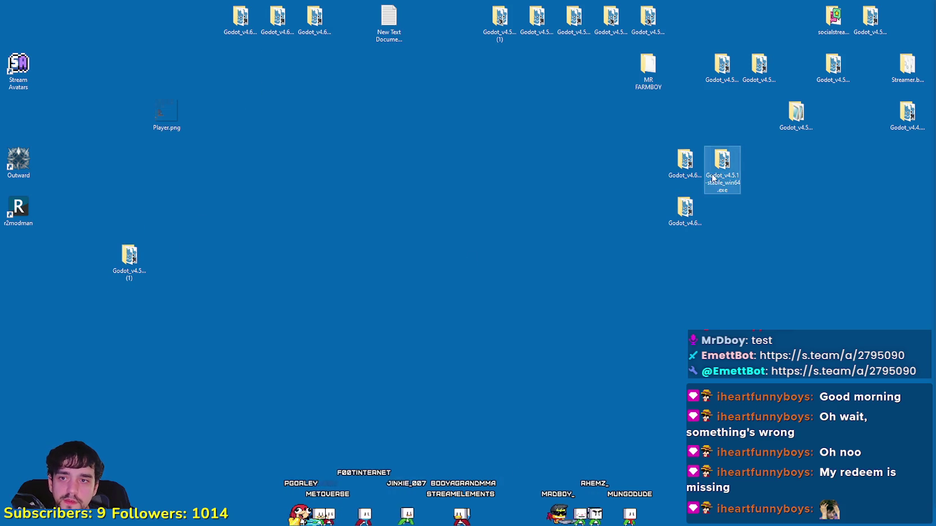
pyautogui.click(685, 211)
pyautogui.click(686, 163)
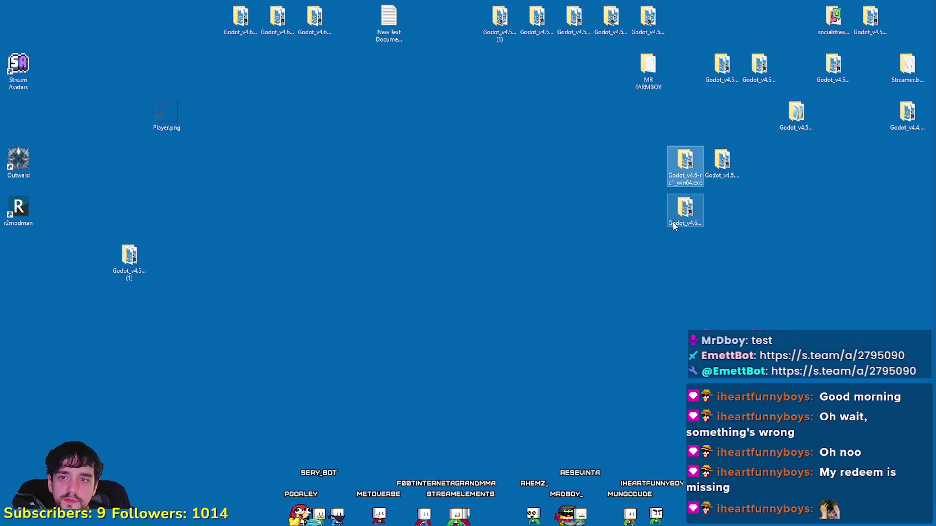
pyautogui.click(796, 116)
pyautogui.click(842, 73)
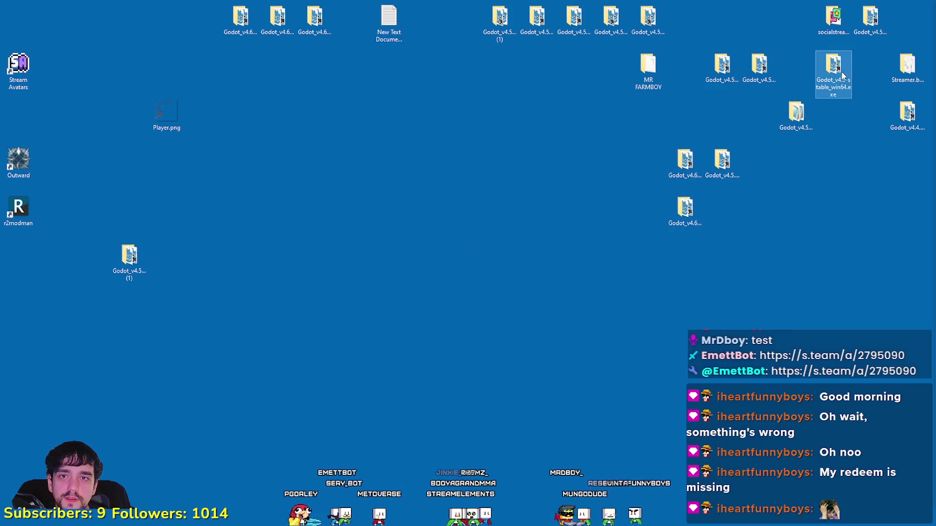
pyautogui.click(907, 67)
pyautogui.click(908, 115)
pyautogui.click(806, 224)
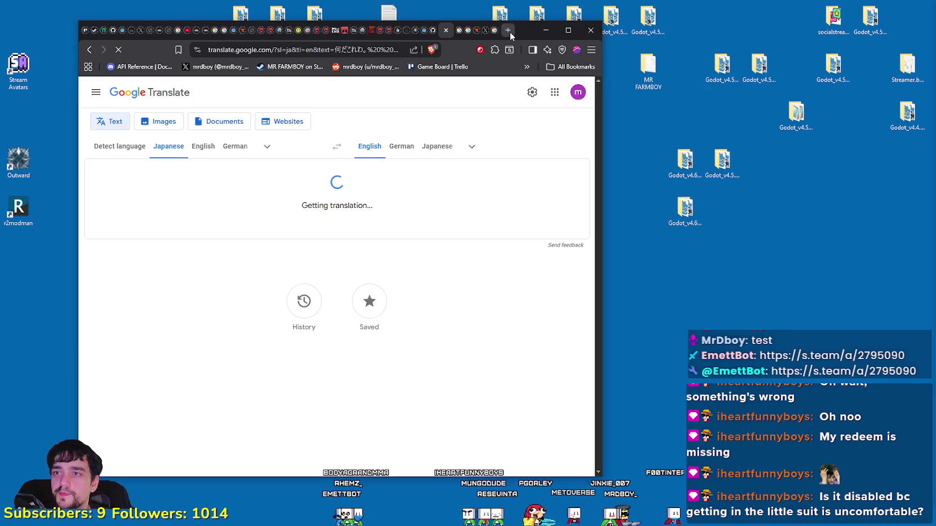
# - Load godotengine.org/download/archive/ in a new browser tab
pyautogui.click(510, 32)
pyautogui.write('godo')
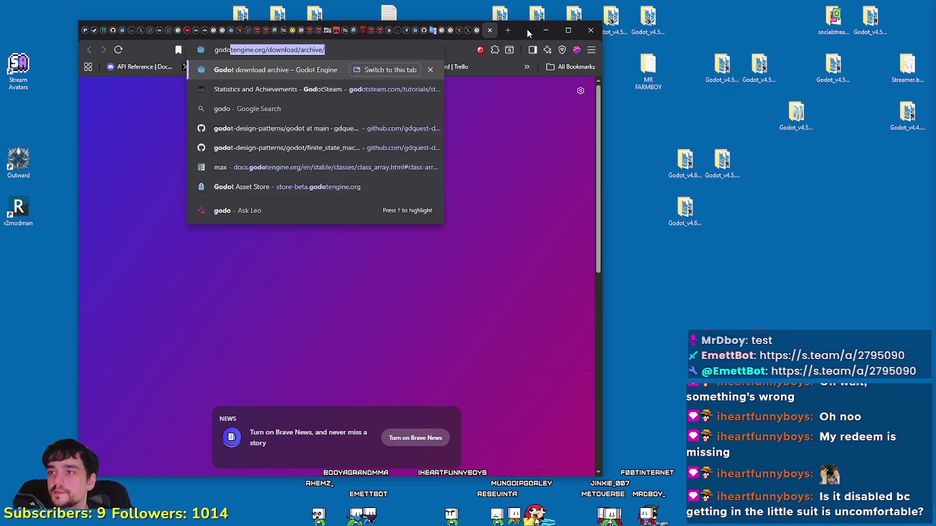
pyautogui.press('Return')
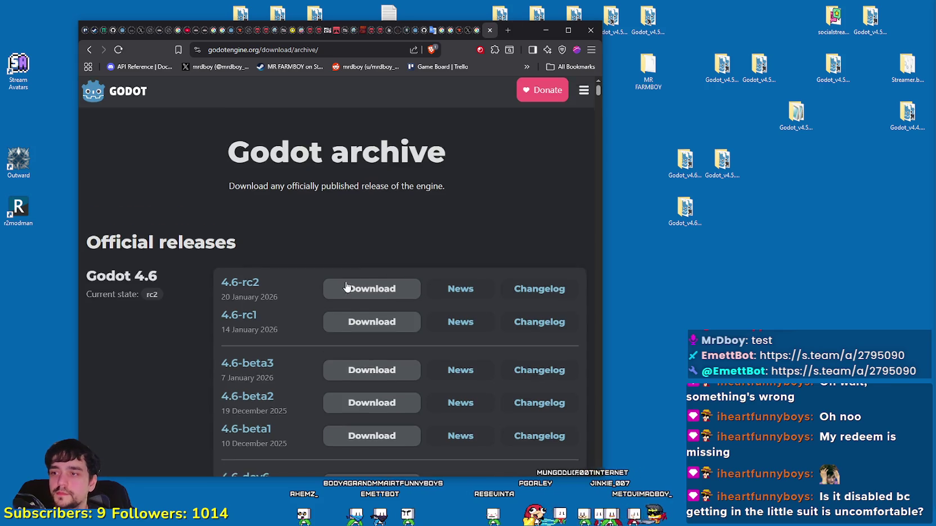
pyautogui.scroll(-2, 347, 287)
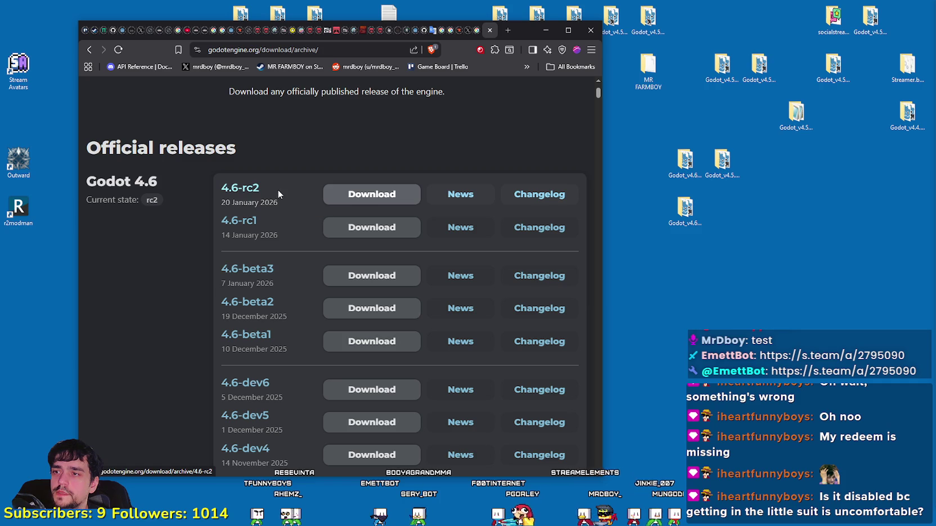
# - Open and scroll the 4.6-rc2 changelog, checking the 4.5.1 and 4.6-rc2 desktop builds
pyautogui.click(722, 163)
pyautogui.click(686, 210)
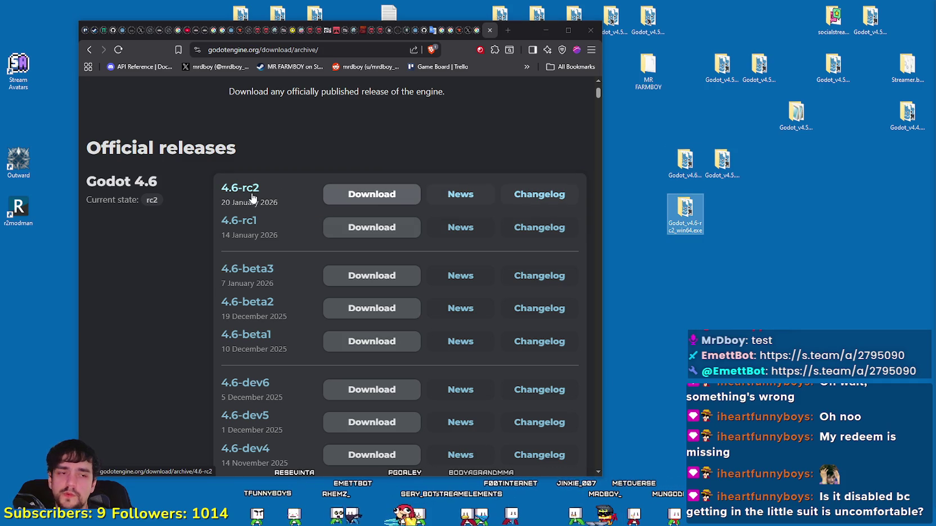
pyautogui.click(547, 196)
pyautogui.click(685, 209)
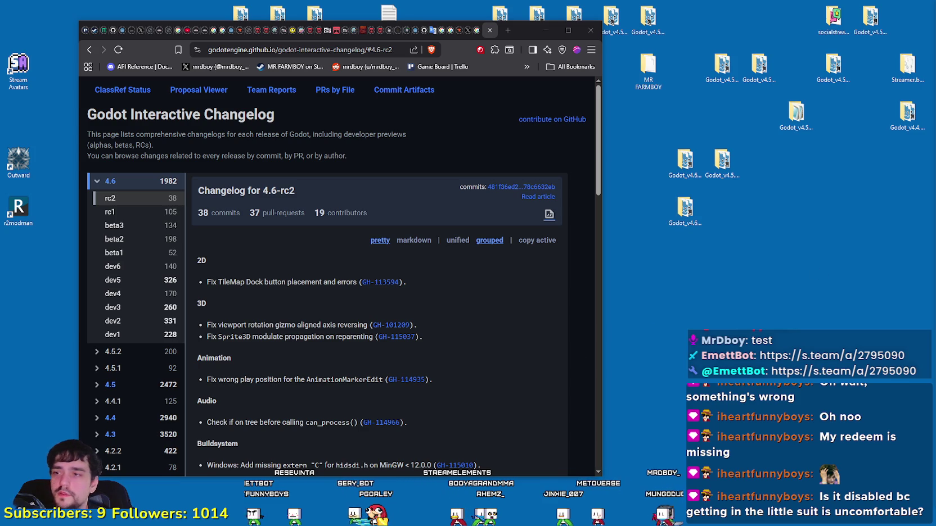
pyautogui.scroll(-15, 316, 333)
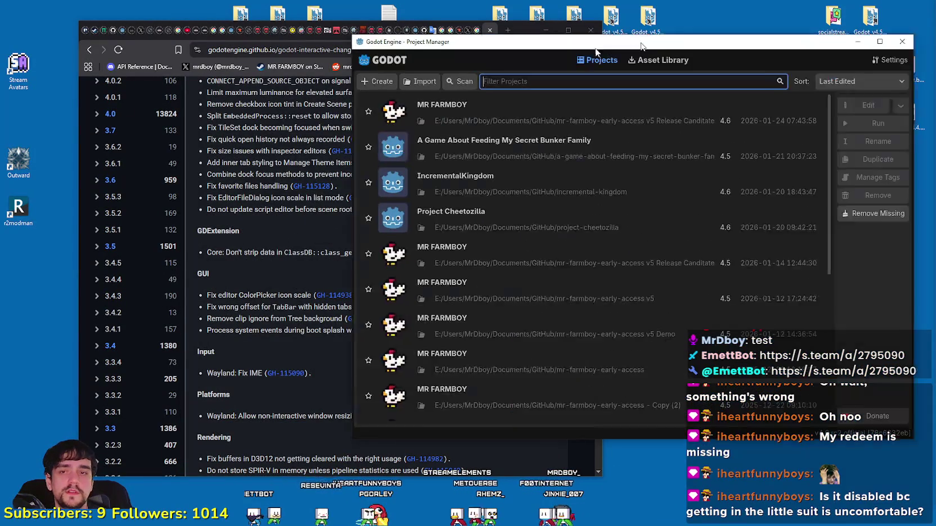
# - Open the first MR FARMBOY project from the Project Manager list
pyautogui.doubleClick(517, 118)
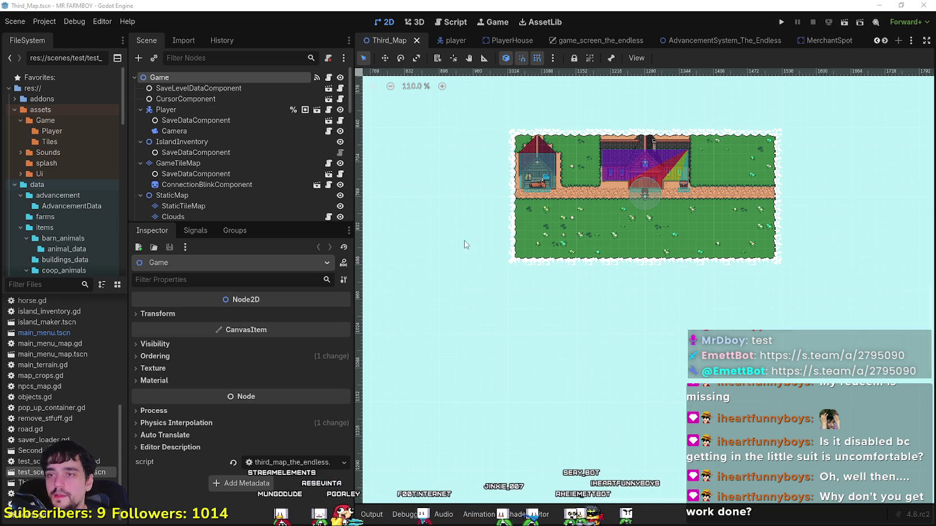
# - Copy the BigTreesRocks layer from the test_scene_everything scene
pyautogui.scroll(-1, 465, 244)
pyautogui.scroll(-3, 244, 173)
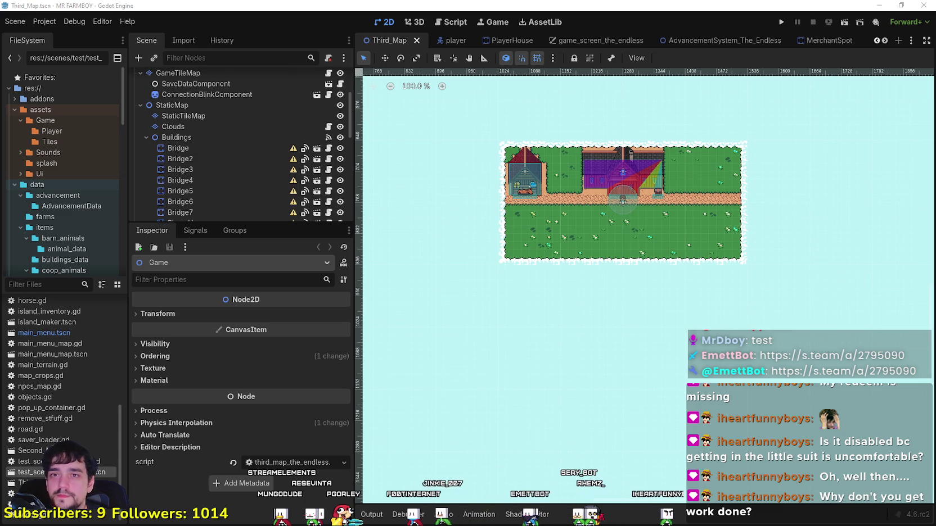
pyautogui.scroll(-3, 884, 43)
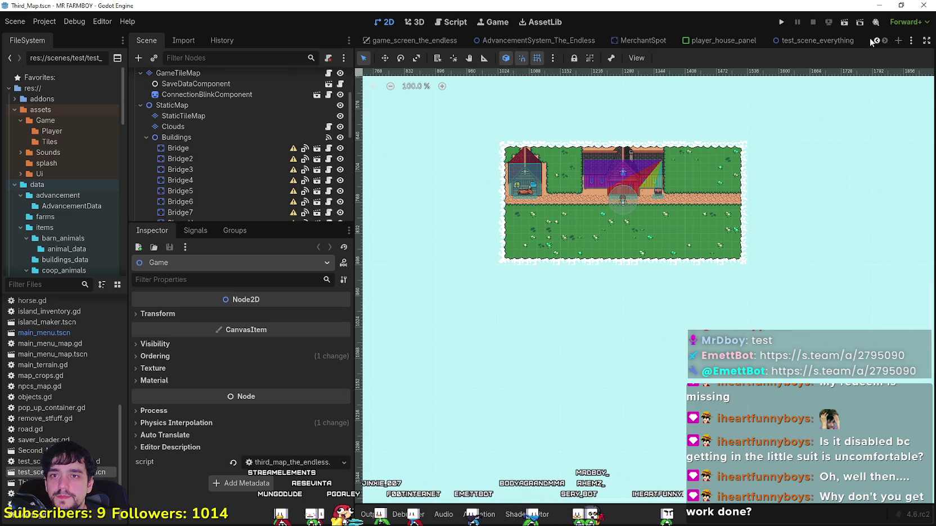
pyautogui.click(810, 41)
pyautogui.scroll(-3, 239, 148)
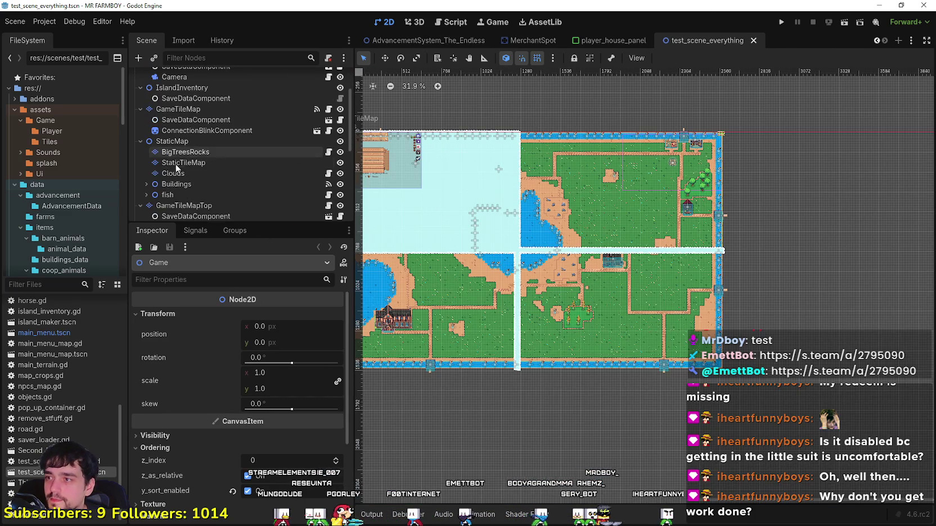
pyautogui.rightClick(199, 156)
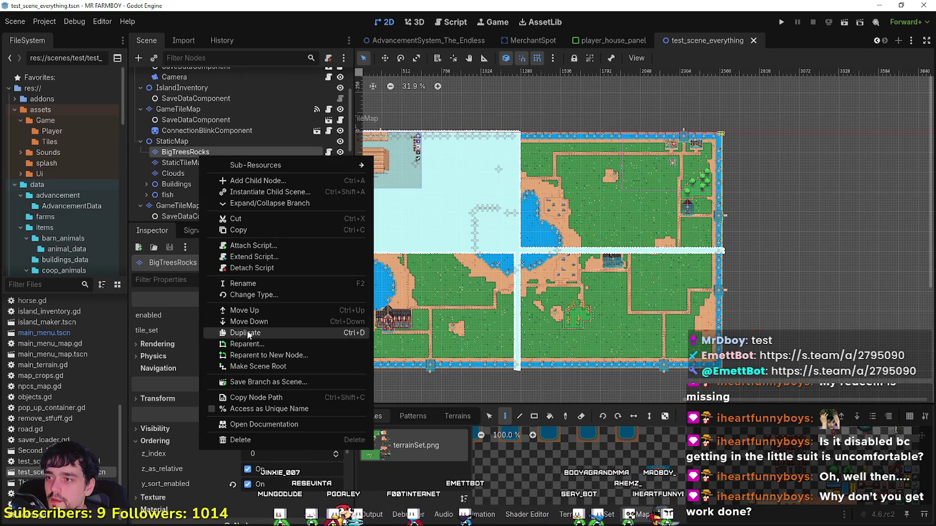
pyautogui.click(255, 233)
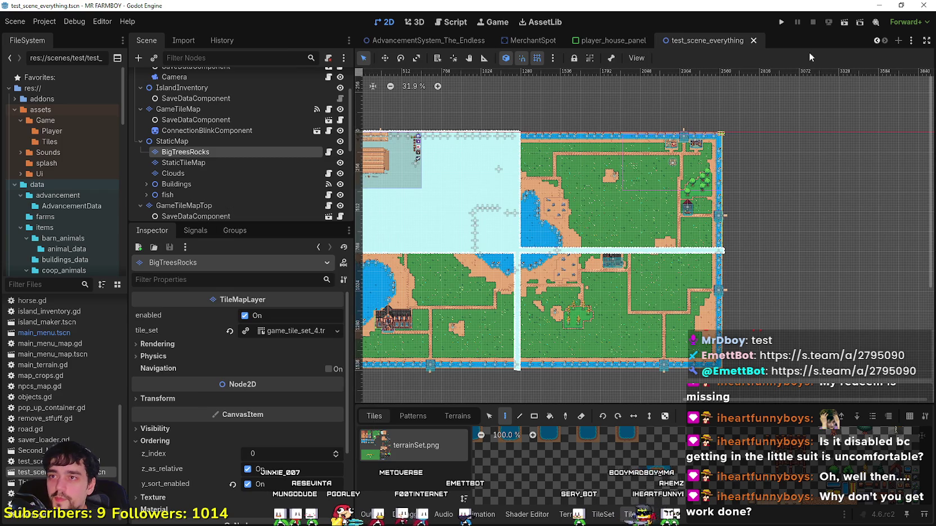
# - Return to the Third_Map scene tab
pyautogui.click(877, 42)
pyautogui.click(877, 43)
pyautogui.click(877, 43)
pyautogui.click(877, 42)
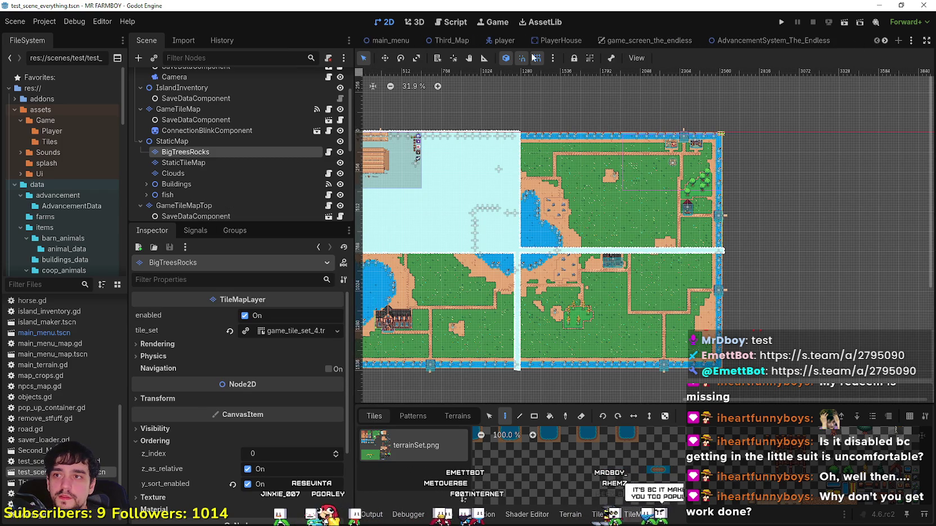
pyautogui.click(444, 41)
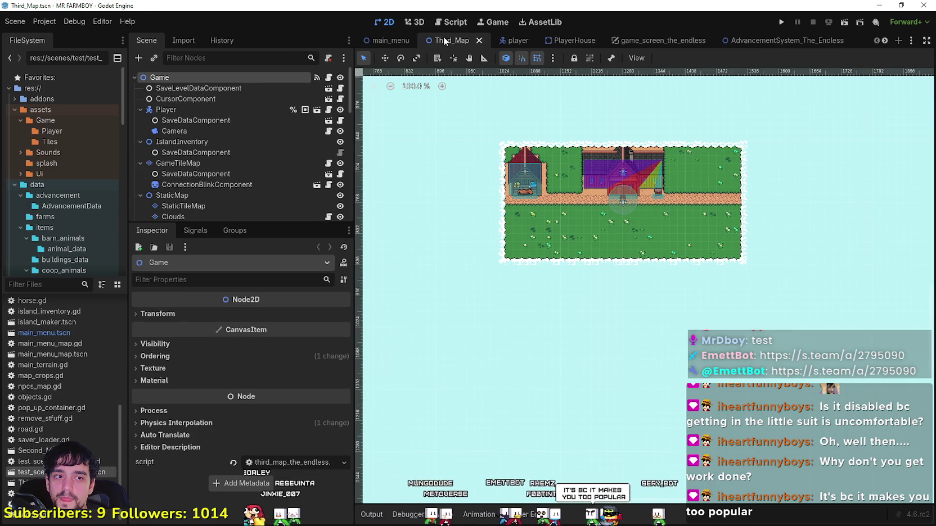
pyautogui.scroll(2, 618, 225)
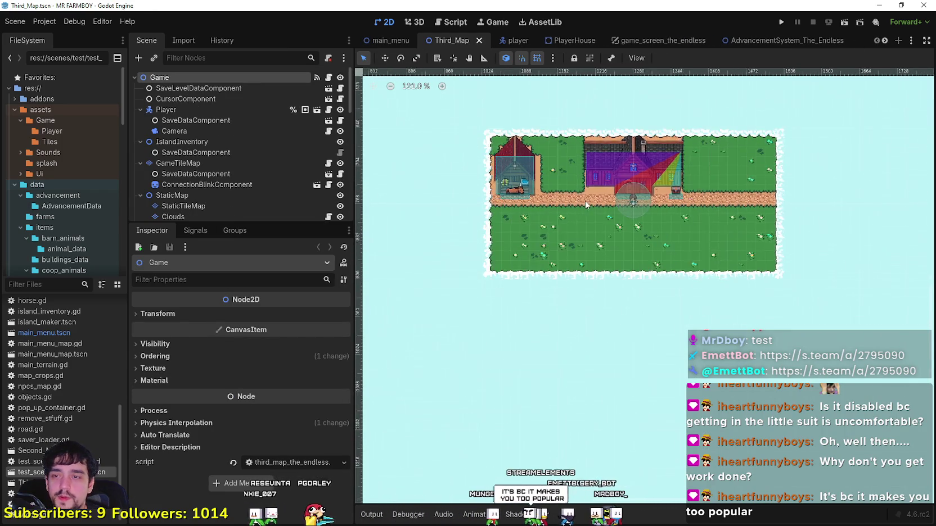
pyautogui.scroll(-3, 586, 206)
pyautogui.scroll(-3, 225, 161)
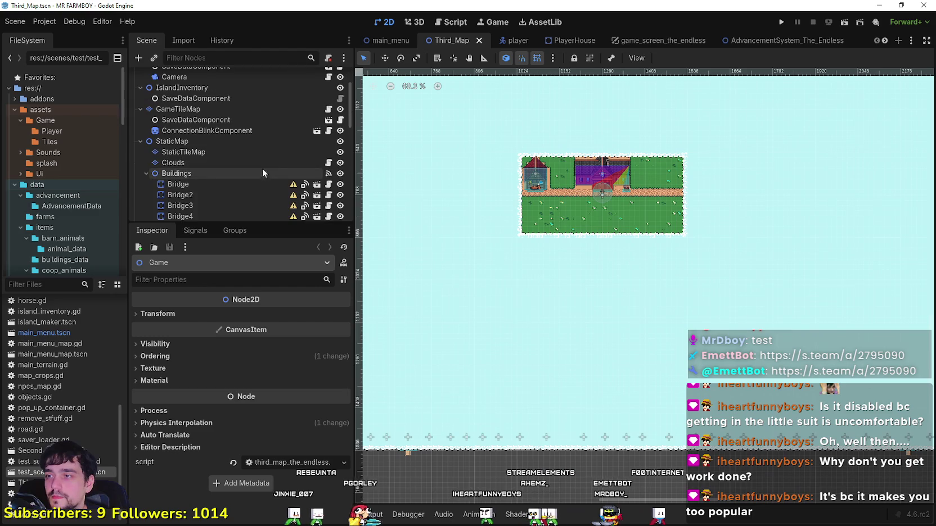
# - Paste BigTreesRocks under StaticMap and drag it above StaticTileMap
pyautogui.rightClick(187, 151)
pyautogui.click(186, 151)
pyautogui.rightClick(178, 142)
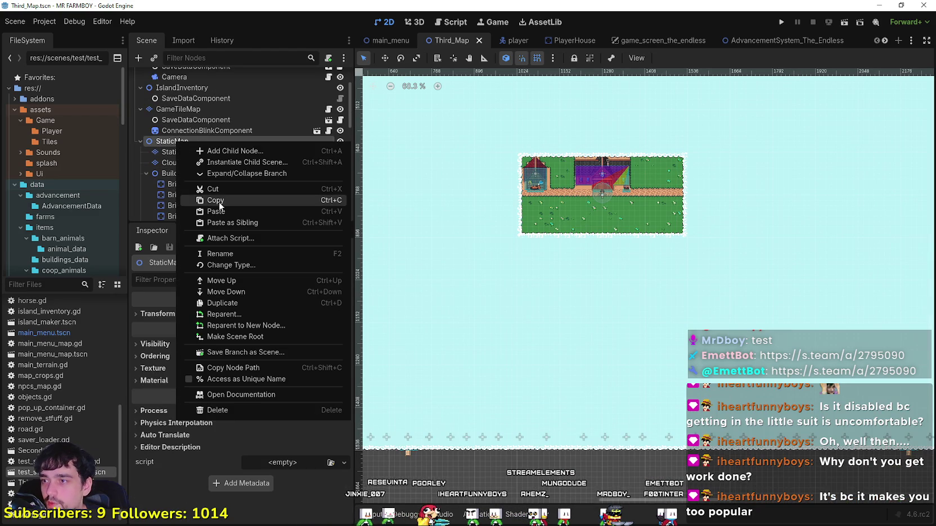
pyautogui.click(216, 212)
pyautogui.scroll(-2, 170, 203)
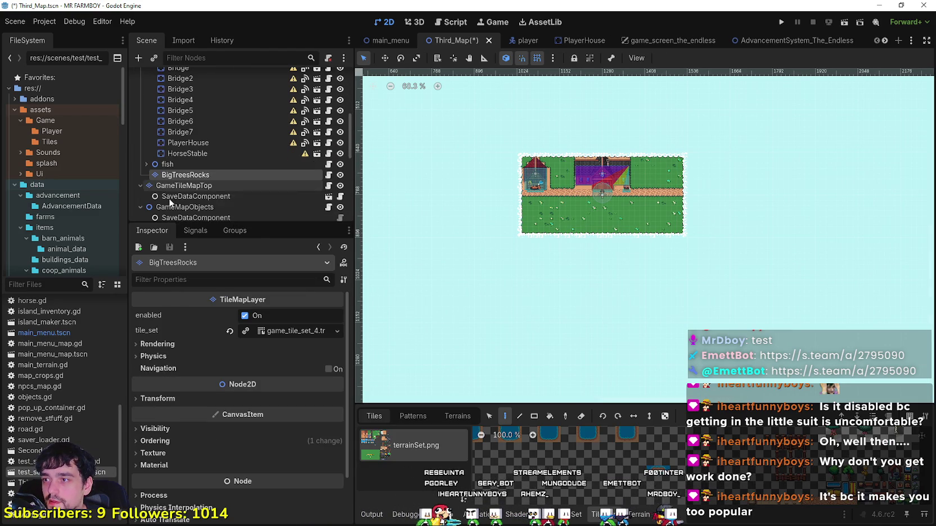
pyautogui.moveTo(179, 175)
pyautogui.mouseDown()
pyautogui.moveTo(189, 93)
pyautogui.moveTo(194, 119)
pyautogui.moveTo(196, 96)
pyautogui.mouseUp()
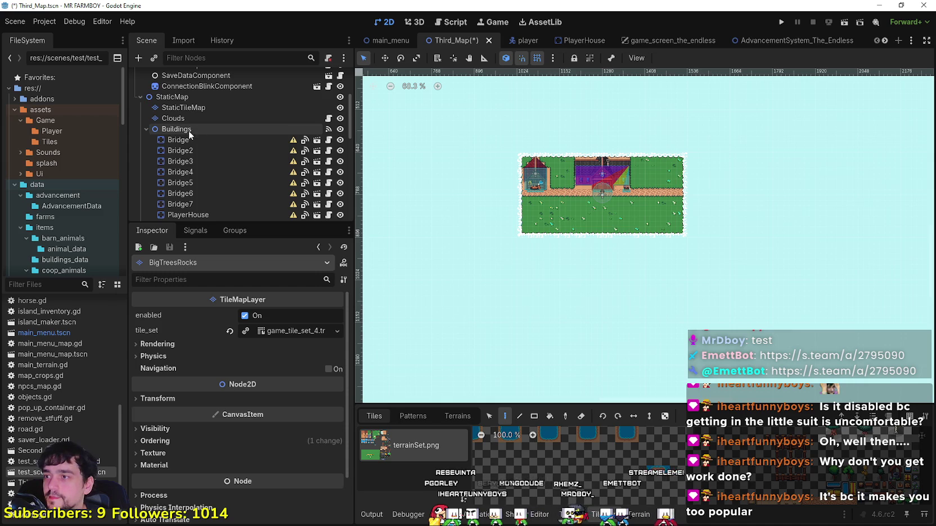
pyautogui.moveTo(171, 183)
pyautogui.mouseDown()
pyautogui.moveTo(183, 179)
pyautogui.moveTo(213, 95)
pyautogui.moveTo(184, 147)
pyautogui.moveTo(195, 148)
pyautogui.moveTo(201, 121)
pyautogui.mouseUp()
pyautogui.scroll(-4, 561, 320)
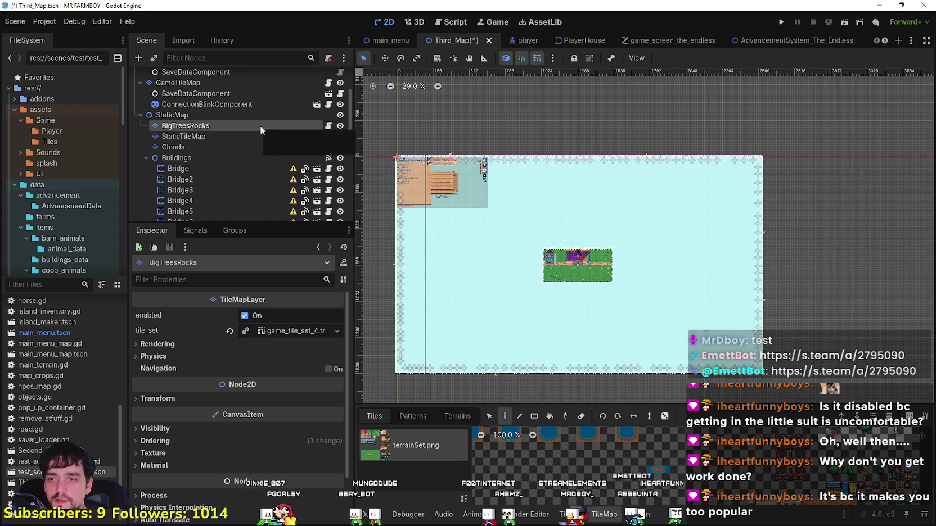
# - Show the output log, hide the Clouds layer, and toggle BigTreesRocks visibility off and on
pyautogui.click(366, 514)
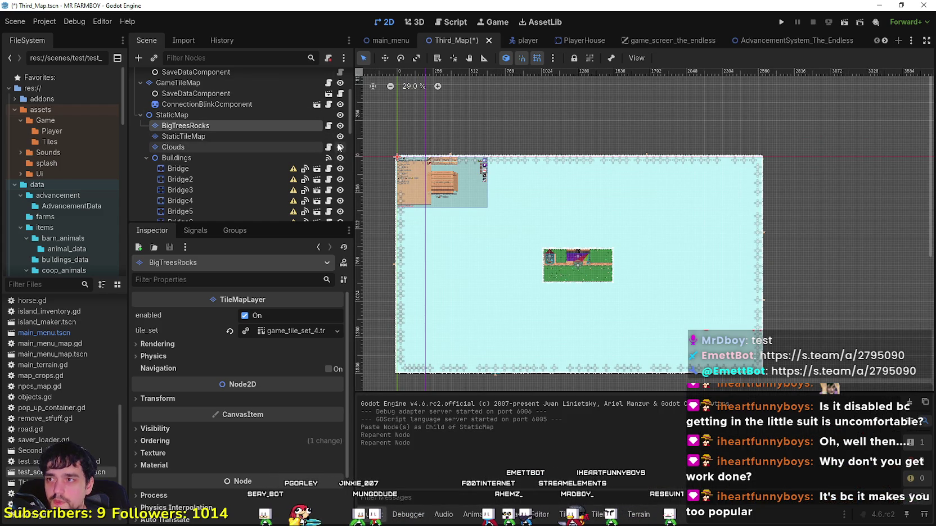
pyautogui.click(339, 147)
pyautogui.click(340, 126)
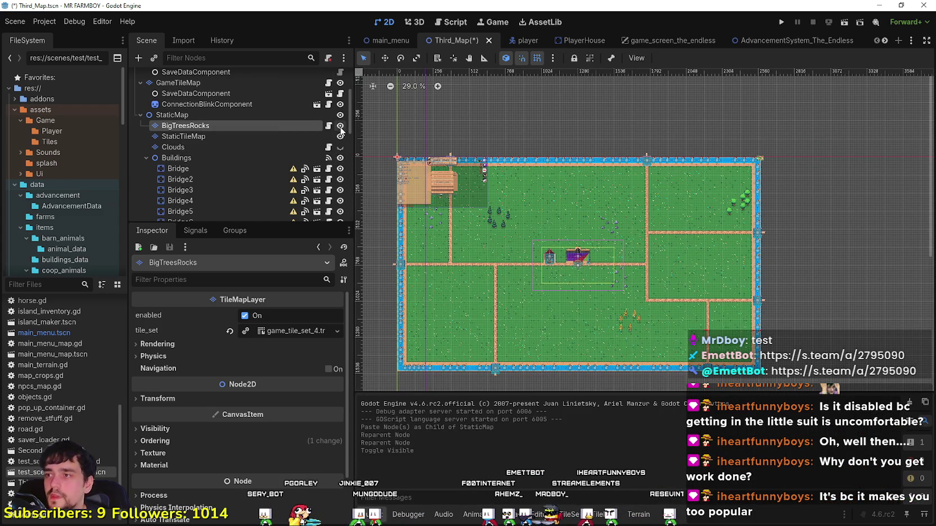
pyautogui.click(340, 126)
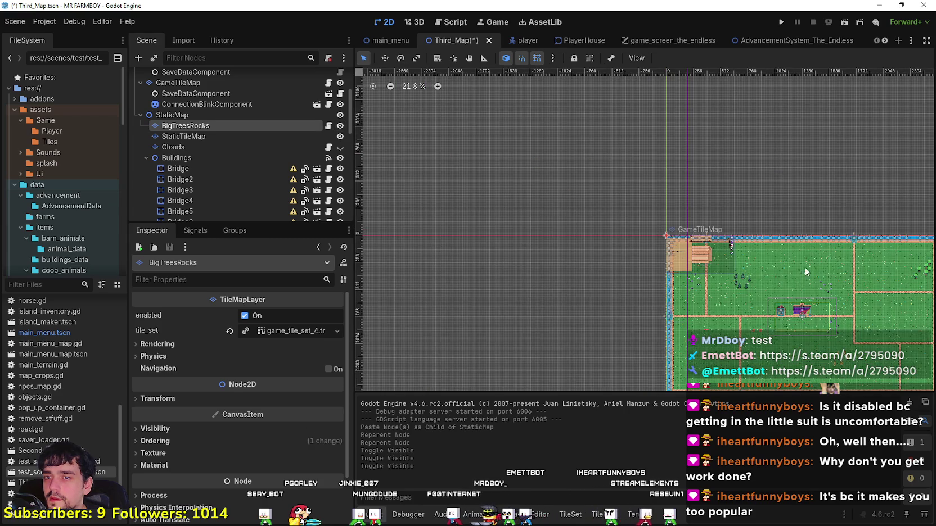
pyautogui.scroll(-3, 573, 183)
pyautogui.scroll(4, 588, 185)
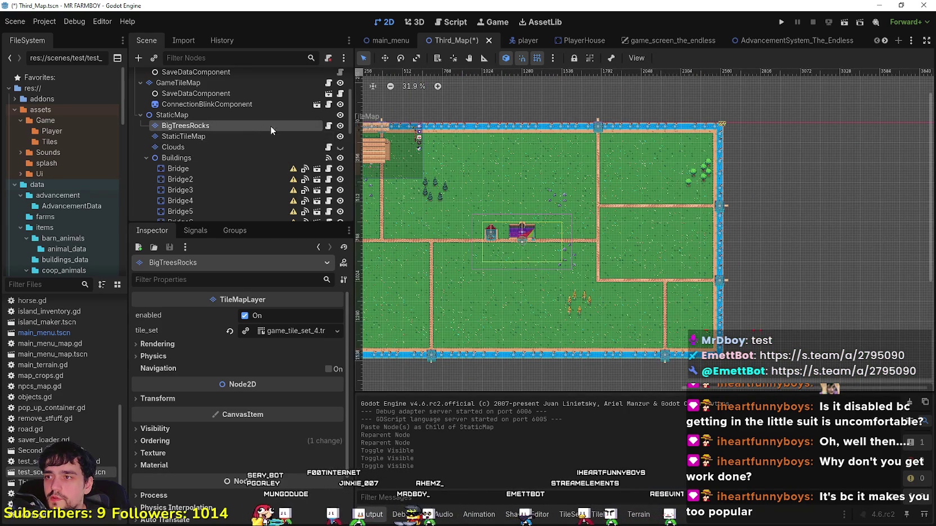
# - Review the game_tile_map_top_2.gd script on BigTreesRocks, then detach it from the node
pyautogui.click(329, 127)
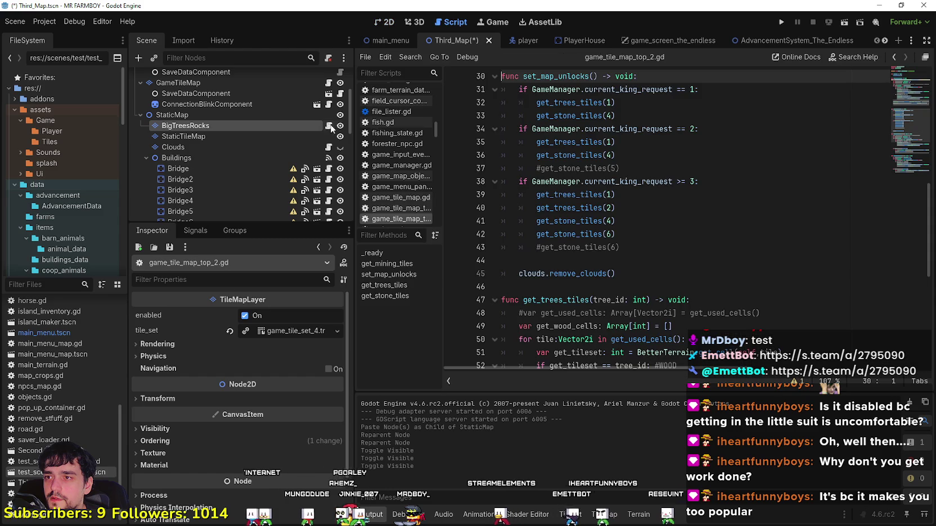
pyautogui.click(911, 79)
pyautogui.moveTo(912, 81)
pyautogui.mouseDown()
pyautogui.moveTo(895, 183)
pyautogui.moveTo(894, 68)
pyautogui.mouseUp()
pyautogui.rightClick(247, 124)
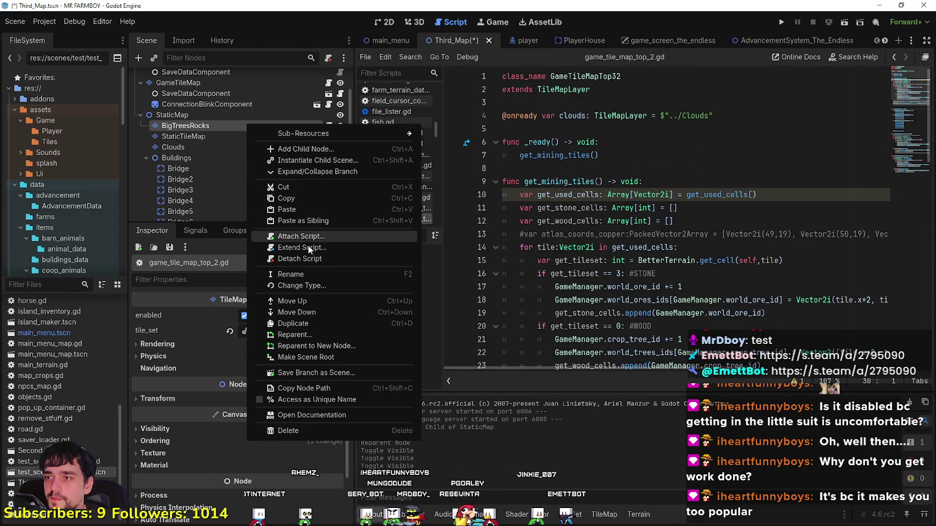
pyautogui.click(310, 258)
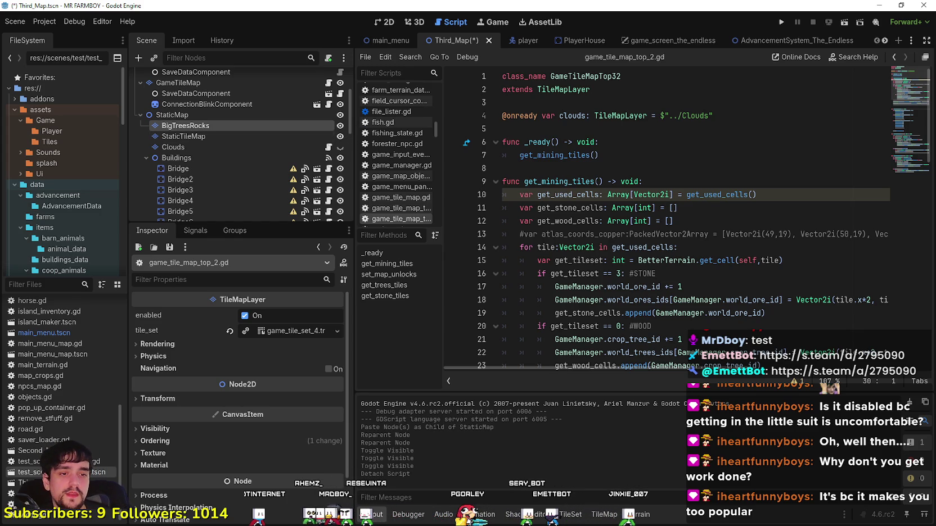
# - Look at the KOOK Demo page in the Steam library, then return to the Godot editor
pyautogui.hotkey('alt', 'Tab')
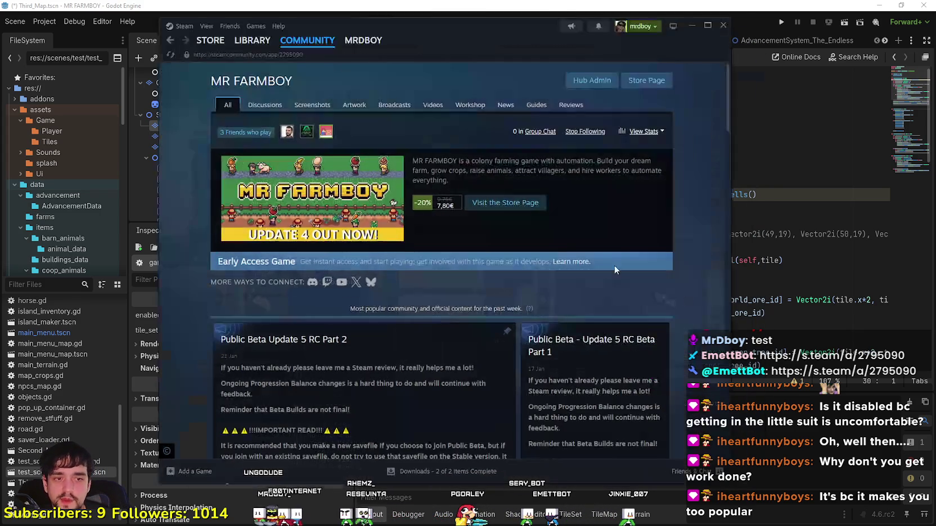
pyautogui.click(253, 40)
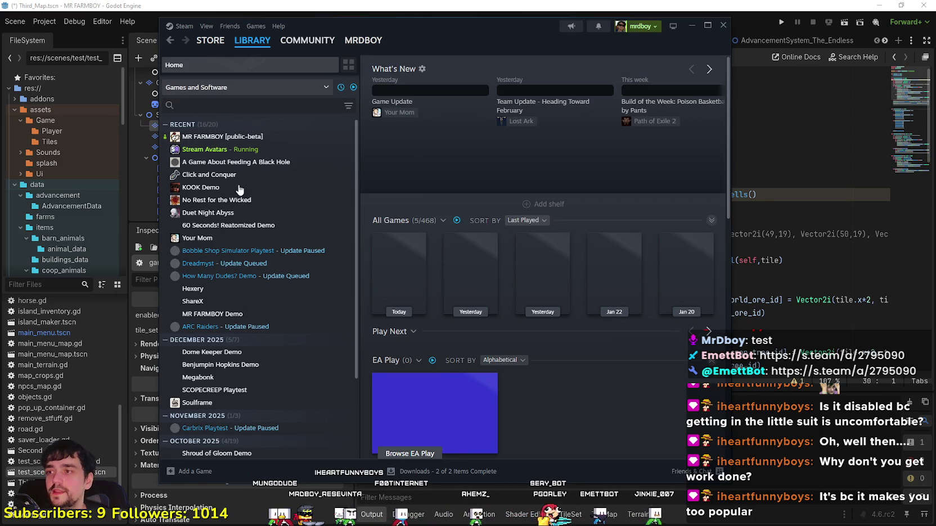
pyautogui.click(229, 188)
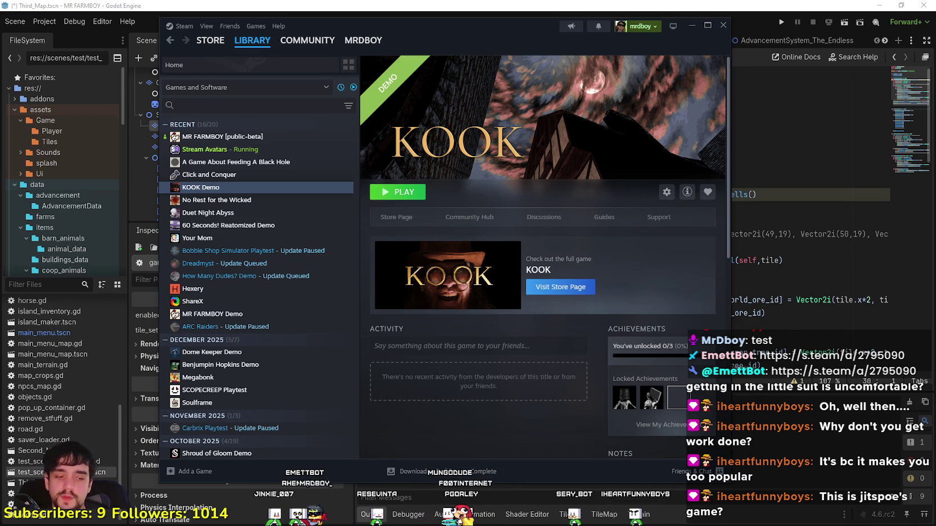
pyautogui.click(471, 5)
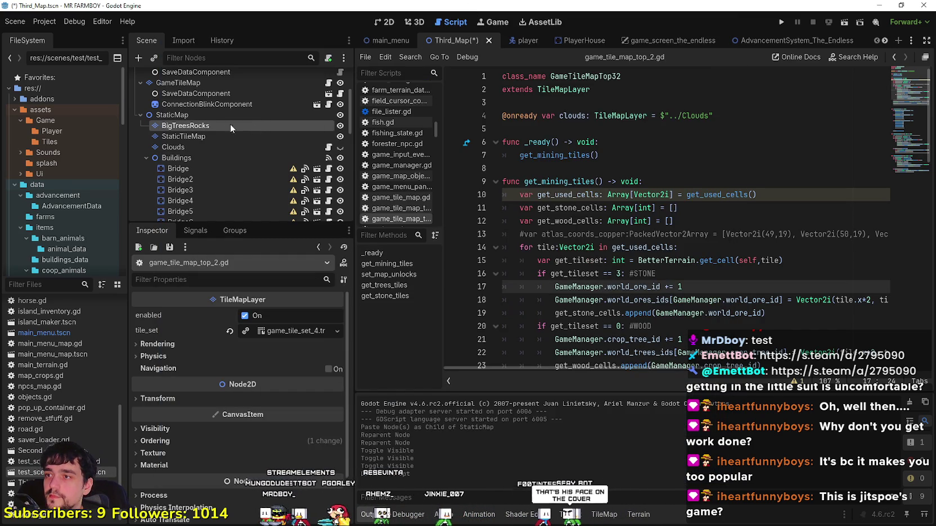
# - In the 2D view, disable the BigTreesRocks tile layer and save Third_Map
pyautogui.click(379, 25)
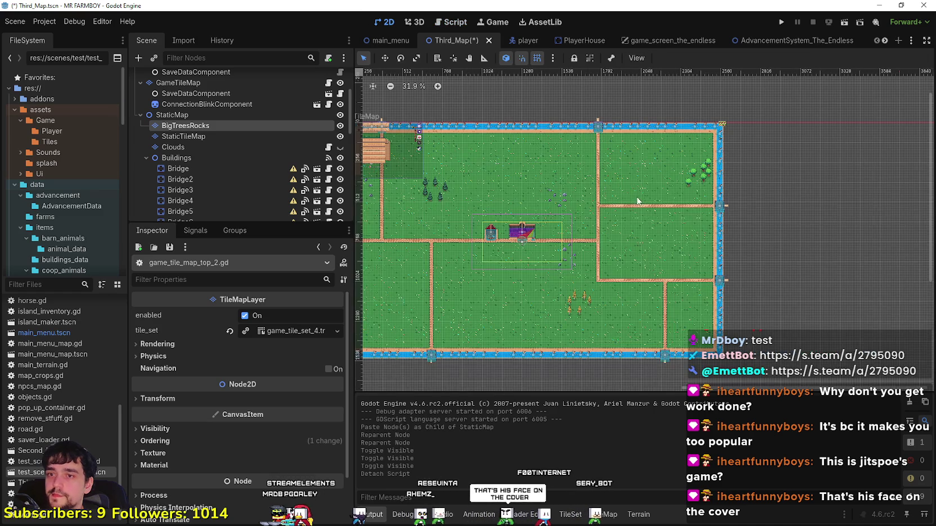
pyautogui.scroll(1, 721, 210)
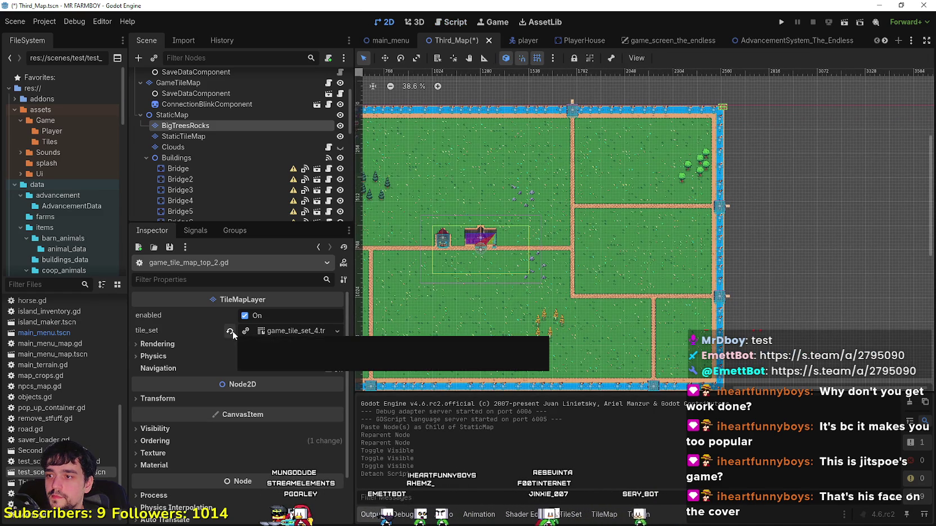
pyautogui.click(255, 318)
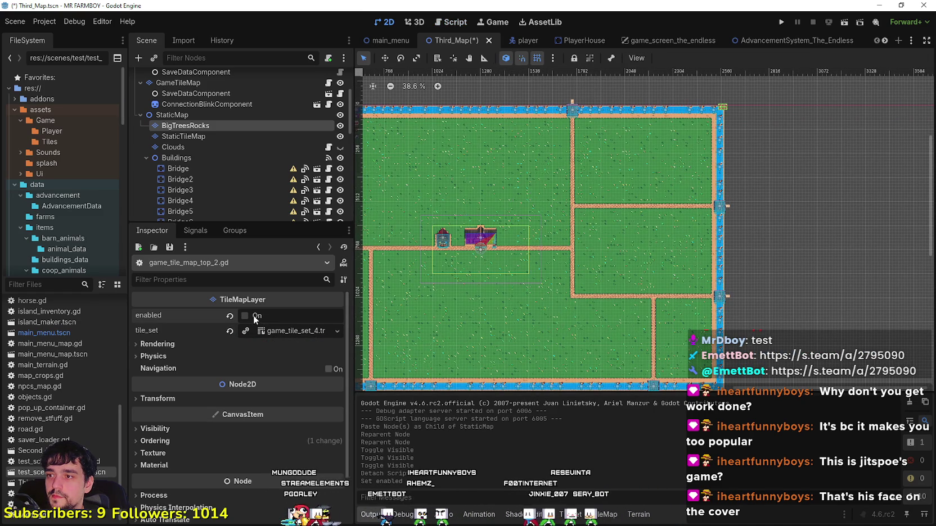
pyautogui.scroll(-3, 437, 281)
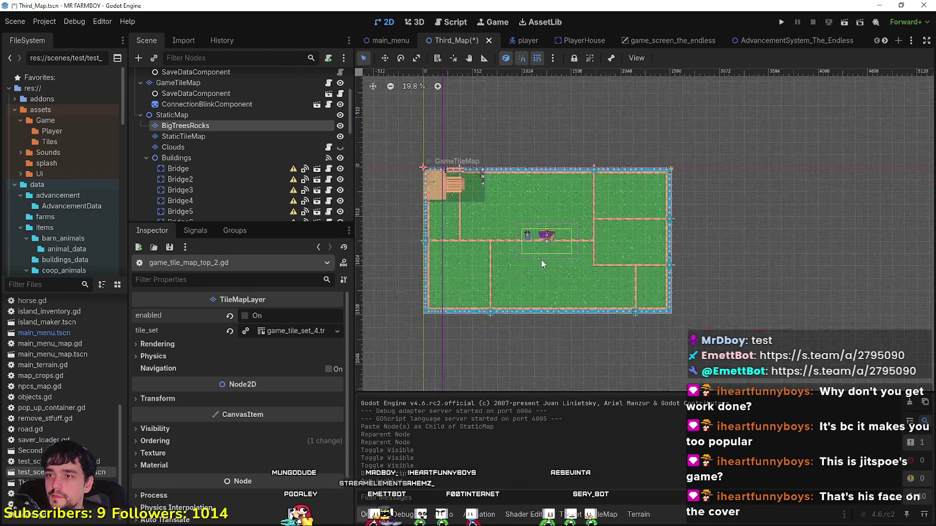
pyautogui.hotkey('ctrl', 's')
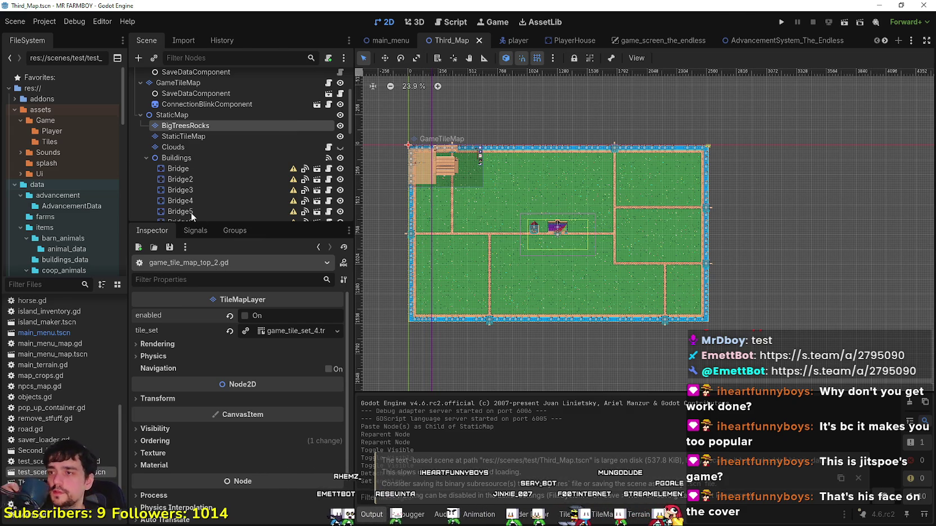
# - Toggle BigTreesRocks visibility off and on, then resize, reposition and re-maximize the editor window
pyautogui.doubleClick(339, 126)
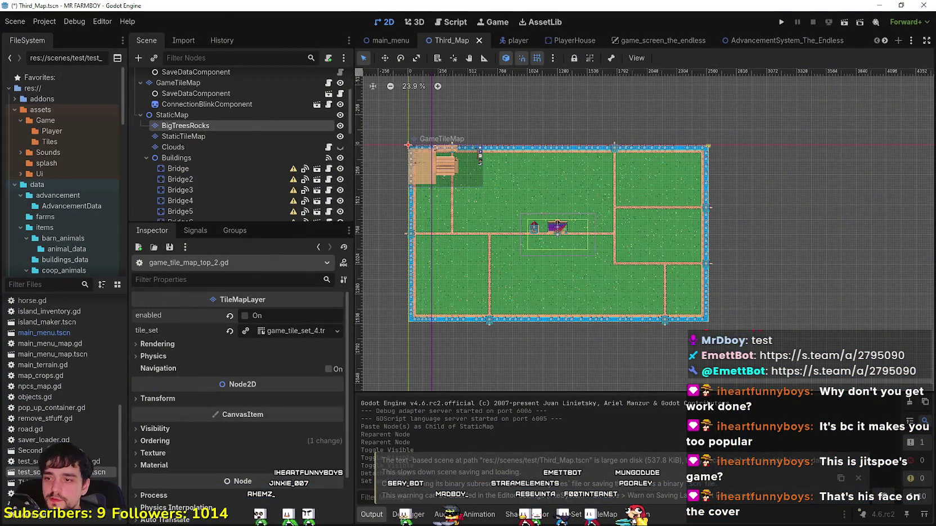
pyautogui.doubleClick(344, 10)
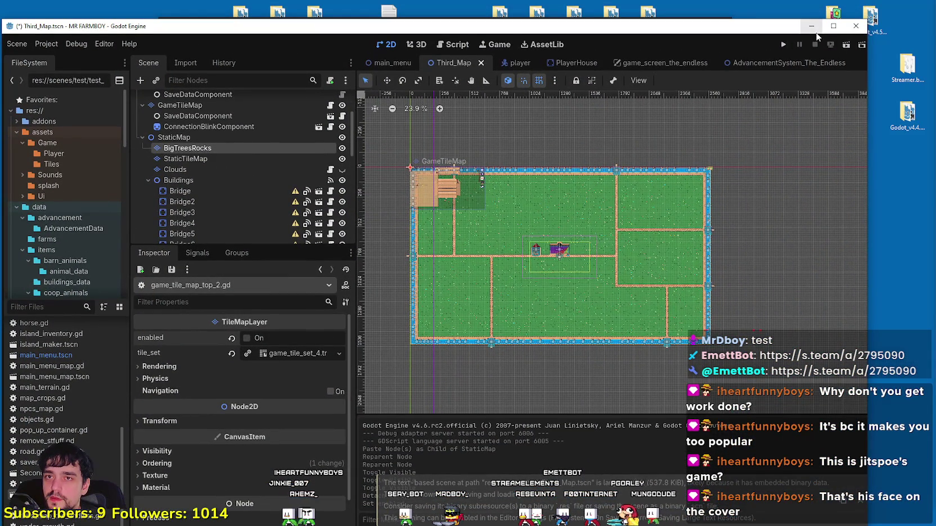
pyautogui.moveTo(814, 33); pyautogui.dragTo(755, 21)
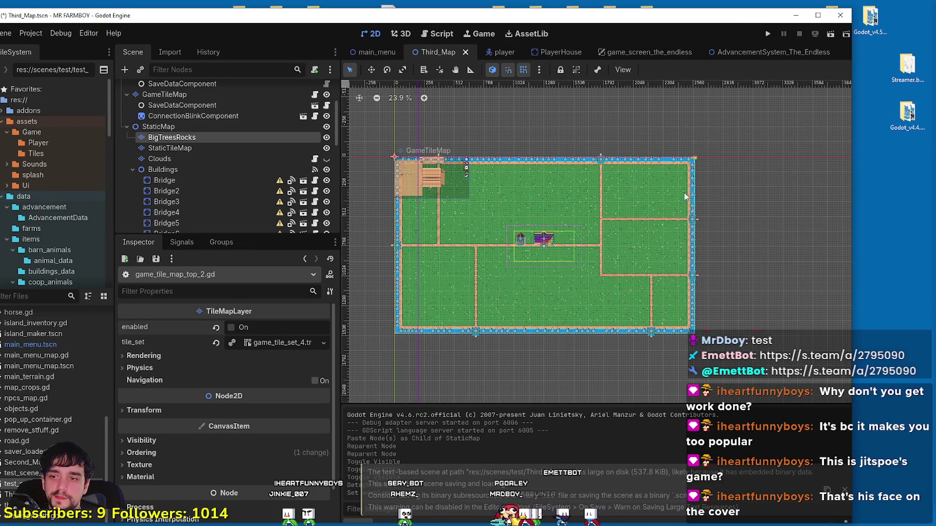
pyautogui.moveTo(820, 19)
pyautogui.mouseDown()
pyautogui.moveTo(838, 287)
pyautogui.moveTo(804, 36)
pyautogui.mouseUp()
pyautogui.click(845, 28)
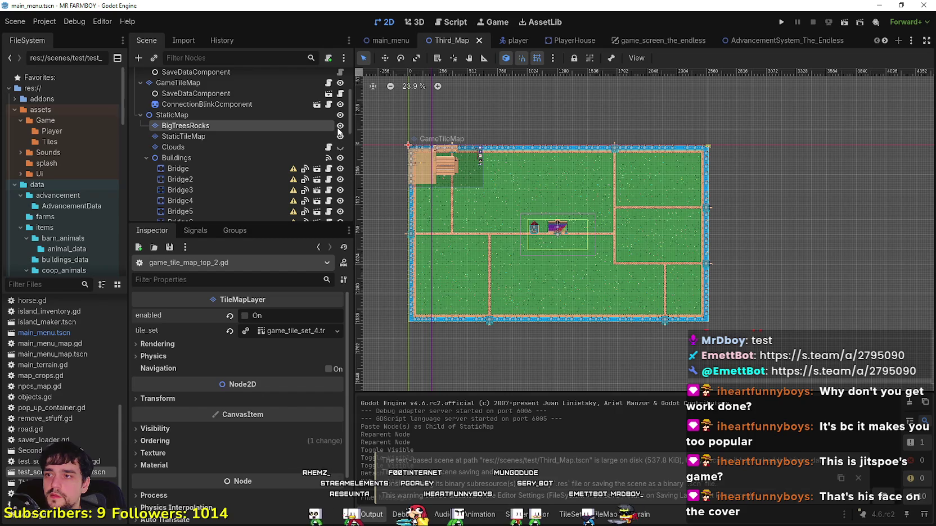
# - Start closing the editor, cancel the close prompt, and save Third_Map again
pyautogui.doubleClick(481, 4)
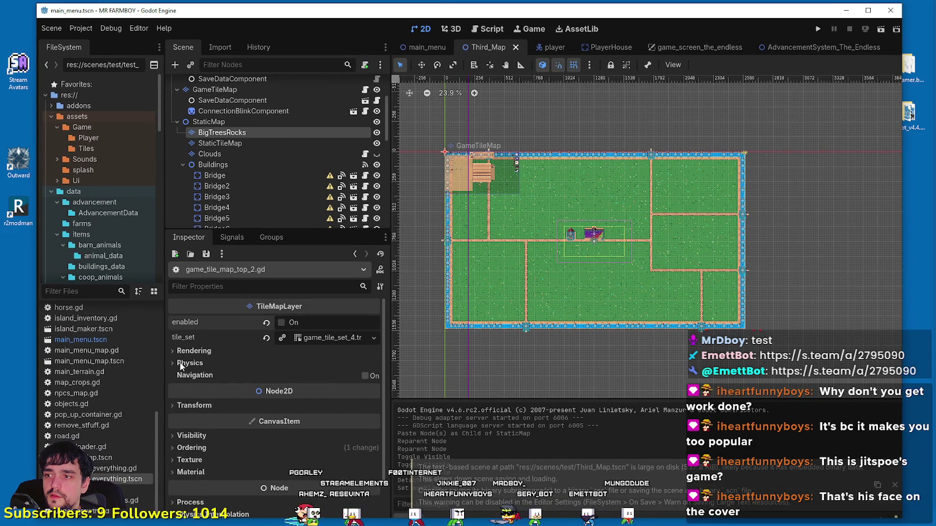
pyautogui.click(891, 10)
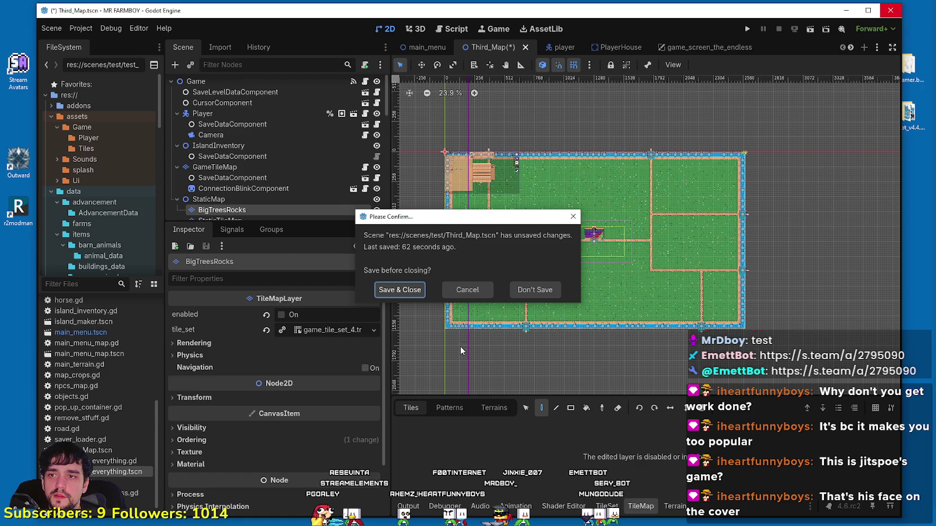
pyautogui.click(476, 291)
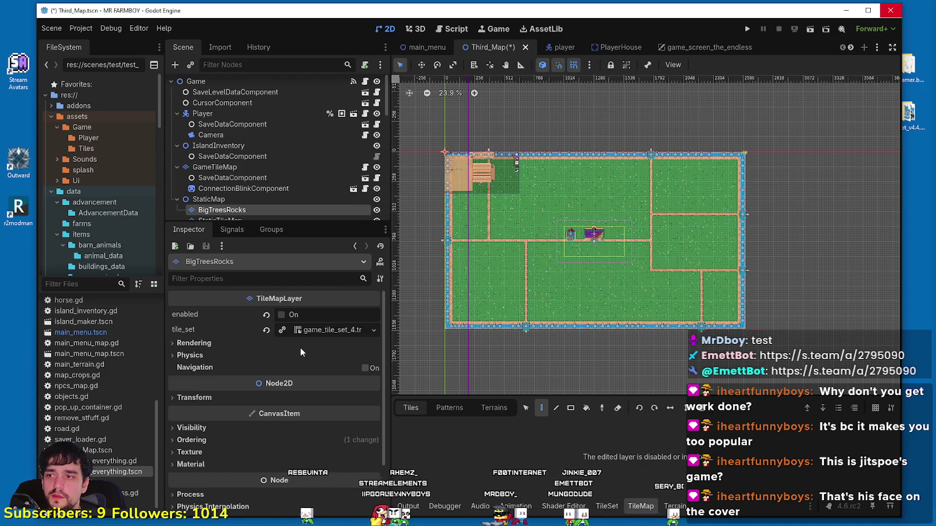
pyautogui.scroll(1, 498, 210)
pyautogui.scroll(-3, 325, 162)
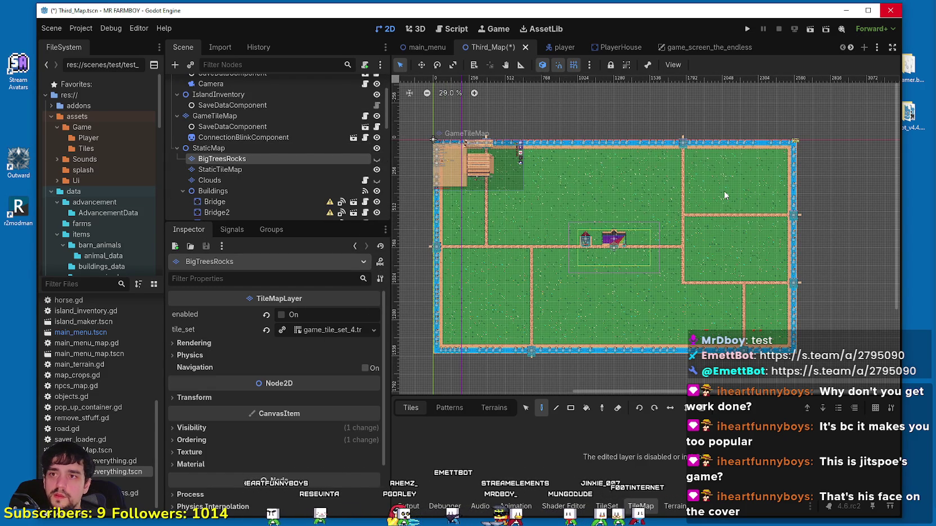
pyautogui.hotkey('ctrl', 's')
# - Restore and re-maximize the Godot editor, then bring the Steam library to the front
pyautogui.click(869, 16)
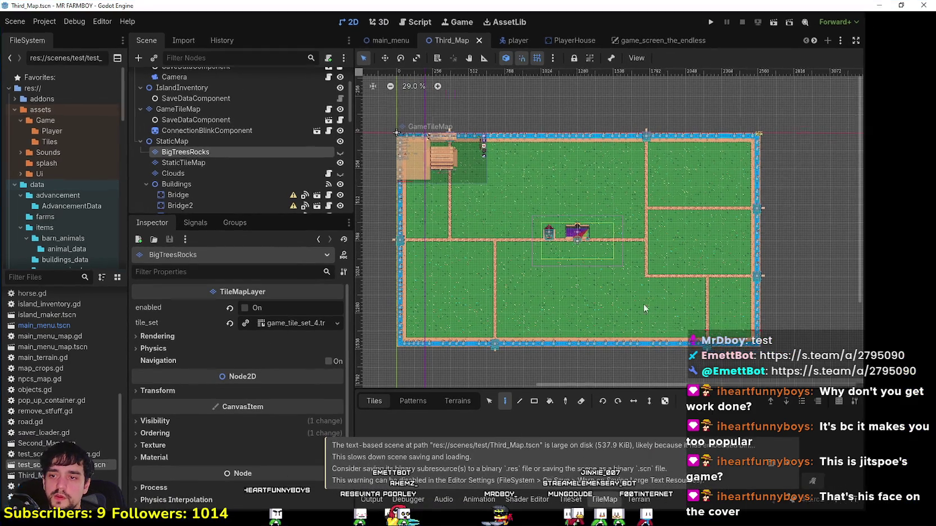
pyautogui.doubleClick(518, 4)
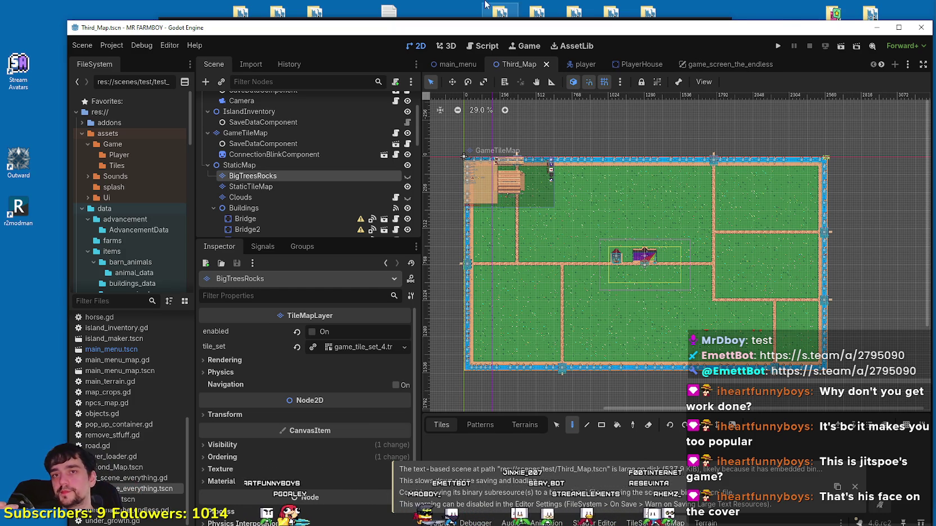
pyautogui.click(898, 27)
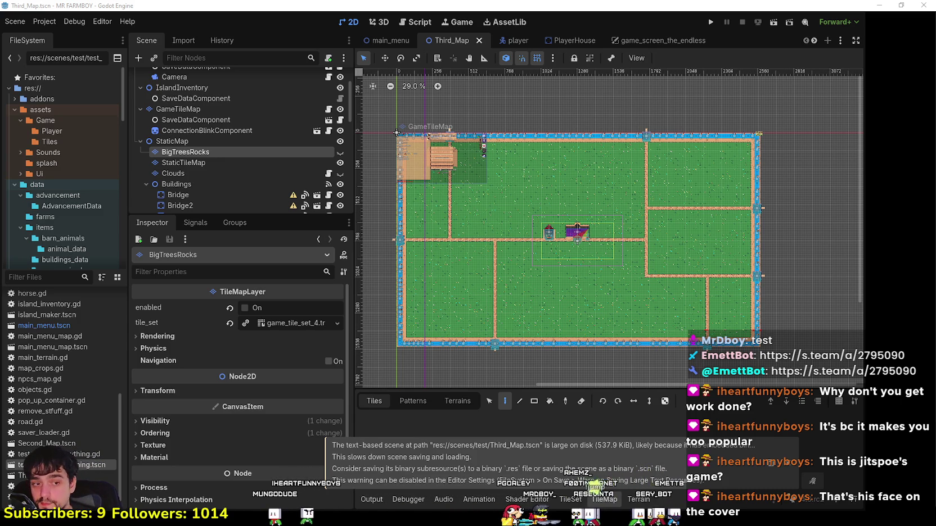
pyautogui.hotkey('alt', 'Tab')
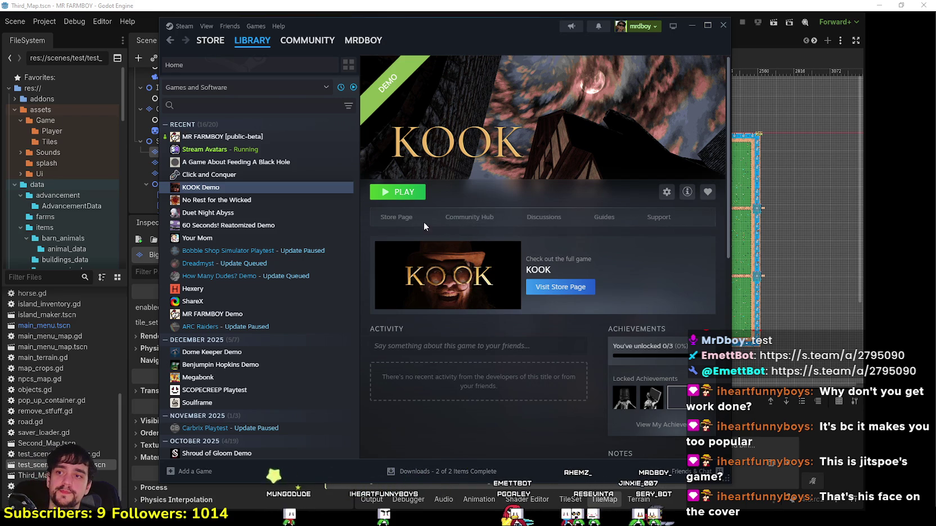
# - Open the KOOK store page and show its fourth screenshot, the red creature
pyautogui.click(396, 217)
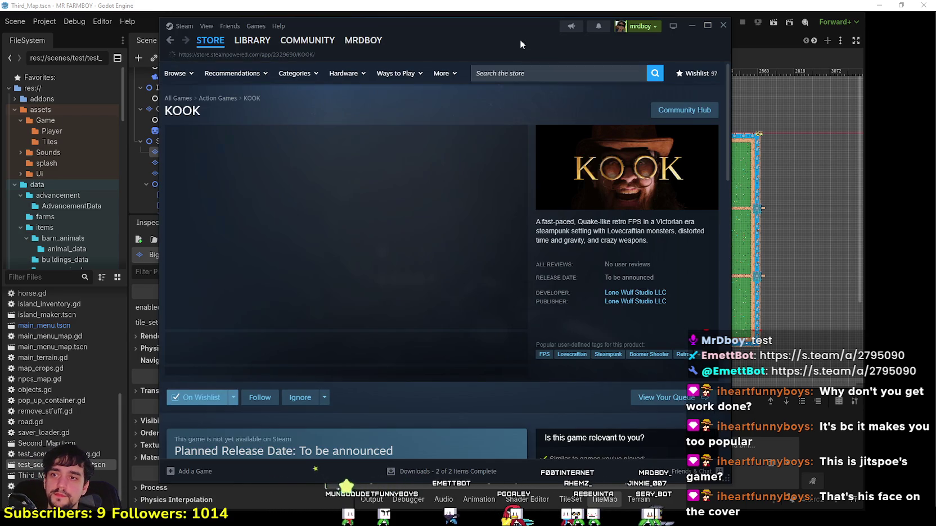
pyautogui.click(368, 349)
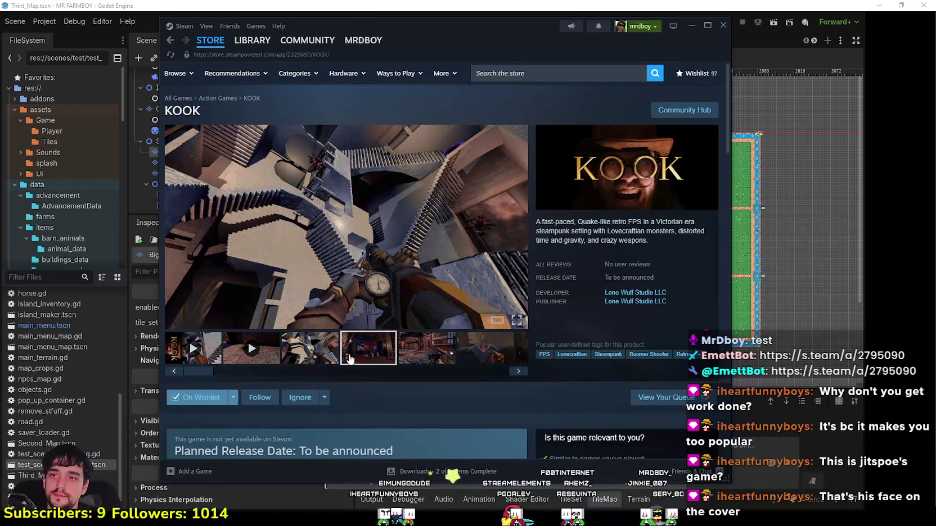
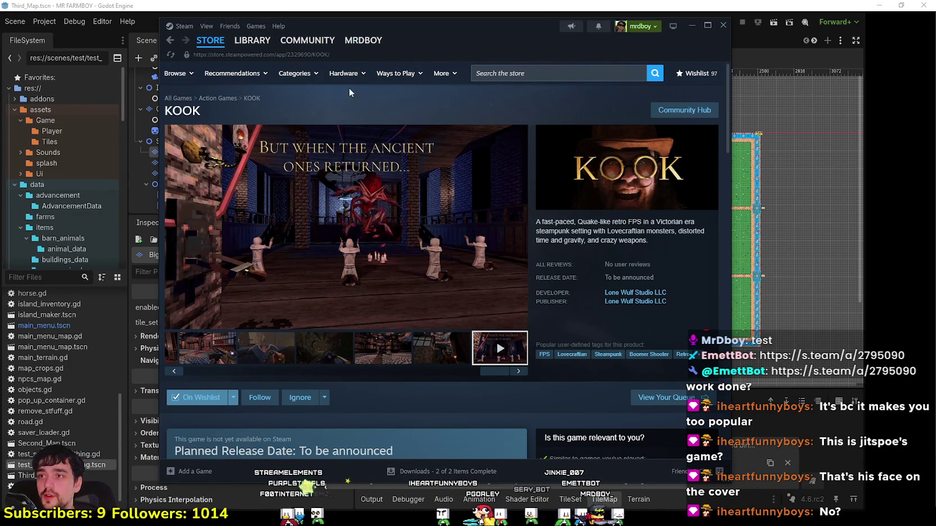
# - Browse the KOOK store page screenshots in Steam, then switch back to the Godot editor
pyautogui.moveTo(349, 87); pyautogui.dragTo(382, 86)
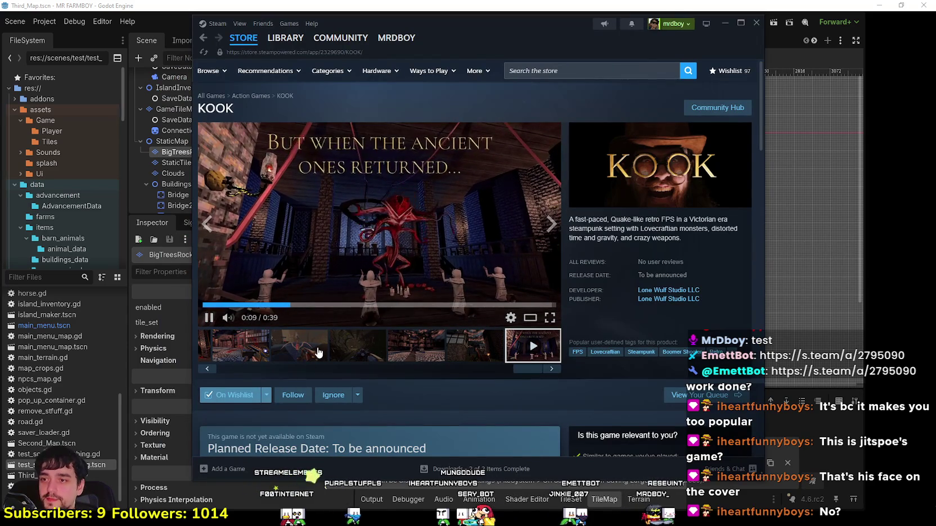
pyautogui.click(363, 346)
pyautogui.click(394, 354)
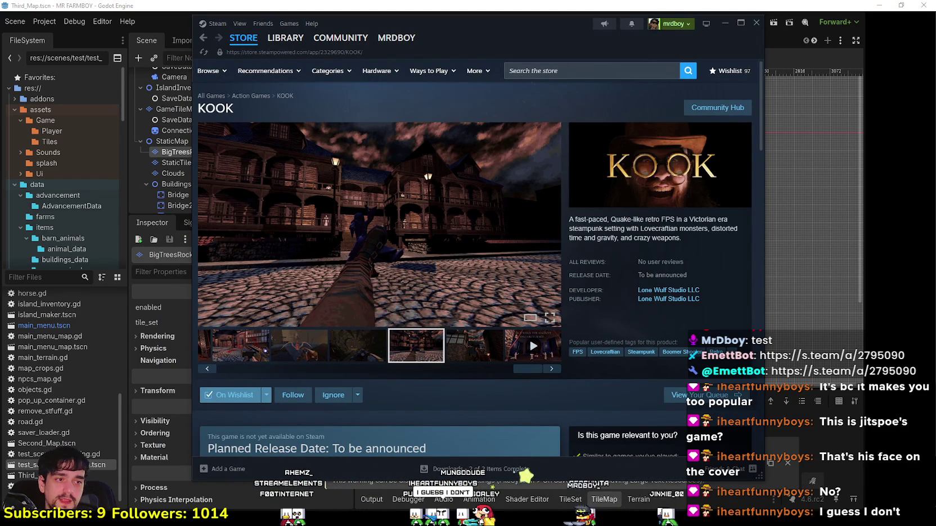
pyautogui.moveTo(660, 29)
pyautogui.mouseDown()
pyautogui.moveTo(682, 26)
pyautogui.moveTo(655, 40)
pyautogui.mouseUp()
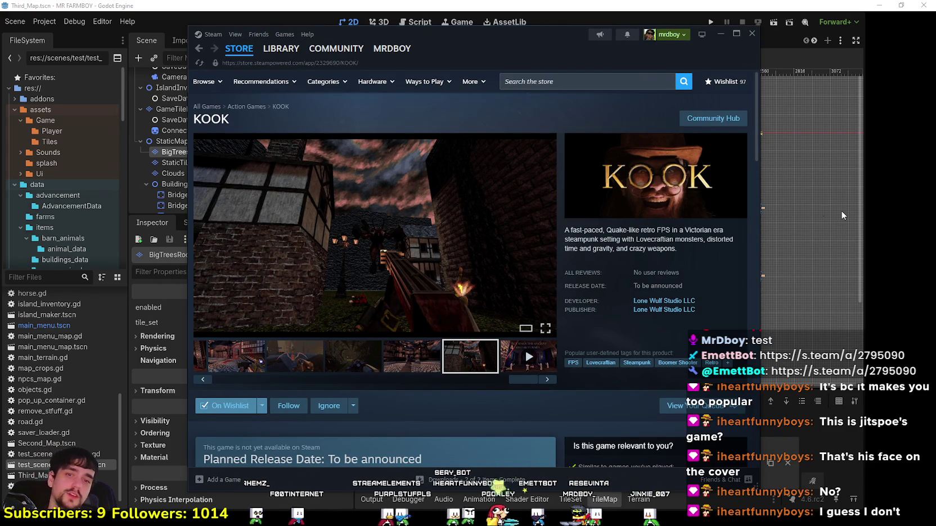
pyautogui.hotkey('alt', 'Tab')
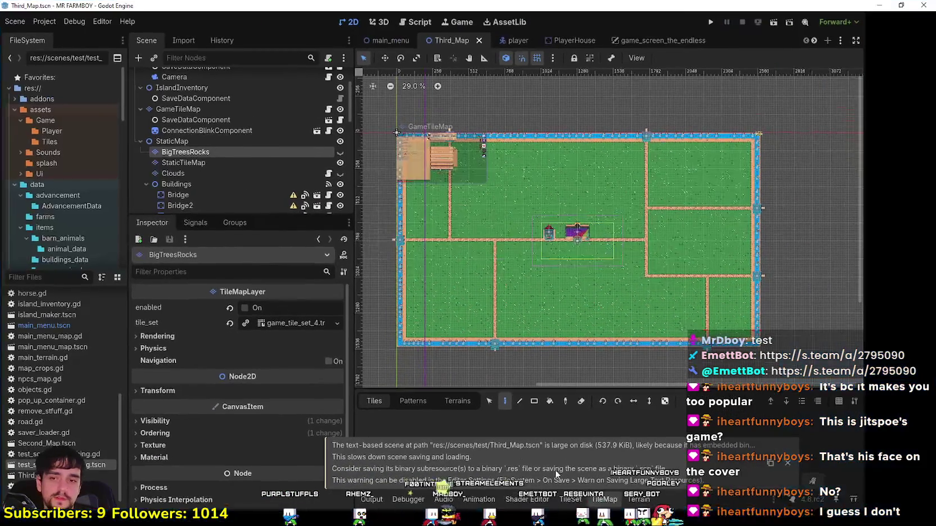
# - Shrink the Godot window to the left and snip its large-scene warning
pyautogui.moveTo(673, 10)
pyautogui.mouseDown()
pyautogui.moveTo(315, 7)
pyautogui.moveTo(425, 15)
pyautogui.moveTo(360, 29)
pyautogui.mouseUp()
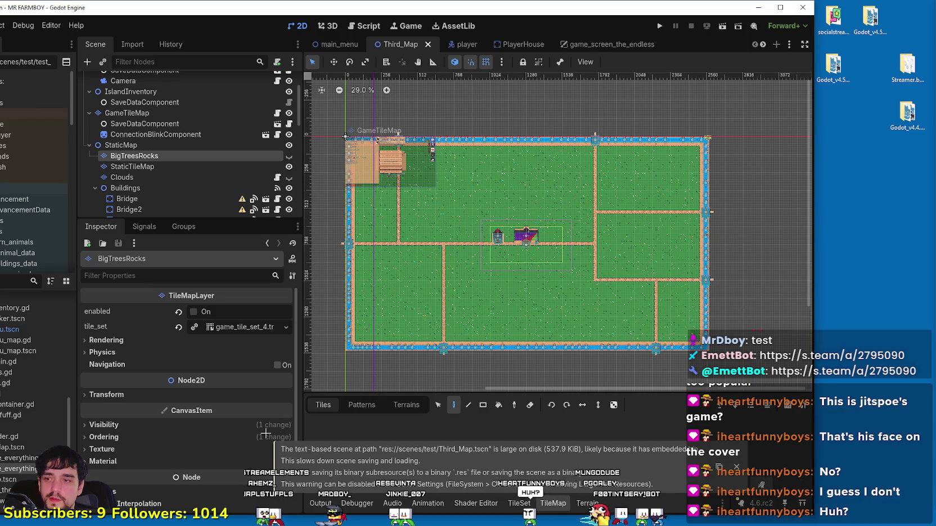
pyautogui.press('super+shift+s')
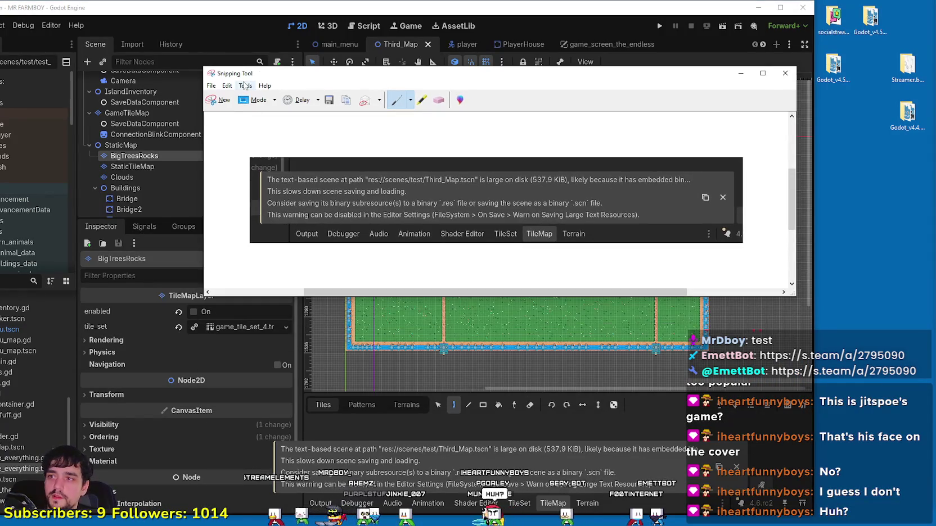
# - Open the warning snip in Paint and maximize the Paint window
pyautogui.click(244, 85)
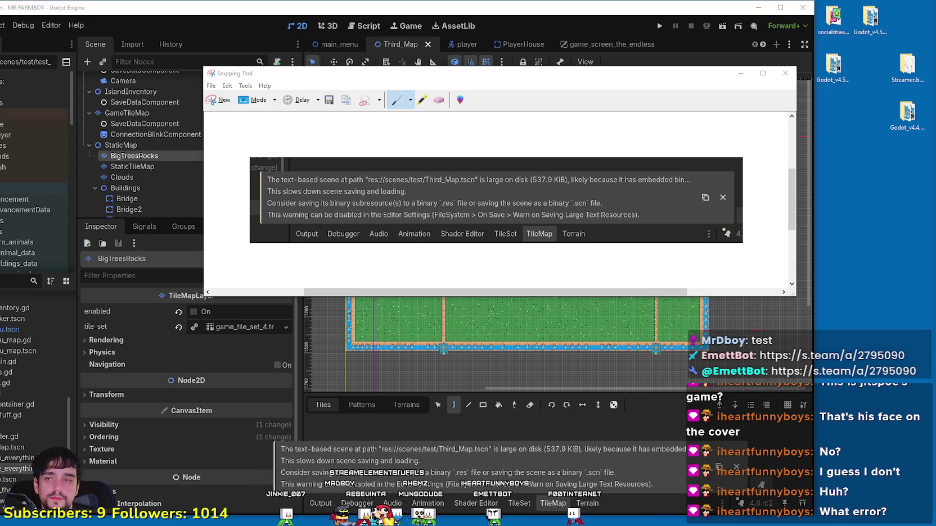
pyautogui.hotkey('alt', 'Tab')
pyautogui.click(545, 75)
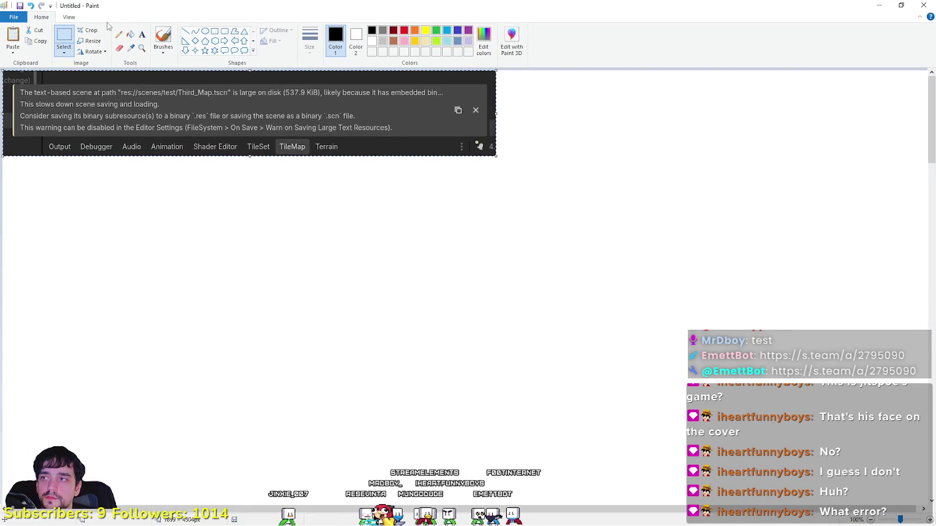
# - Zoom the snip to 200% and resize Paint into a full-width, short window
pyautogui.click(68, 17)
pyautogui.click(15, 45)
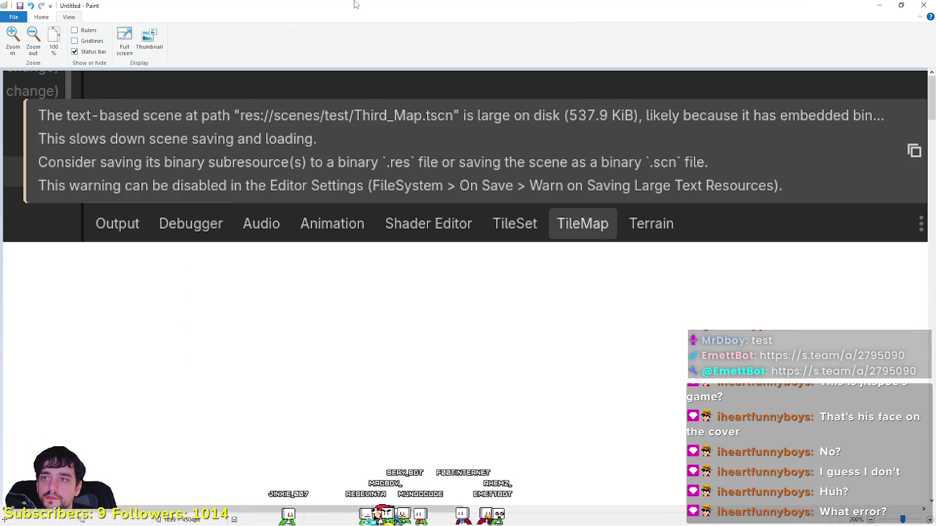
pyautogui.doubleClick(475, 11)
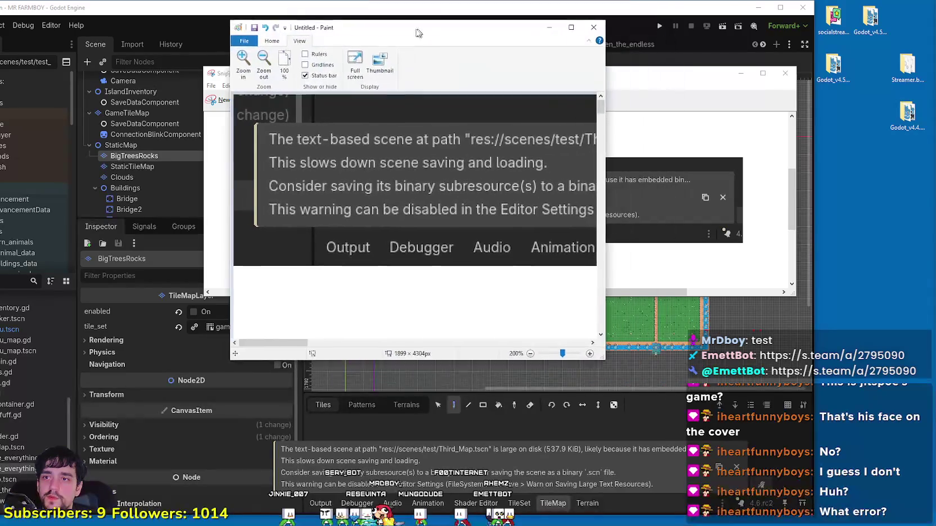
pyautogui.moveTo(467, 341)
pyautogui.mouseDown()
pyautogui.moveTo(473, 307)
pyautogui.moveTo(894, 248)
pyautogui.moveTo(933, 255)
pyautogui.moveTo(932, 241)
pyautogui.moveTo(906, 248)
pyautogui.mouseUp()
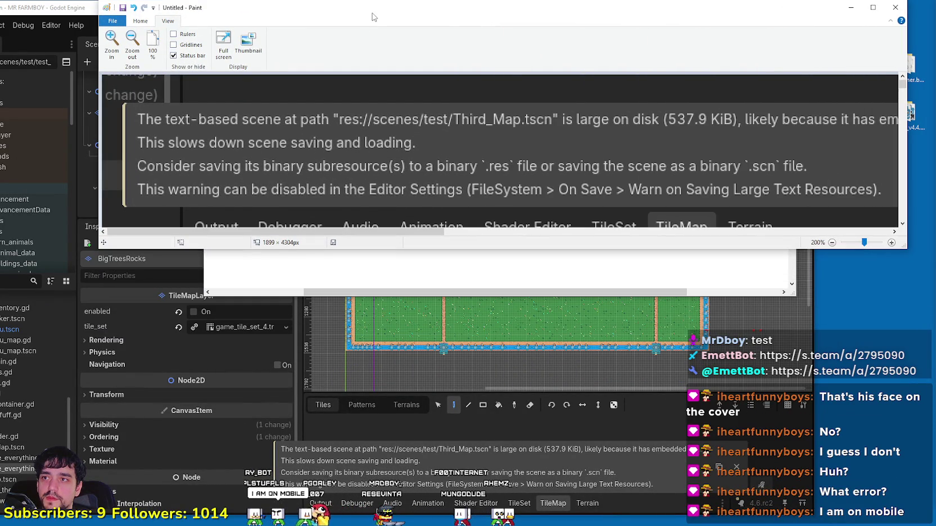
pyautogui.moveTo(372, 17); pyautogui.dragTo(211, 40)
pyautogui.moveTo(739, 267); pyautogui.dragTo(884, 258)
pyautogui.moveTo(204, 33); pyautogui.dragTo(254, 22)
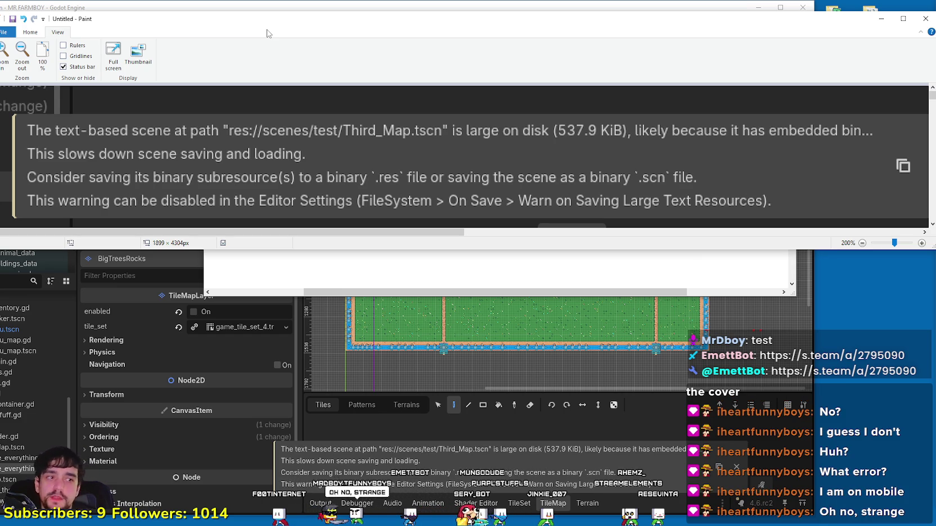
# - Maximize the Godot editor and cycle through the open windows back to the map view
pyautogui.click(818, 333)
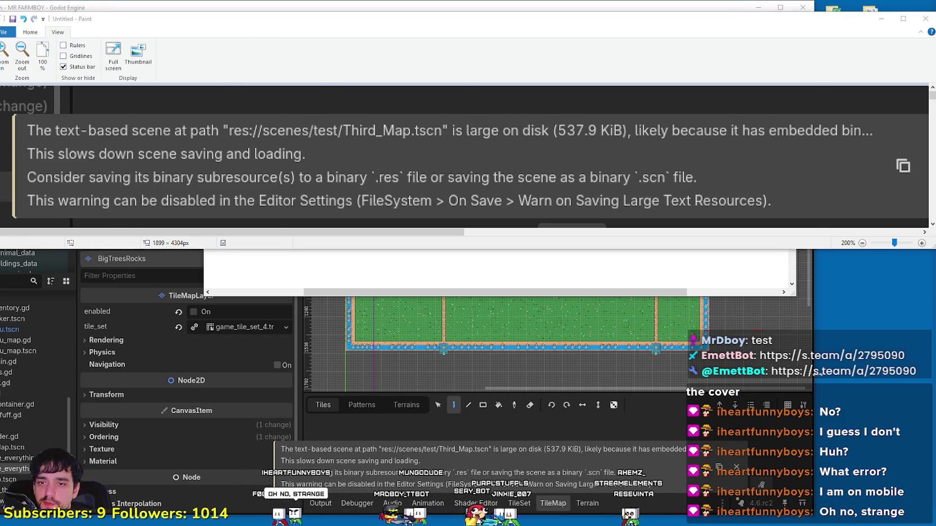
pyautogui.press('super+Up')
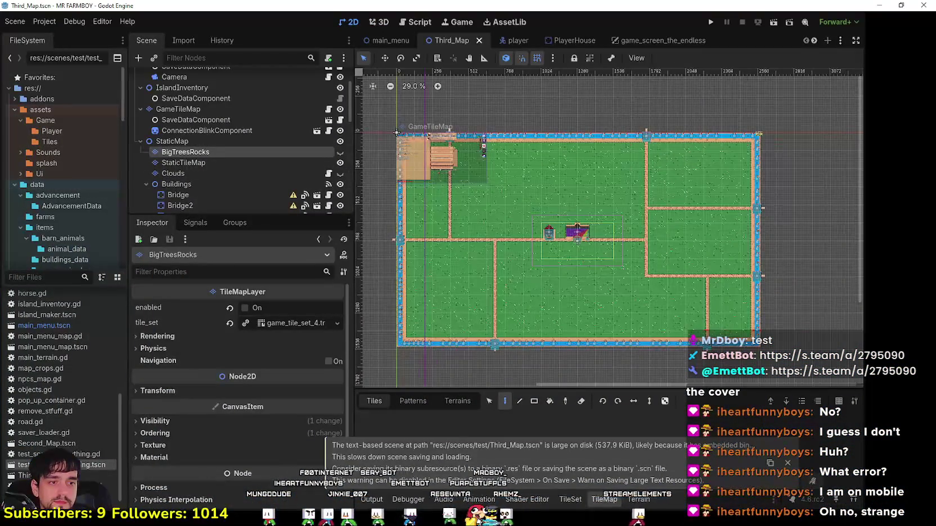
pyautogui.hotkey('alt', 'Tab')
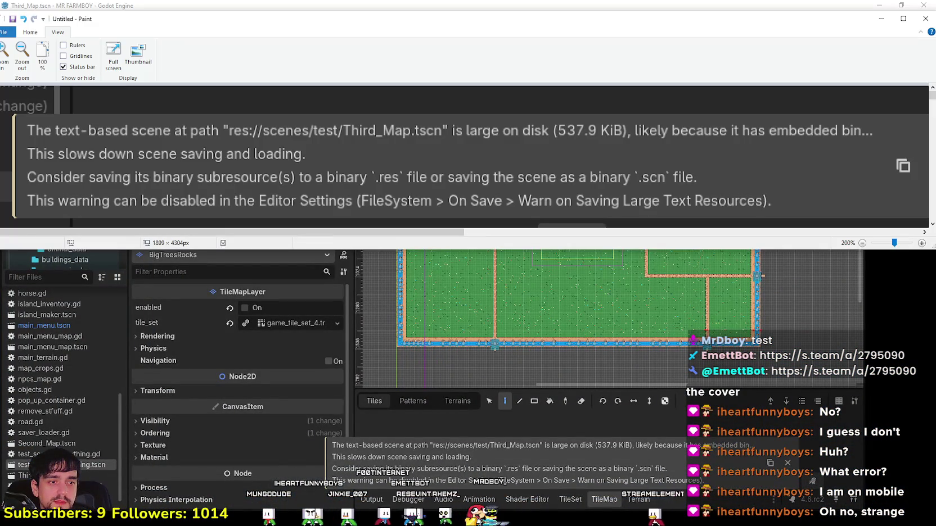
pyautogui.hotkey('alt', 'Tab')
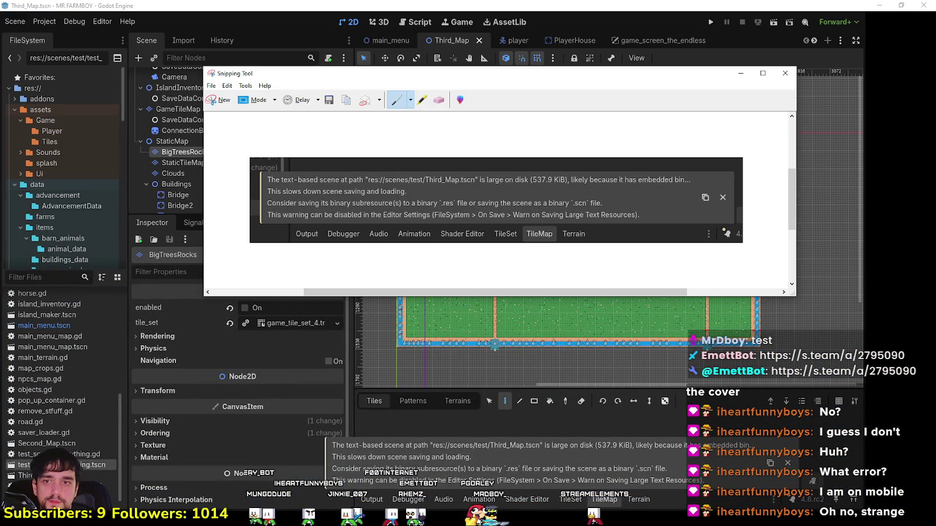
pyautogui.hotkey('alt', 'Tab')
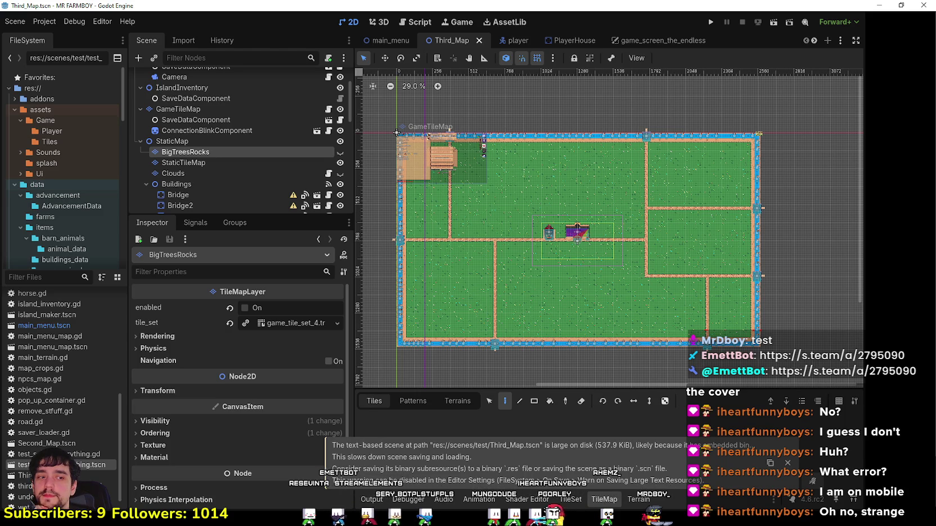
# - Close the Snipping Tool capture without saving
pyautogui.moveTo(317, 423); pyautogui.dragTo(809, 508)
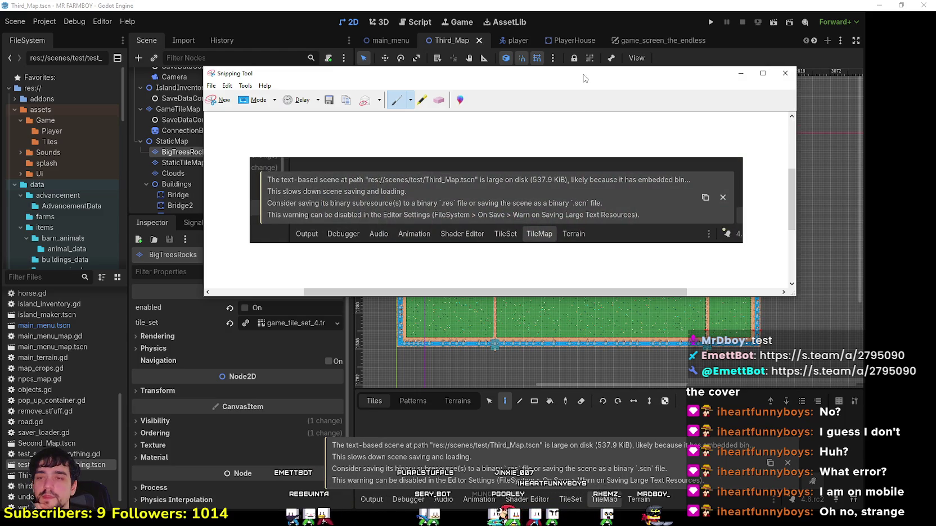
pyautogui.click(786, 74)
pyautogui.click(541, 195)
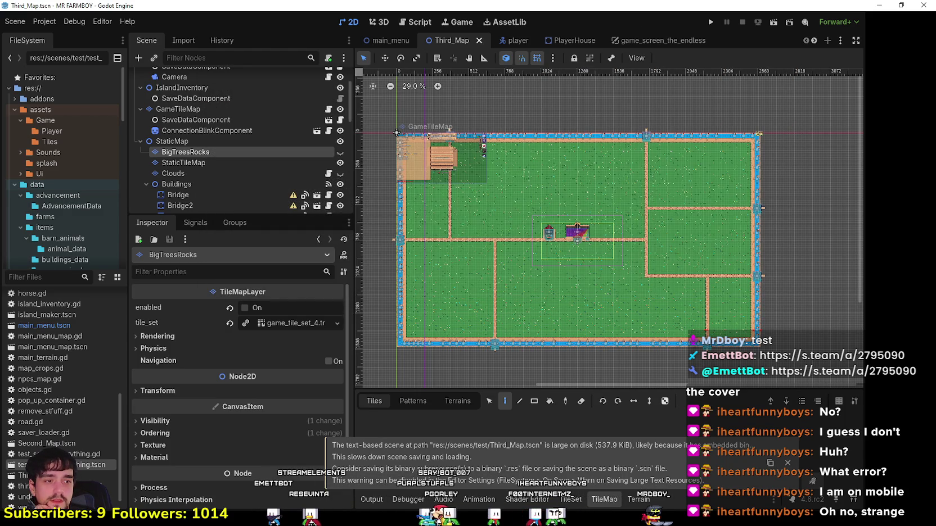
# - Close Paint without saving the untitled image and take Godot out of full screen
pyautogui.hotkey('alt', 'Tab')
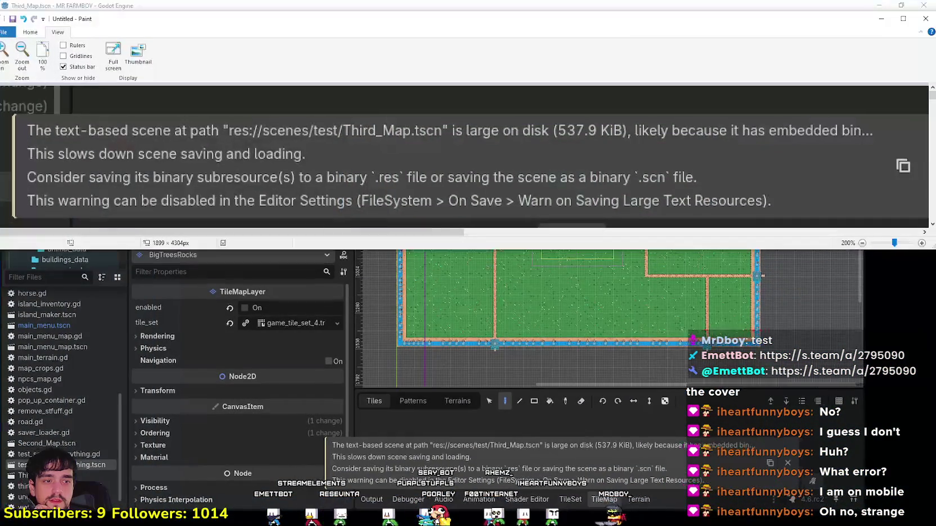
pyautogui.click(925, 18)
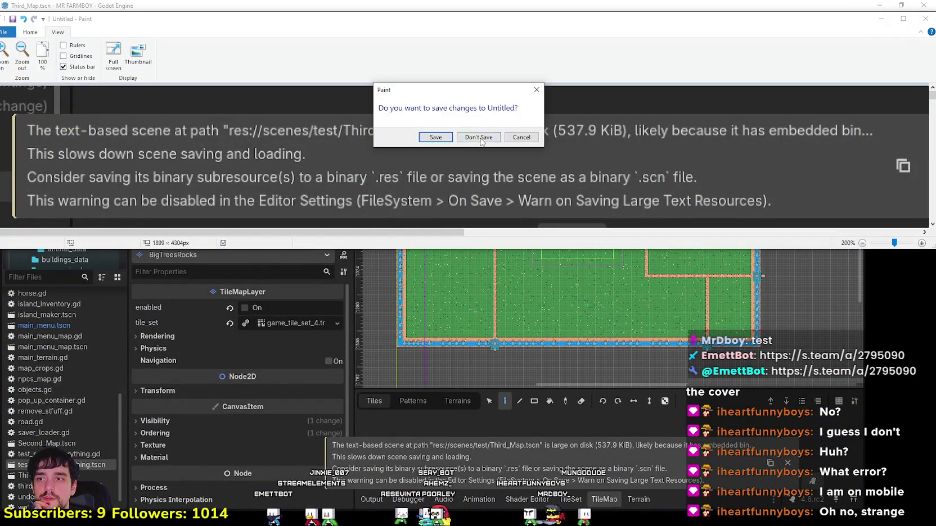
pyautogui.click(482, 137)
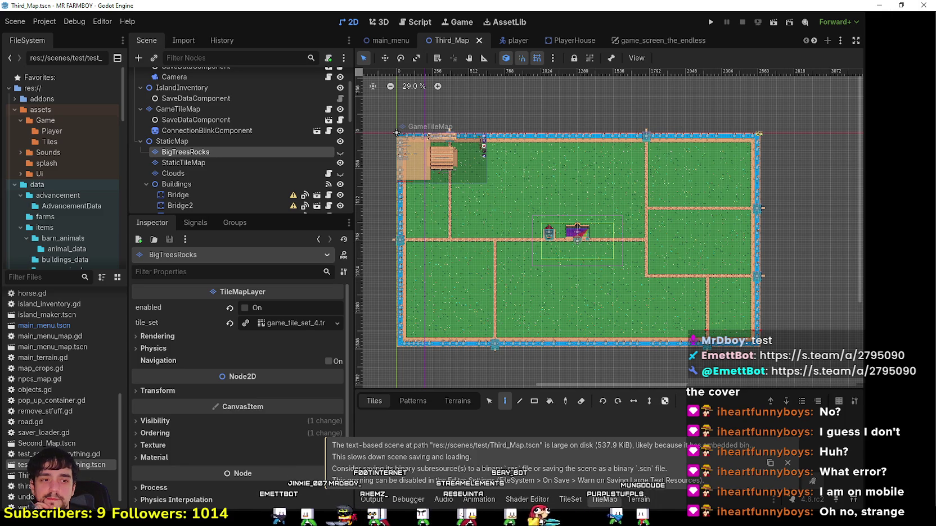
pyautogui.click(902, 7)
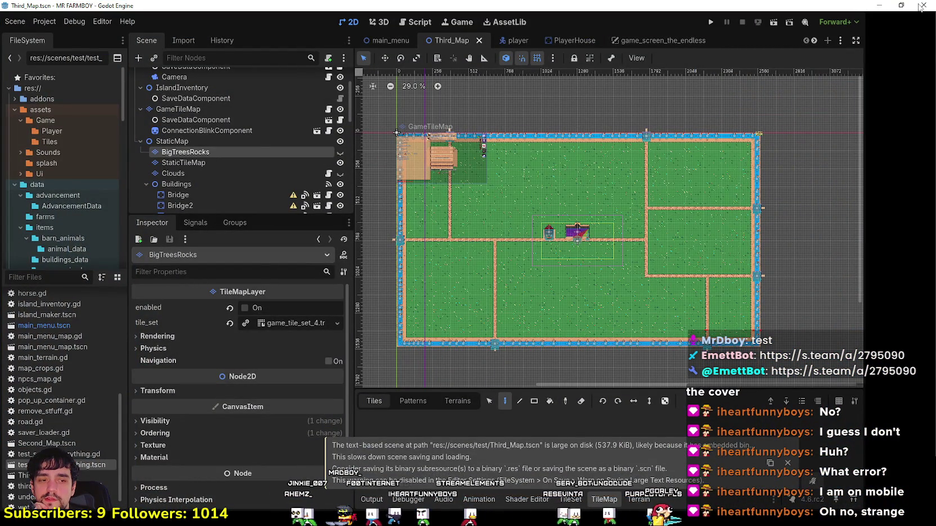
# - Minimize both the Godot editor and the Steam store window
pyautogui.click(887, 10)
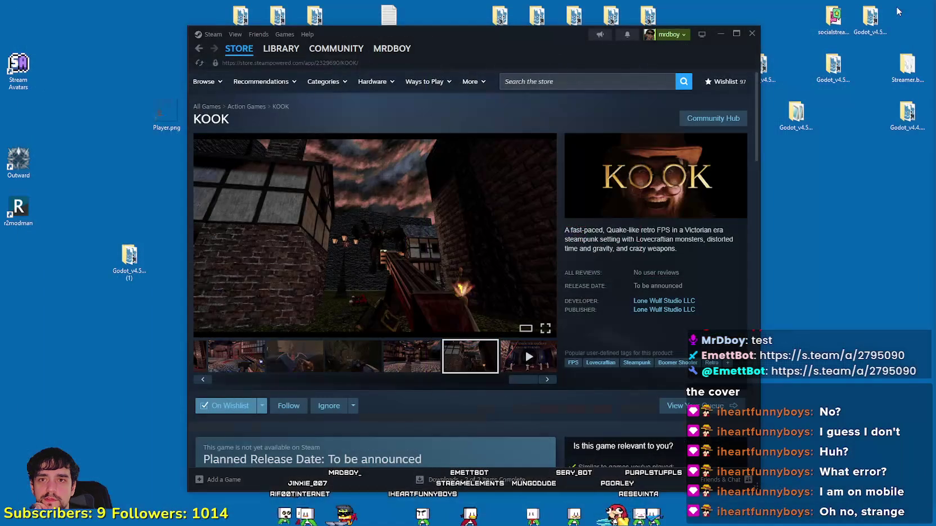
pyautogui.click(722, 35)
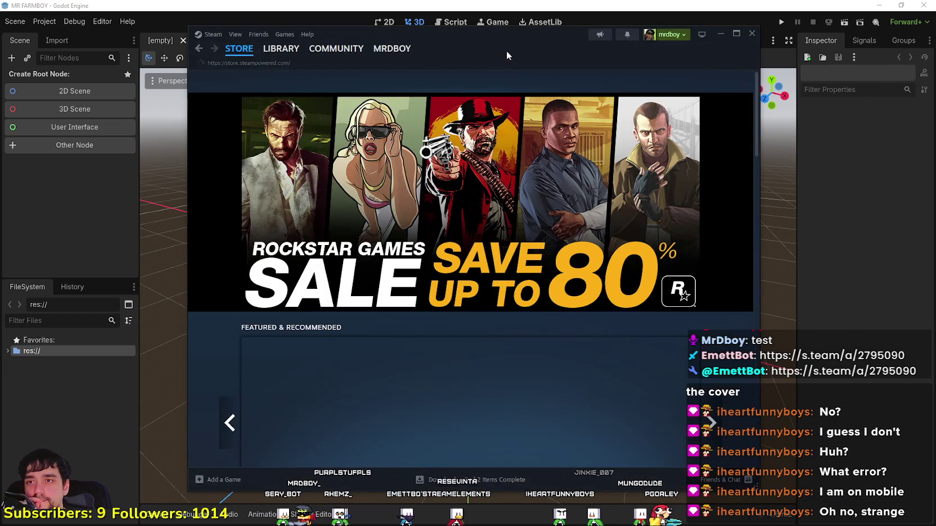
# - Visit MR FARMBOY's library page and community hub discussions, then open its store page
pyautogui.moveTo(505, 51); pyautogui.dragTo(526, 48)
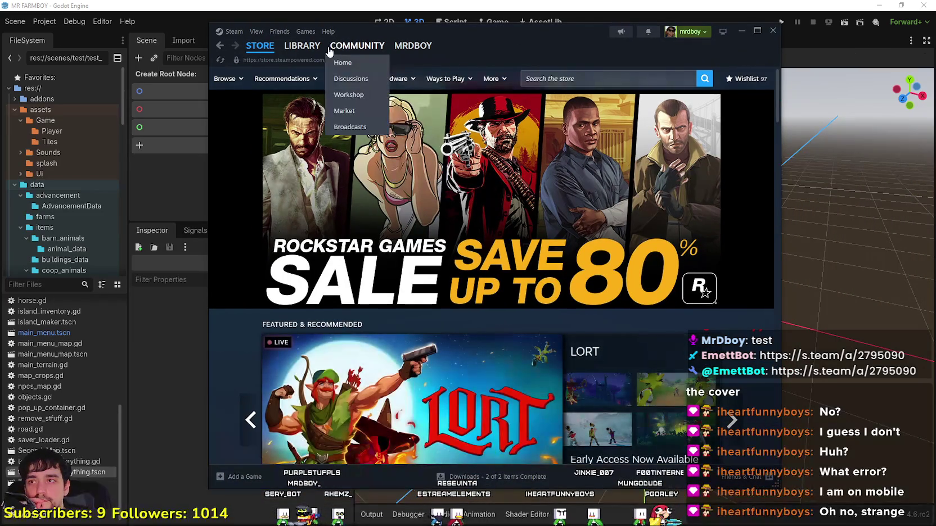
pyautogui.click(304, 50)
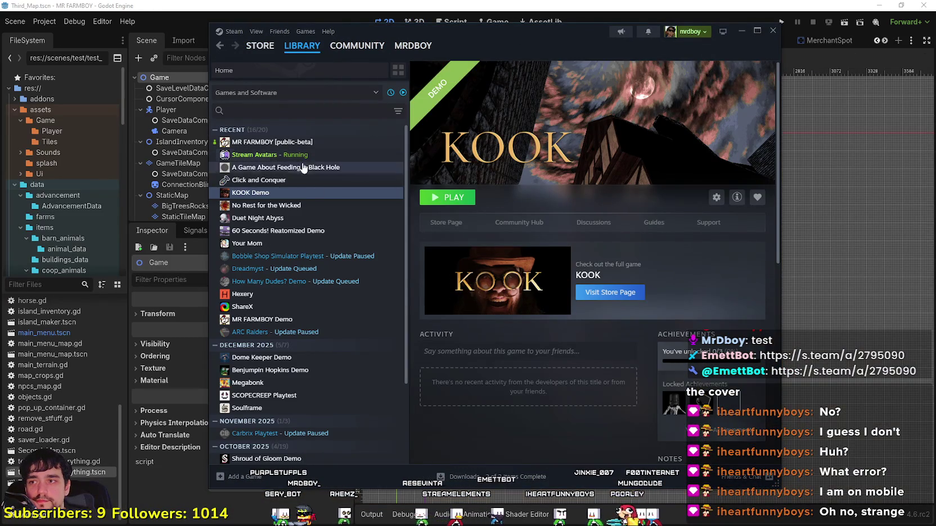
pyautogui.click(293, 146)
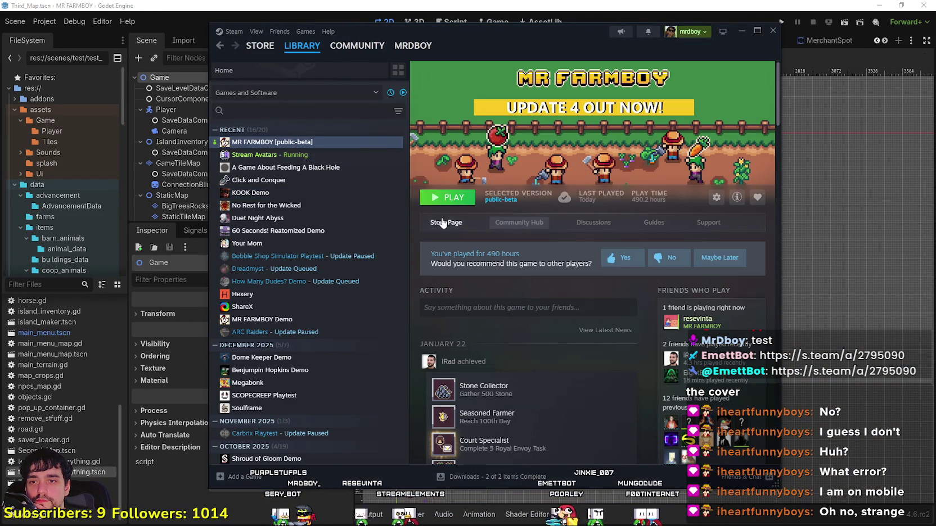
pyautogui.click(519, 222)
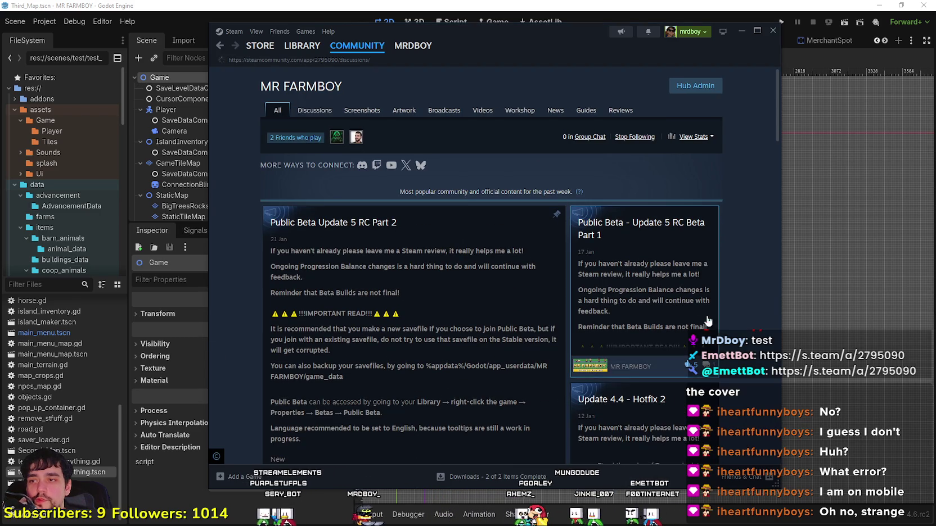
pyautogui.scroll(-3, 612, 344)
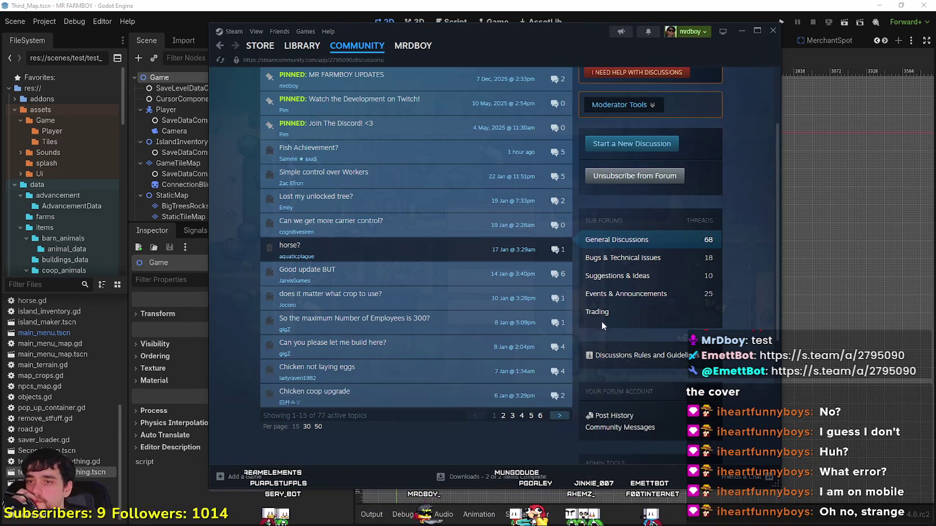
pyautogui.moveTo(389, 149)
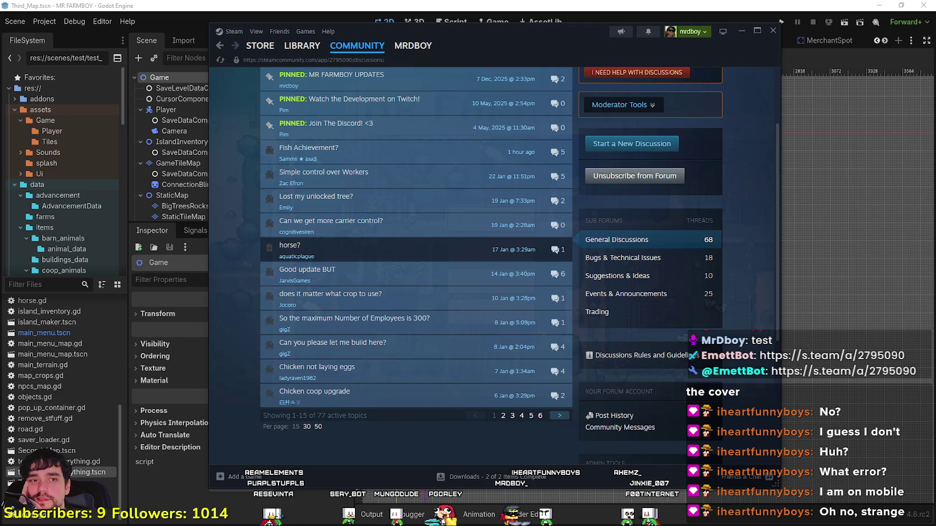
pyautogui.scroll(2, 540, 264)
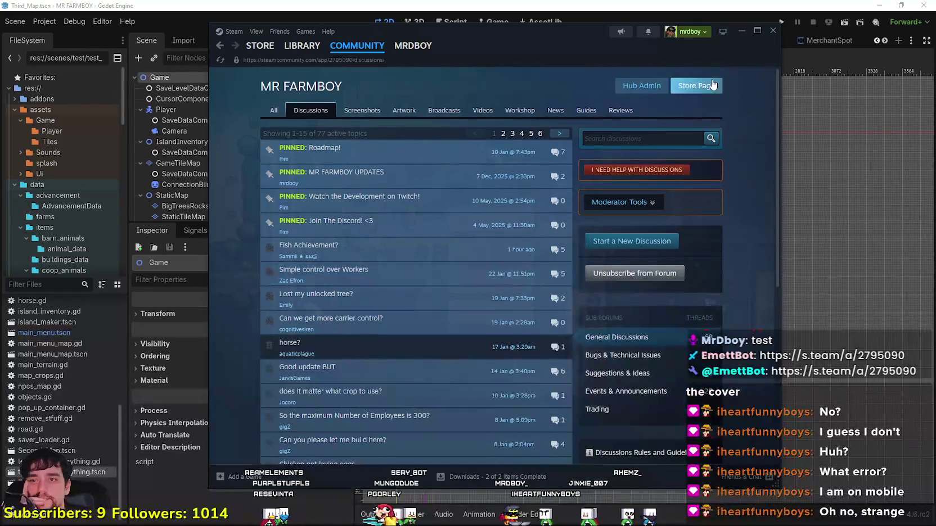
pyautogui.click(710, 86)
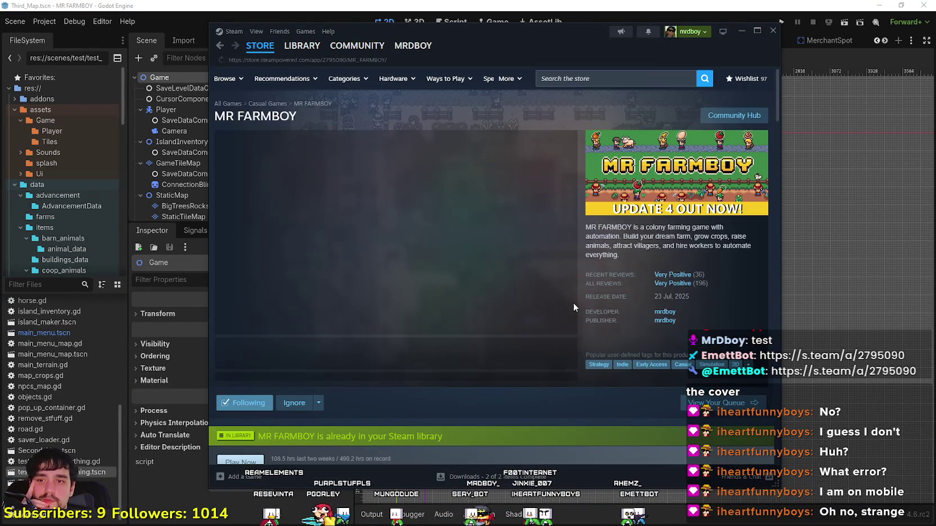
# - Scroll down the MR FARMBOY store page to the customer reviews
pyautogui.scroll(-3, 280, 231)
pyautogui.scroll(-10, 337, 281)
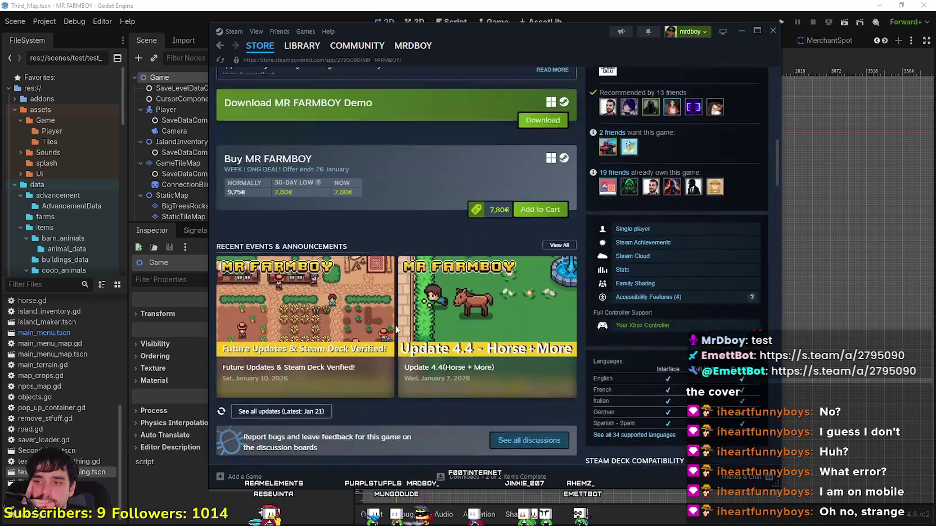
pyautogui.scroll(-10, 403, 342)
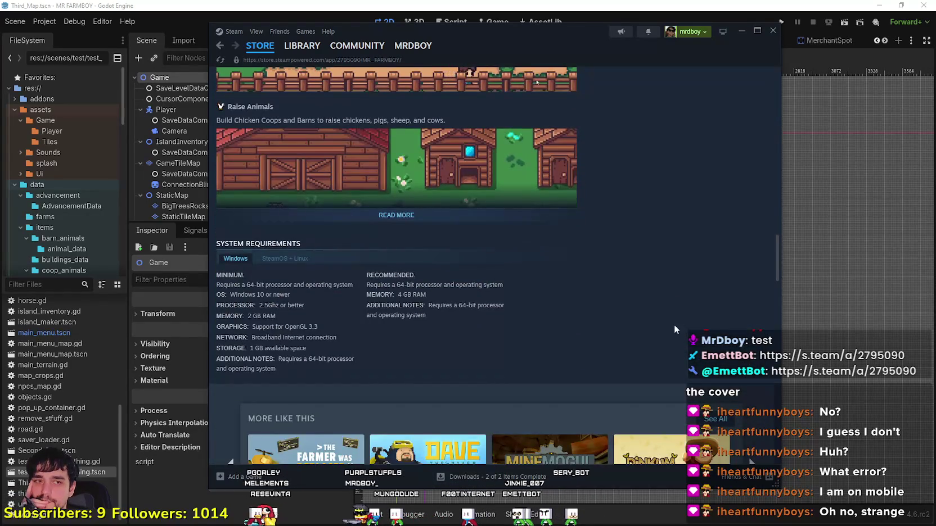
pyautogui.scroll(-10, 675, 326)
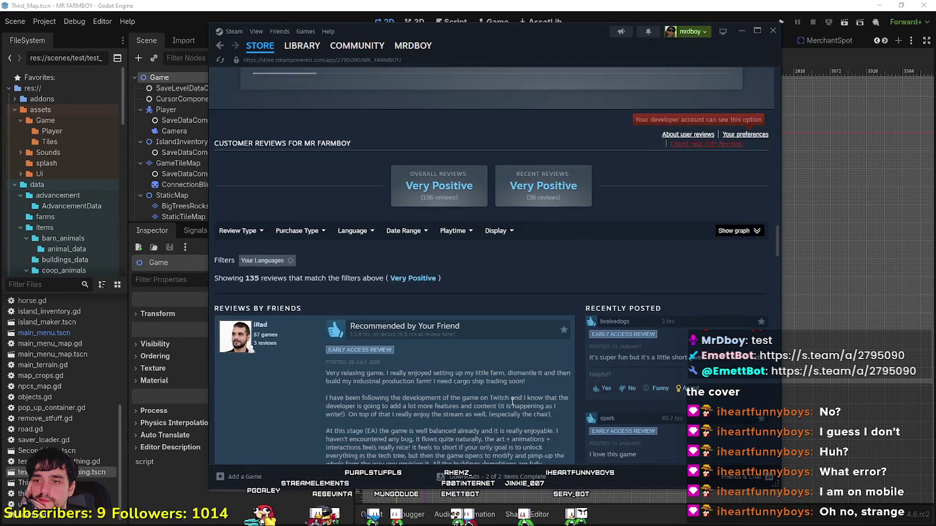
pyautogui.scroll(-2, 512, 402)
pyautogui.scroll(-15, 780, 255)
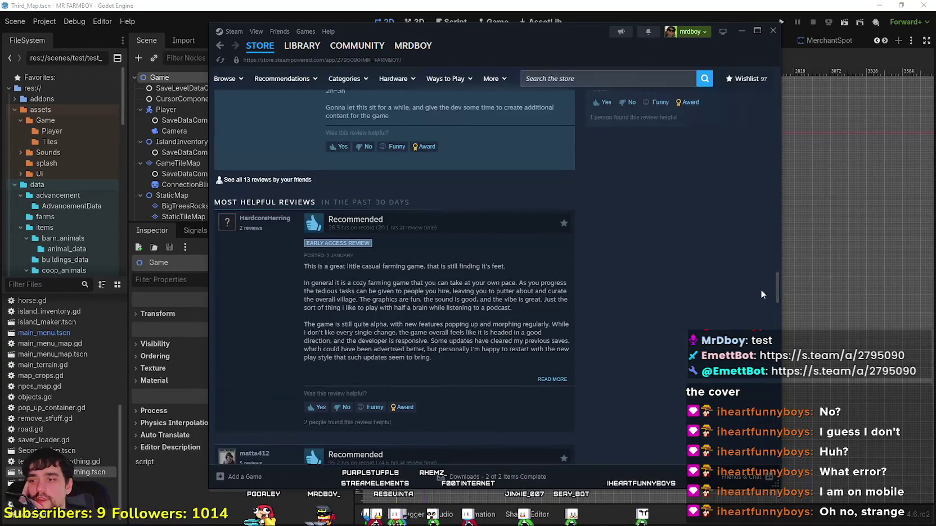
pyautogui.scroll(-15, 488, 411)
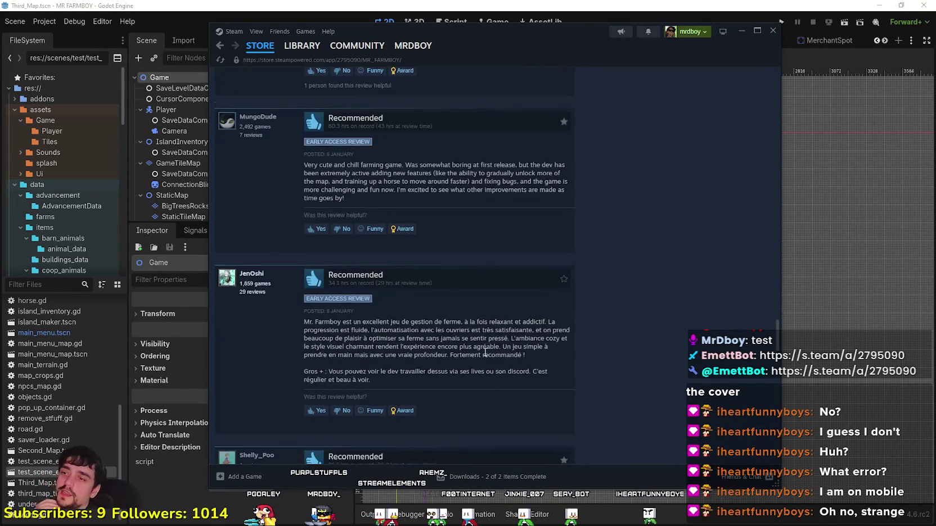
pyautogui.scroll(-5, 554, 345)
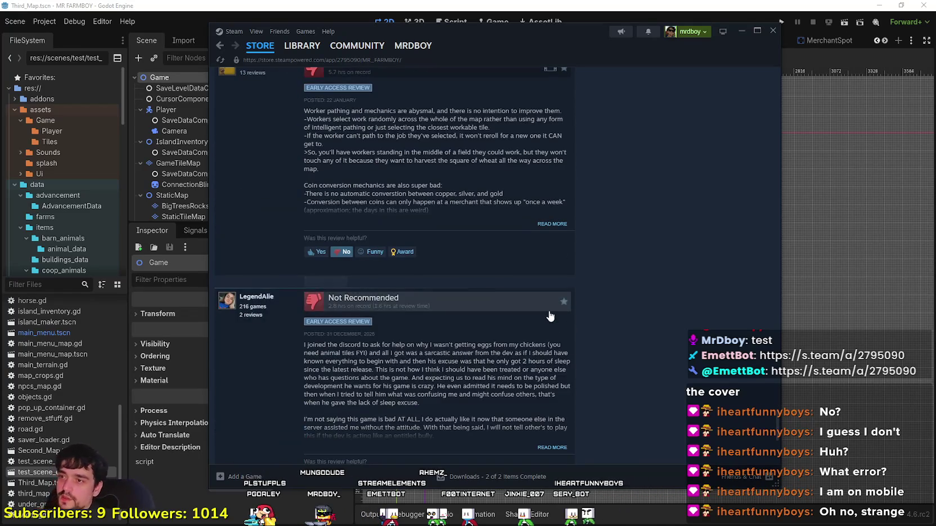
pyautogui.scroll(3, 550, 312)
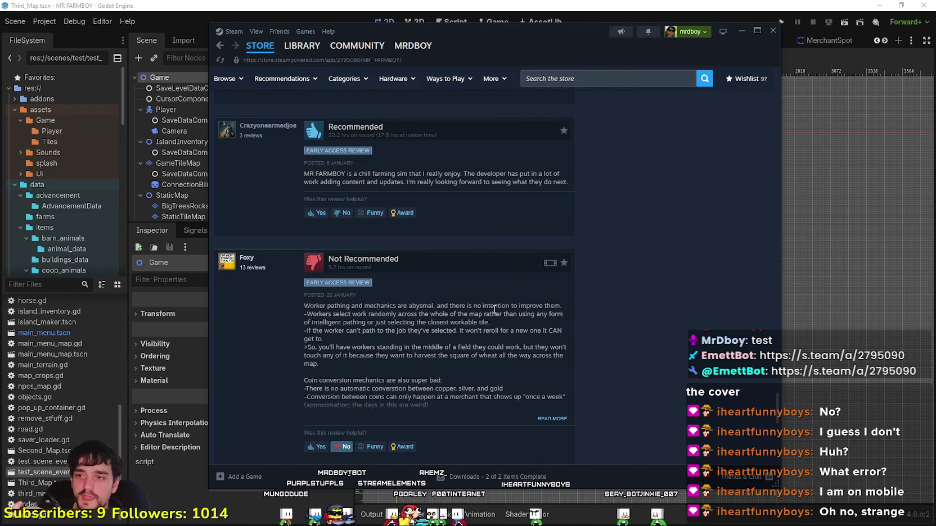
pyautogui.scroll(-1, 519, 304)
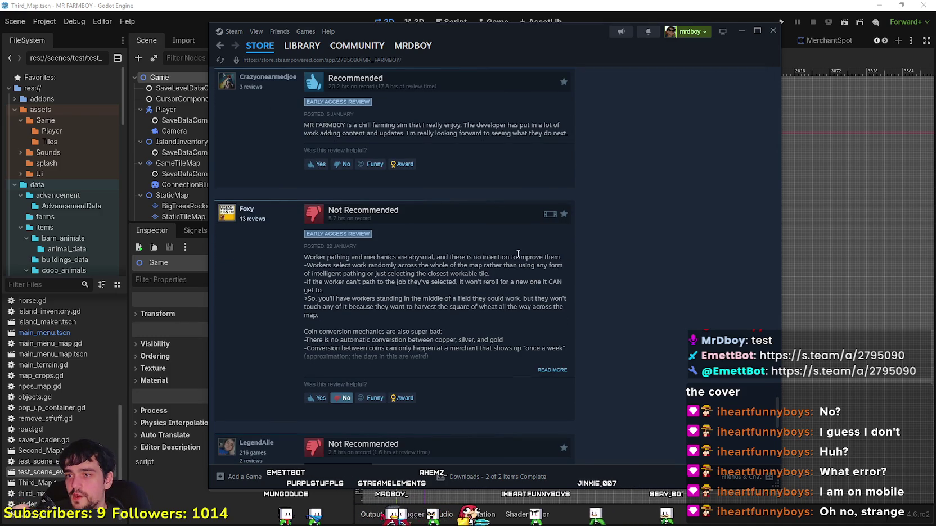
# - Highlight a phrase in the negative review, revisit the library, and return to Godot
pyautogui.moveTo(420, 257); pyautogui.dragTo(586, 265)
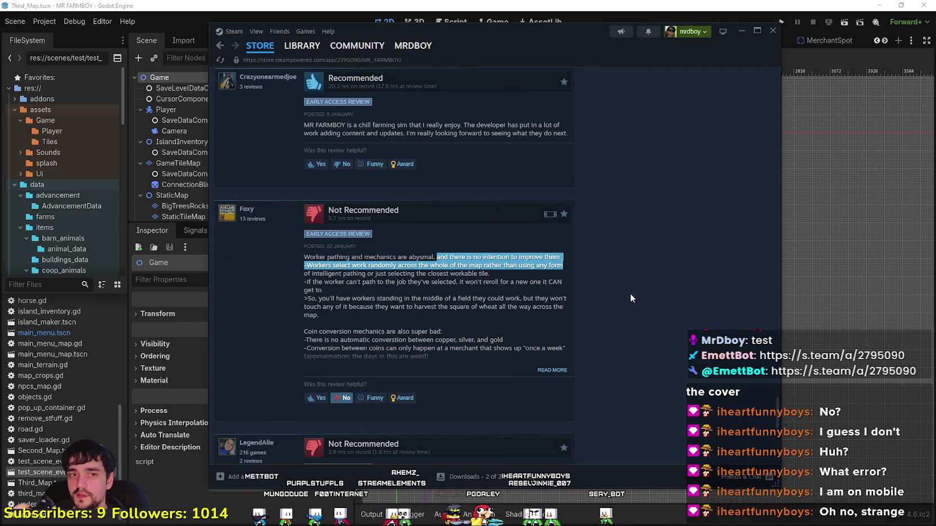
pyautogui.click(585, 290)
pyautogui.moveTo(461, 257); pyautogui.dragTo(524, 256)
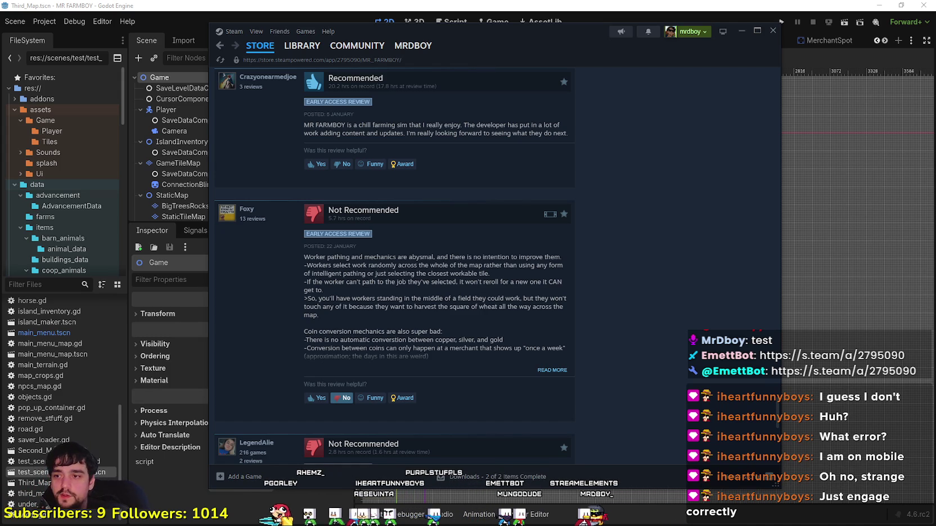
pyautogui.click(290, 48)
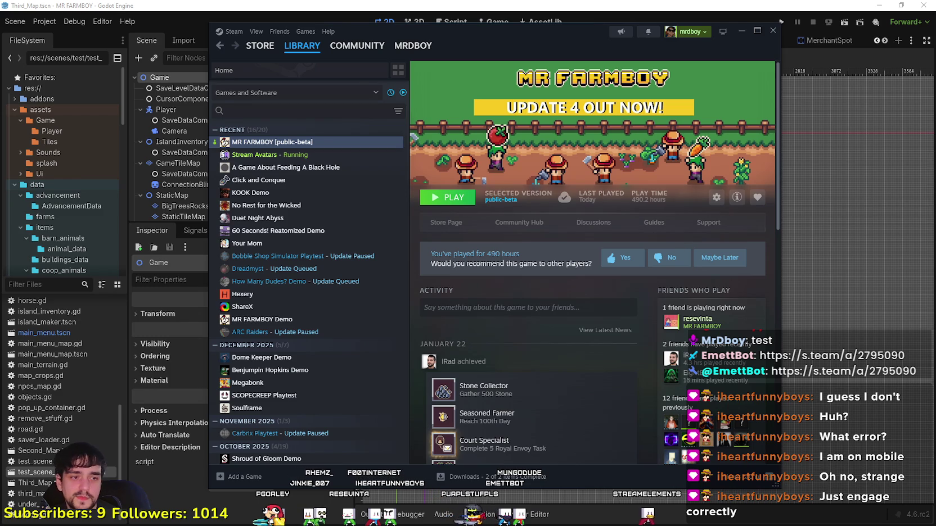
pyautogui.hotkey('alt', 'Tab')
# - Hide the BigTreesRocks layer in Third_Map's Scene tree
pyautogui.scroll(3, 595, 208)
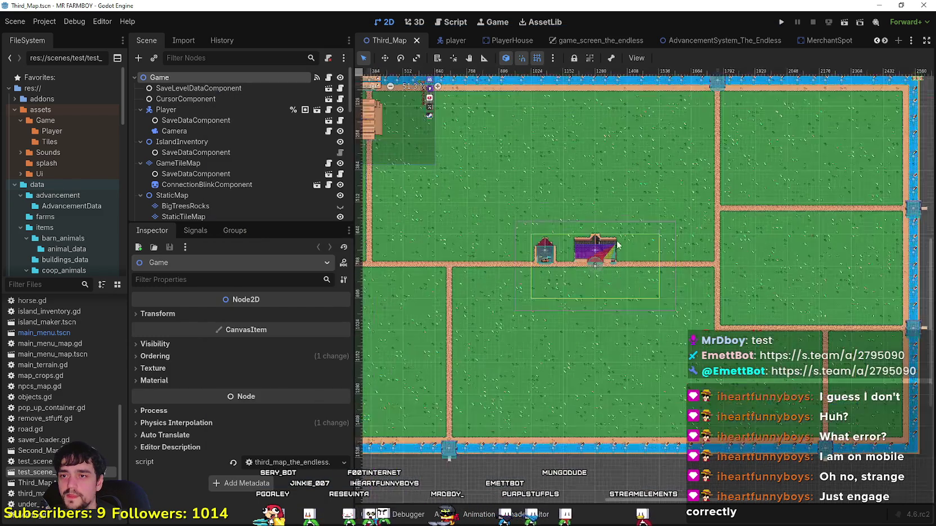
pyautogui.scroll(-2, 703, 250)
pyautogui.scroll(-2, 281, 186)
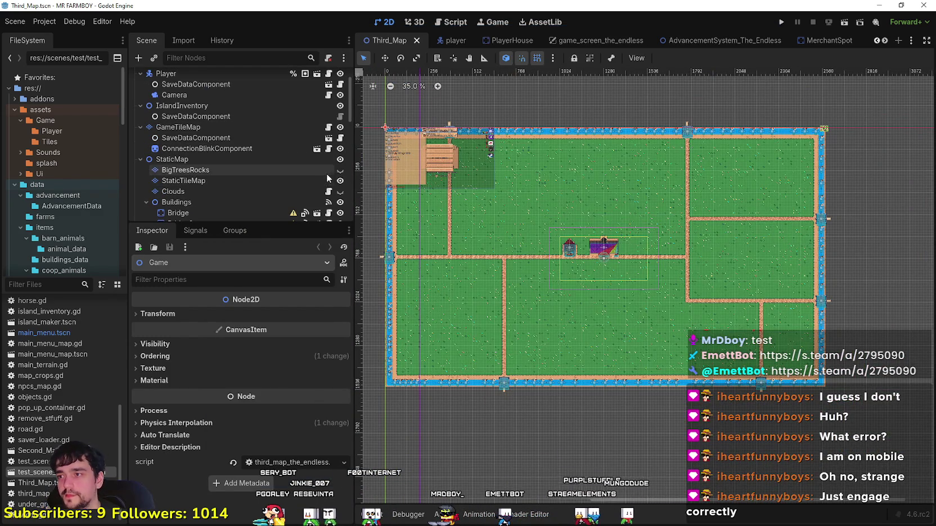
pyautogui.click(341, 172)
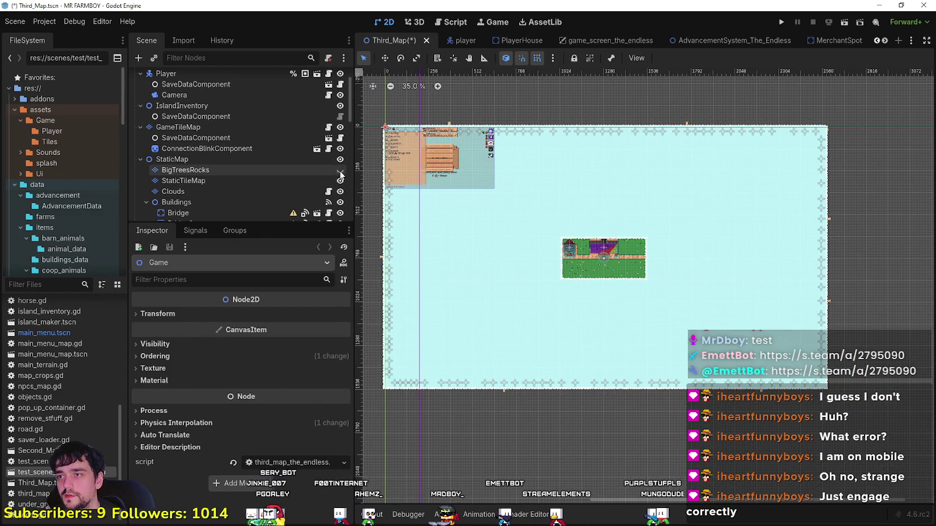
pyautogui.click(322, 171)
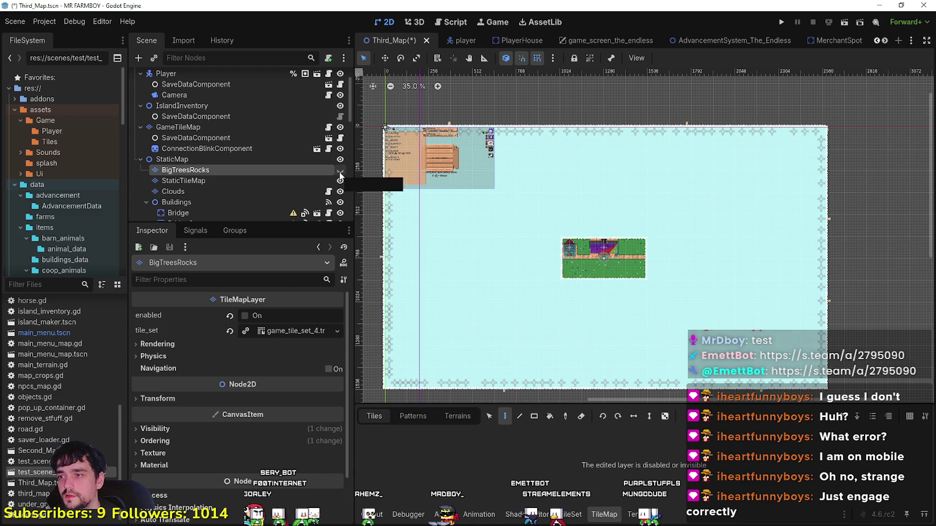
pyautogui.click(340, 170)
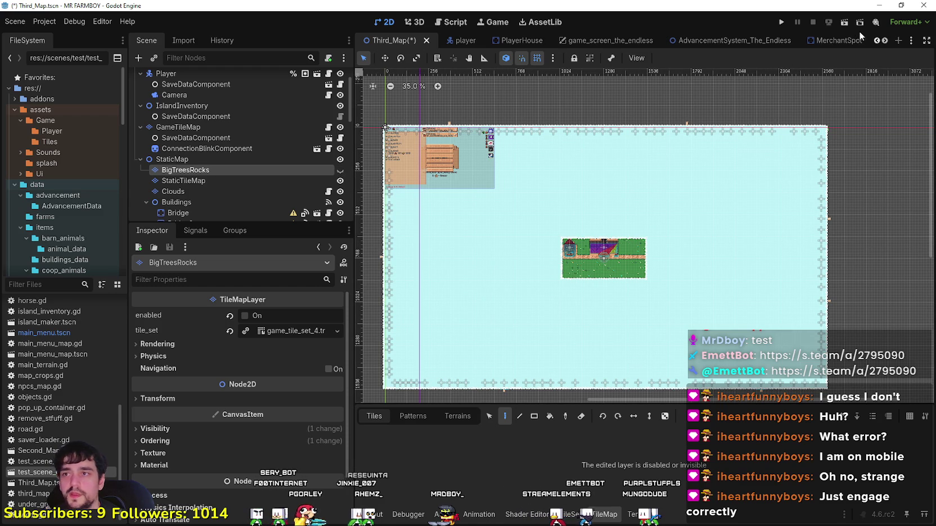
# - Scroll the scene tabs right and switch to the test_scene_everything scene
pyautogui.click(884, 41)
pyautogui.click(885, 40)
pyautogui.click(885, 40)
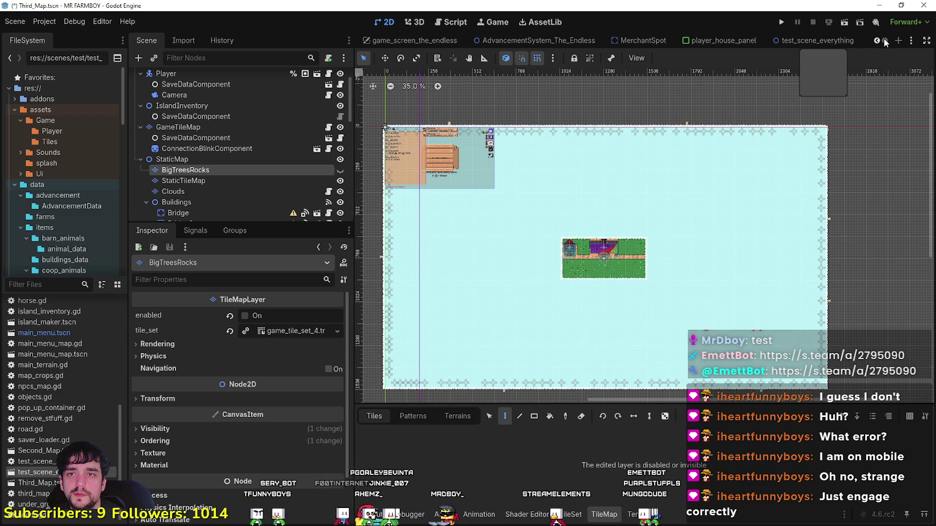
pyautogui.click(850, 42)
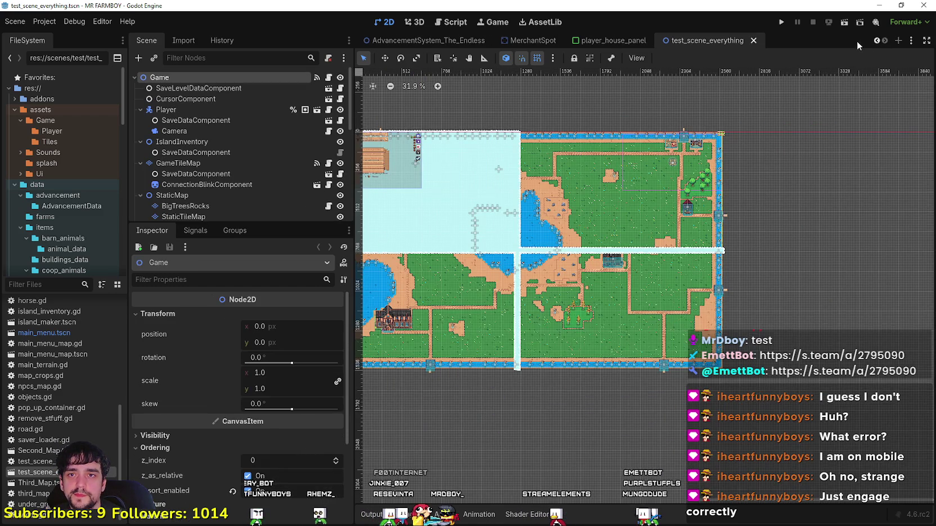
# - Close the test_scene_everything tab and launch MR FARMBOY with Run Project
pyautogui.hotkey('ctrl', 'shift', 'w')
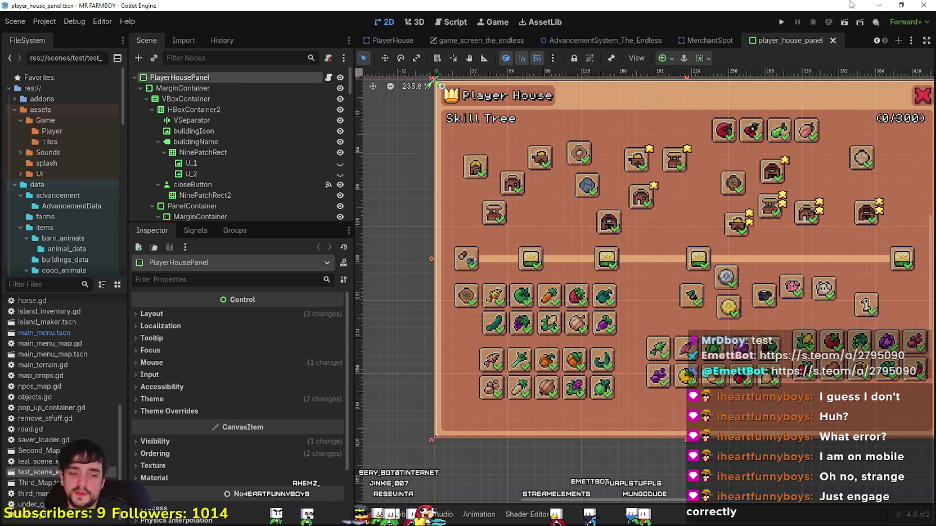
pyautogui.scroll(-2, 473, 433)
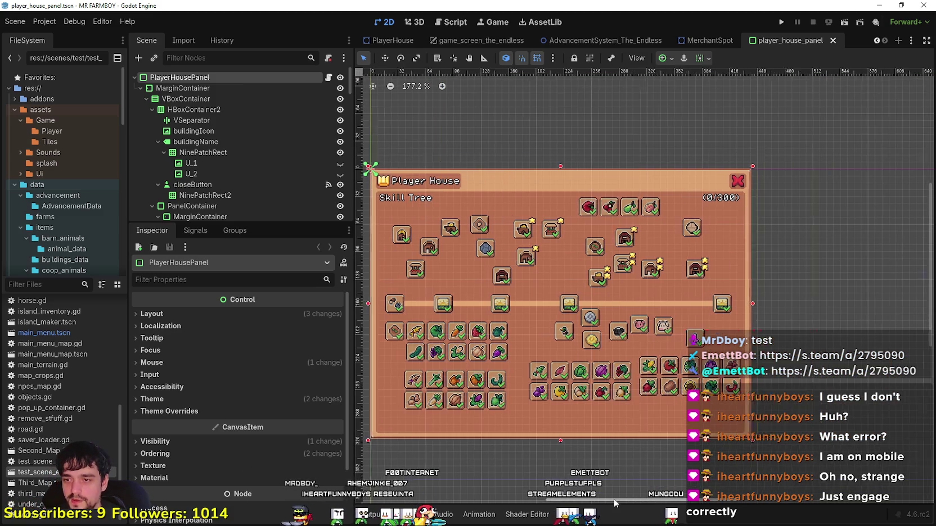
pyautogui.scroll(2, 570, 455)
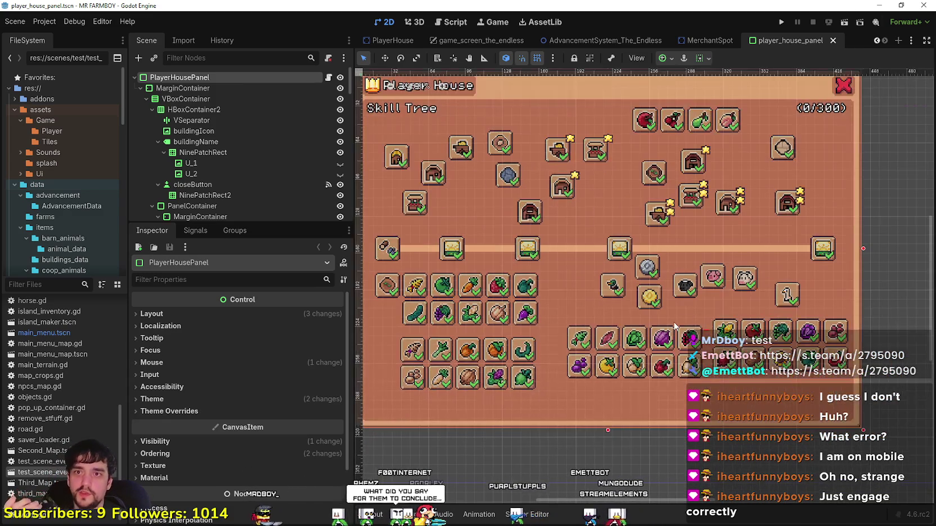
pyautogui.click(781, 22)
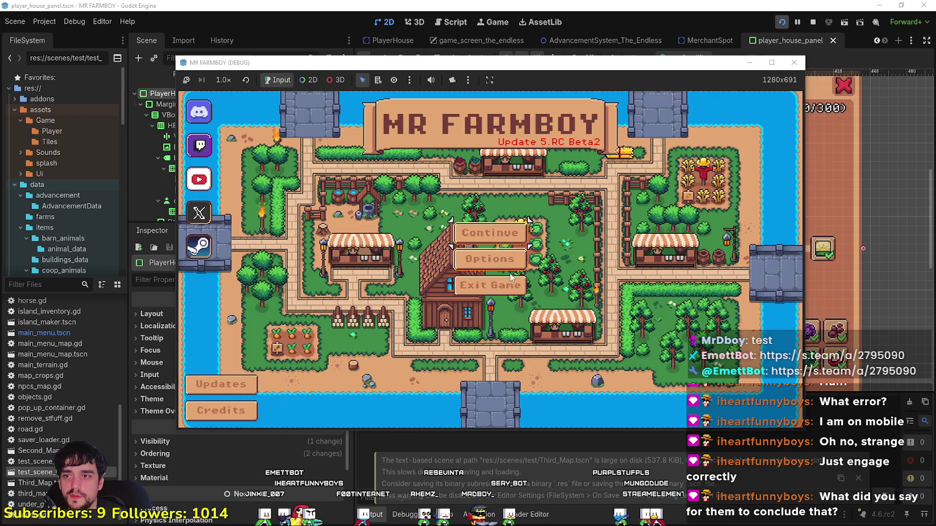
# - Create a new save on The Endless island, which crashes with a TileMapLayer type error
pyautogui.click(510, 273)
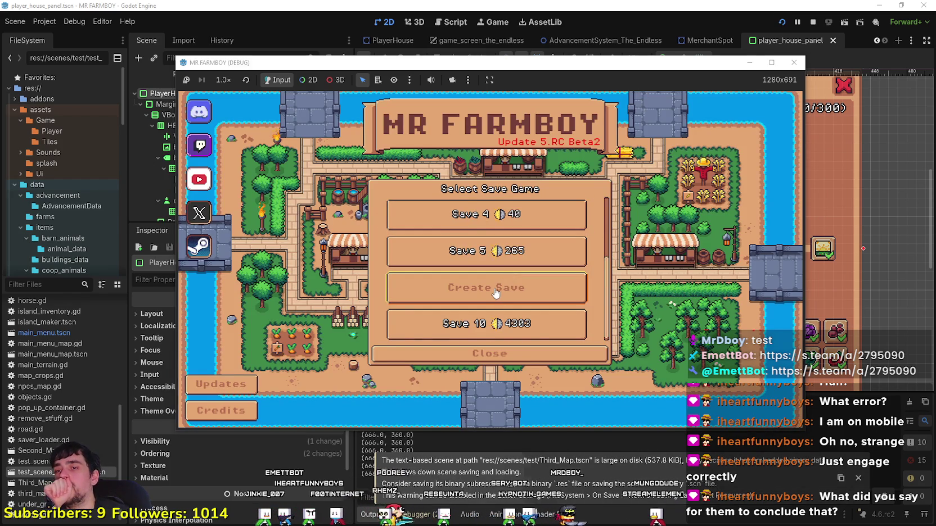
pyautogui.click(495, 292)
pyautogui.click(610, 285)
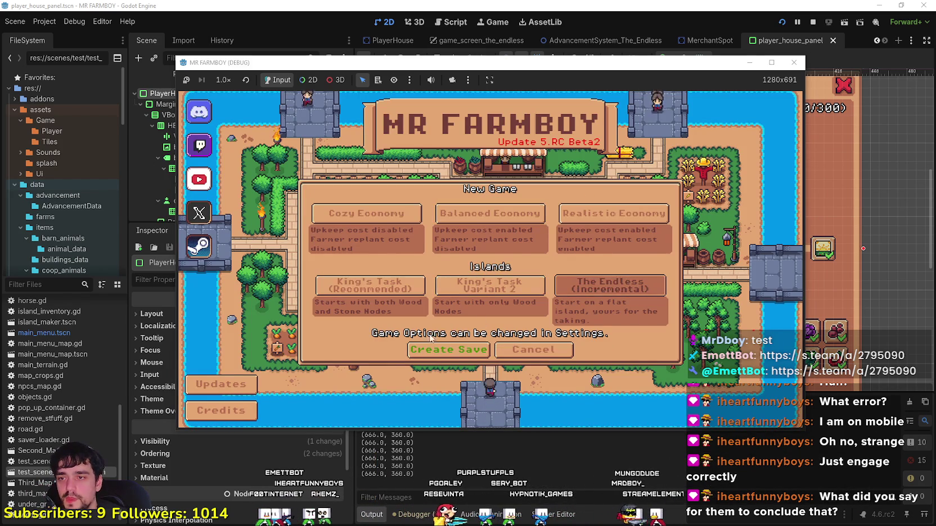
pyautogui.click(448, 349)
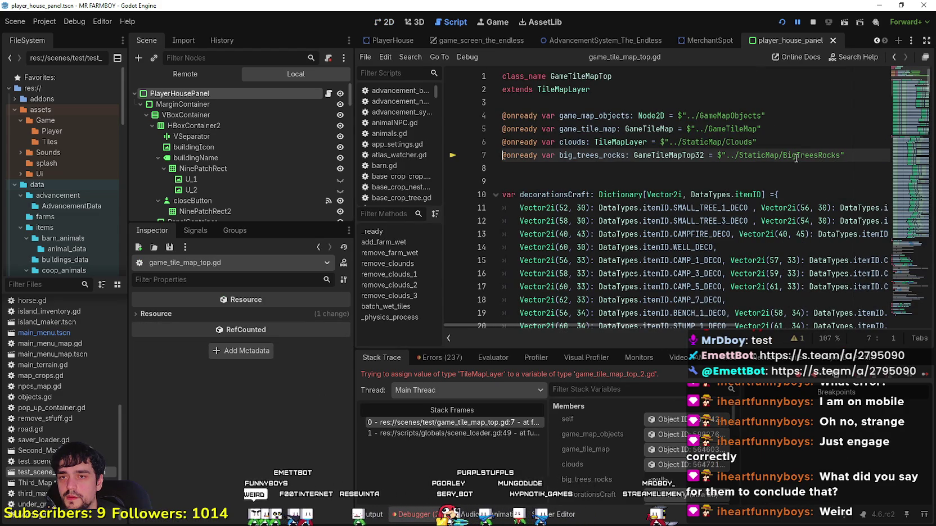
# - Select the BigTreesRocks node path on line 7 and stop the crashed debug session
pyautogui.doubleClick(810, 155)
pyautogui.scroll(-3, 236, 186)
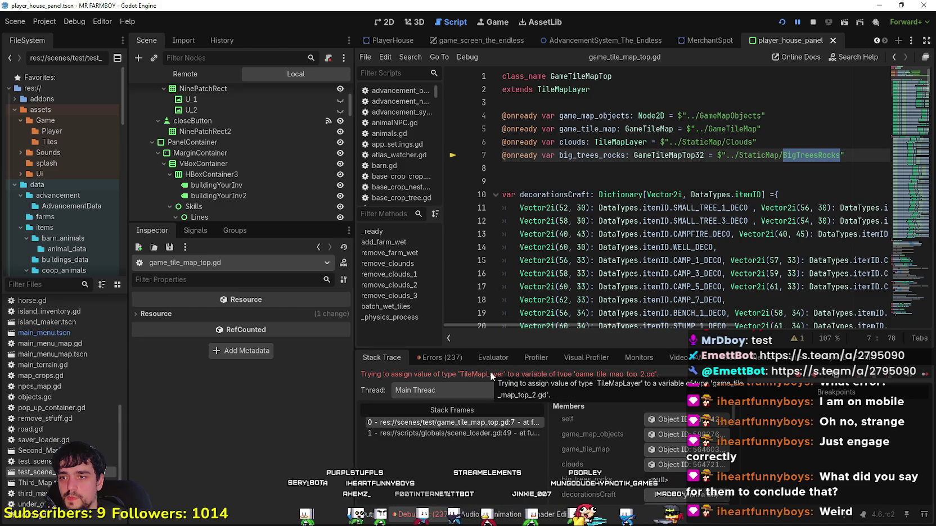
pyautogui.click(813, 25)
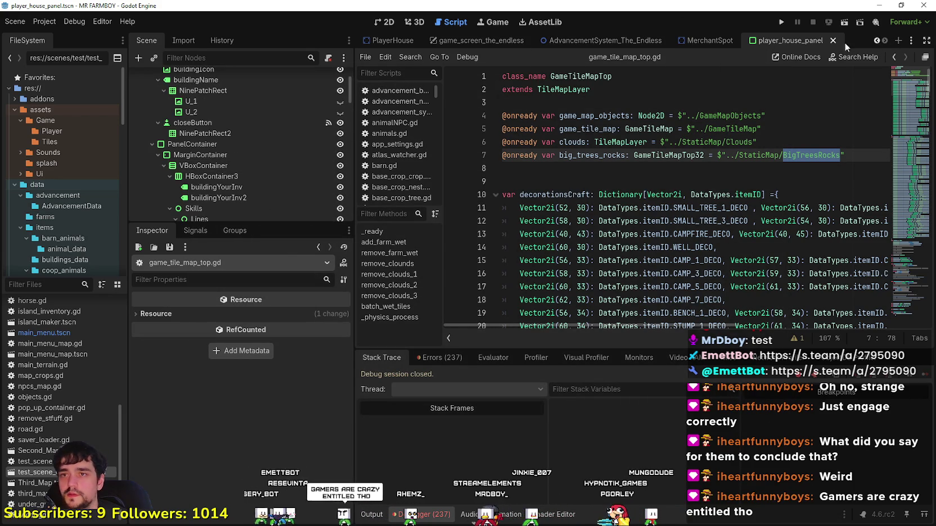
# - Switch to the Third_Map scene tab and return the script caret to empty line 9
pyautogui.click(876, 42)
pyautogui.click(875, 42)
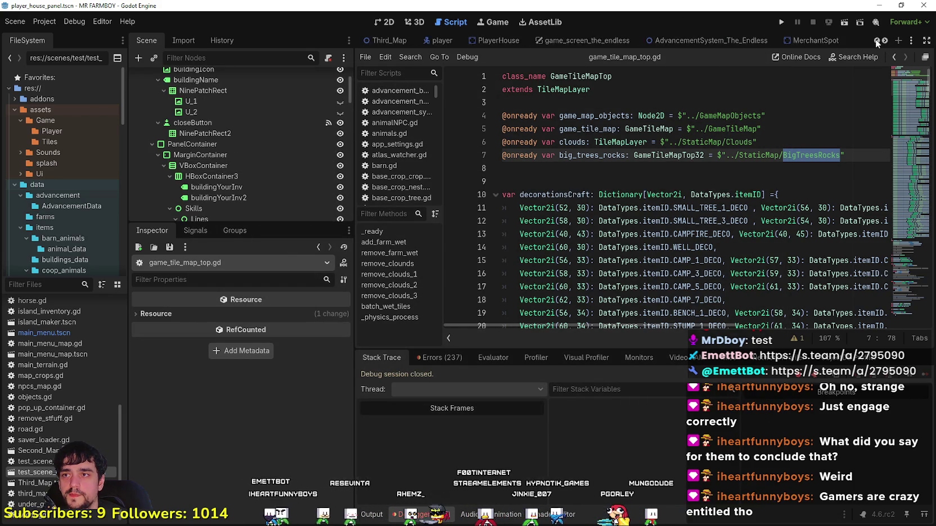
pyautogui.click(876, 42)
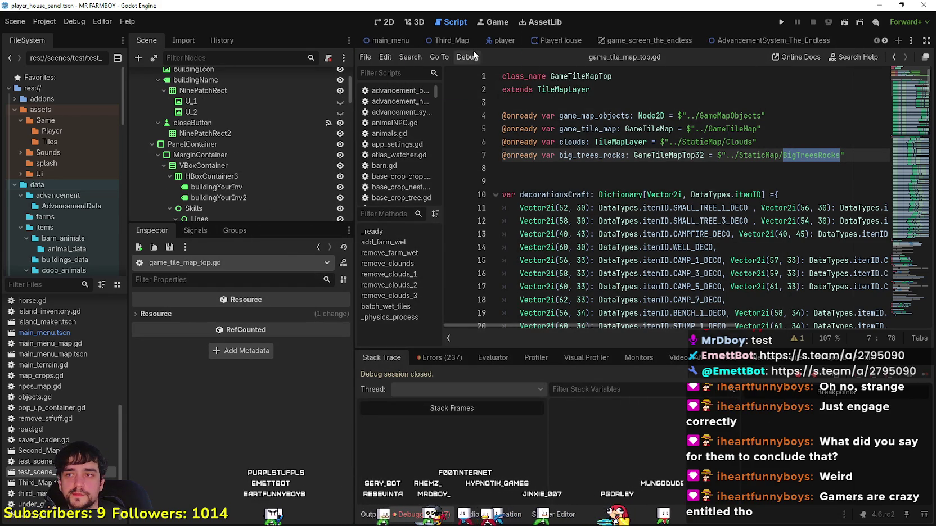
pyautogui.click(450, 45)
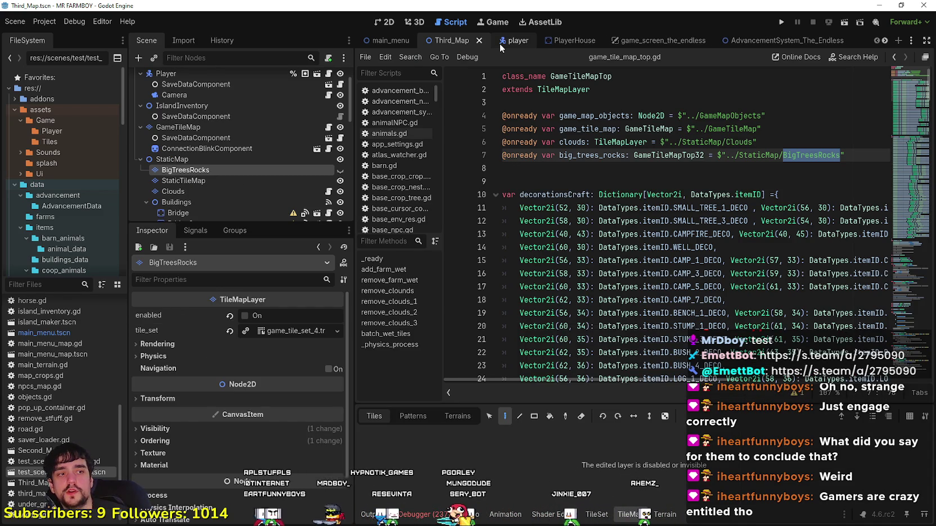
pyautogui.click(631, 181)
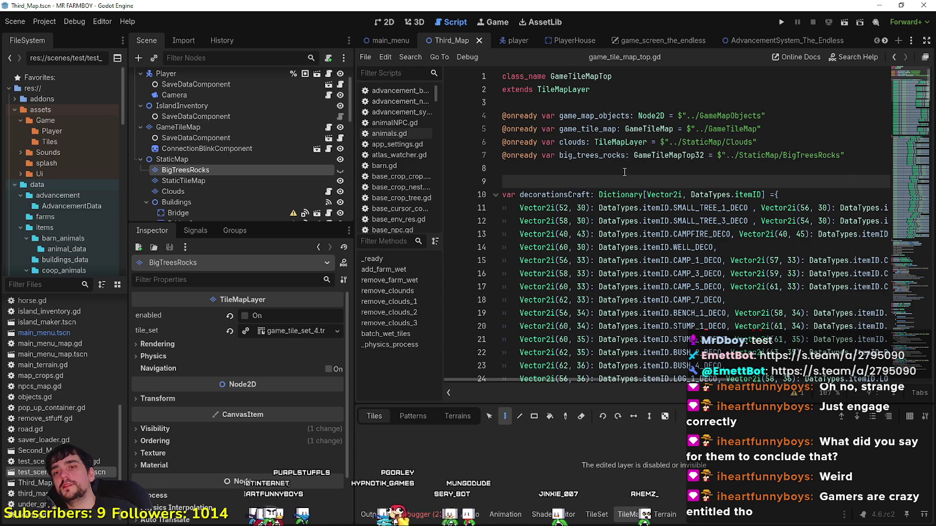
pyautogui.click(625, 172)
pyautogui.click(605, 180)
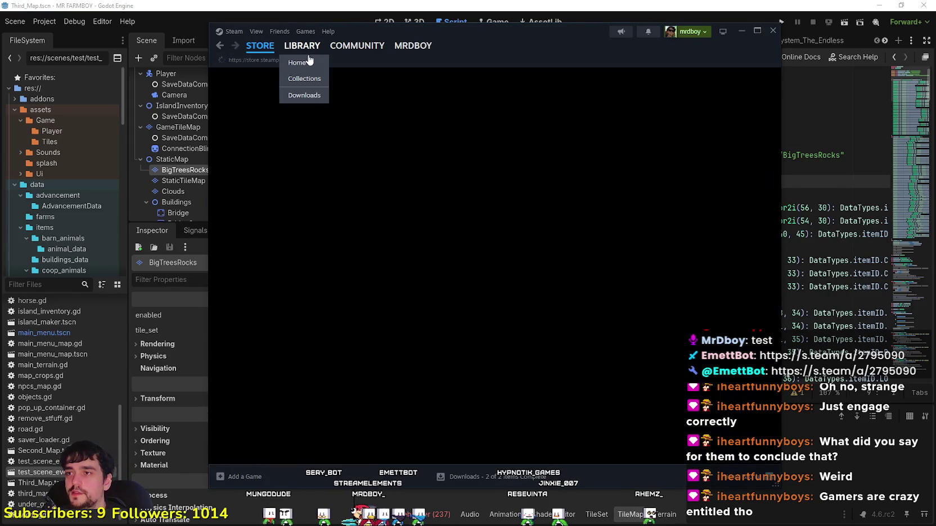
pyautogui.click(302, 45)
pyautogui.click(519, 223)
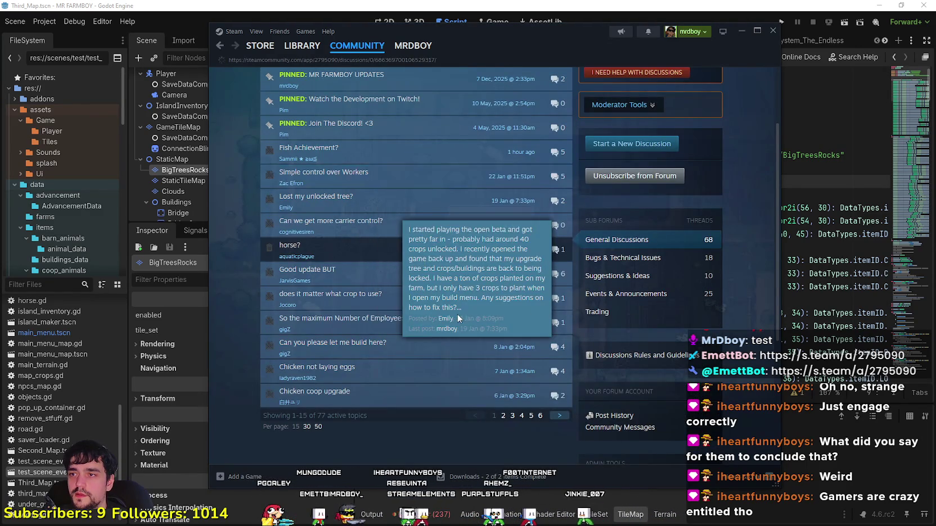
pyautogui.click(337, 174)
pyautogui.scroll(-5, 450, 303)
pyautogui.scroll(-3, 450, 303)
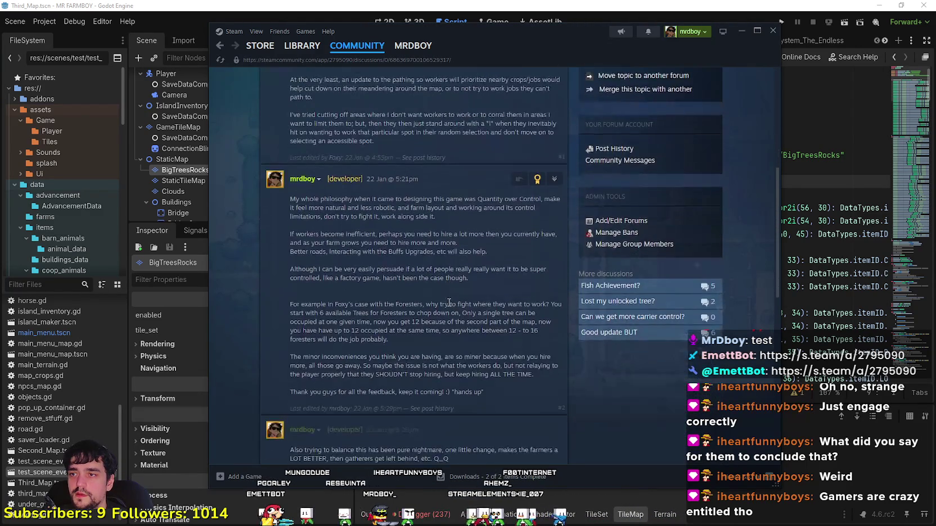
pyautogui.scroll(3, 445, 299)
pyautogui.scroll(-1, 446, 304)
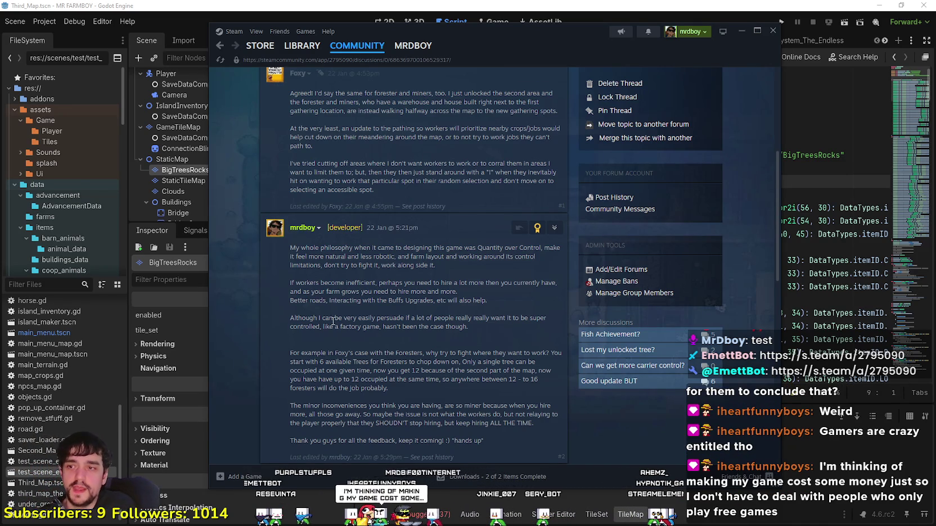
pyautogui.moveTo(289, 318)
pyautogui.mouseDown()
pyautogui.moveTo(484, 330)
pyautogui.moveTo(291, 322)
pyautogui.mouseUp()
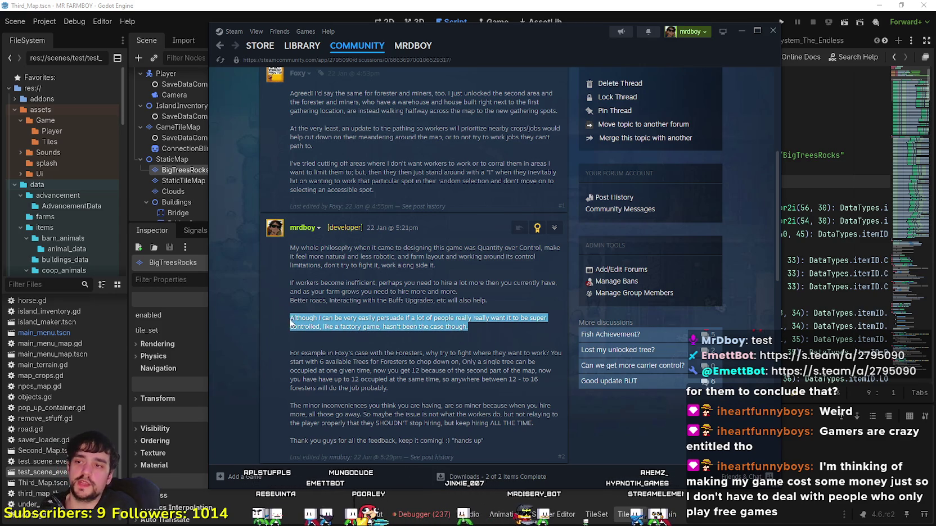
pyautogui.click(302, 321)
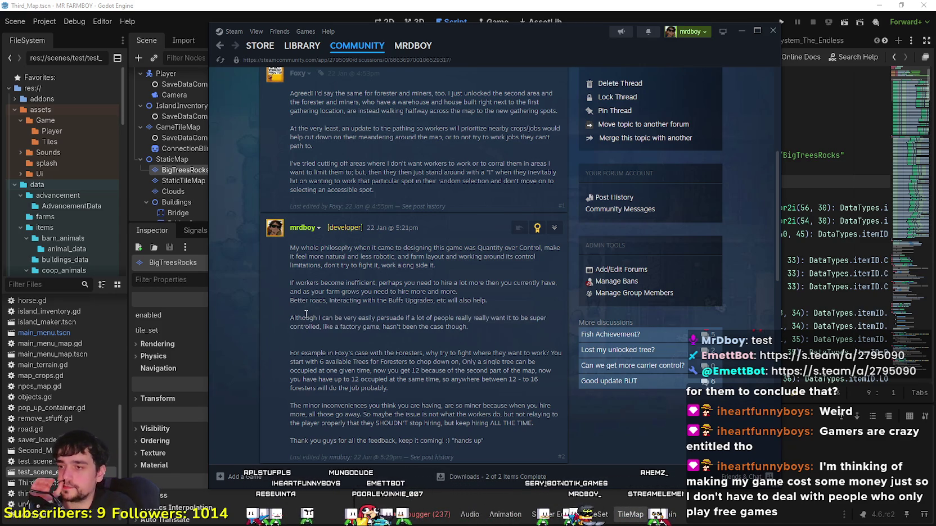
pyautogui.scroll(-1, 306, 314)
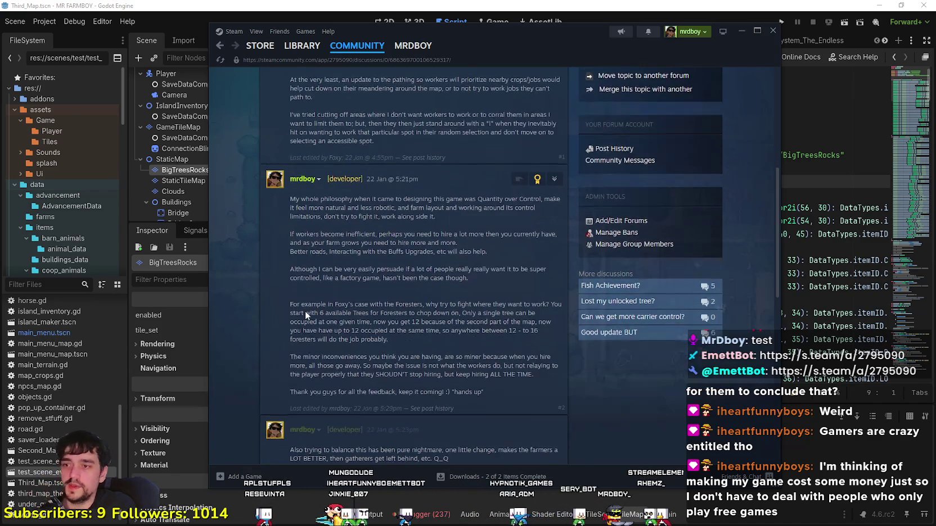
pyautogui.scroll(-3, 305, 314)
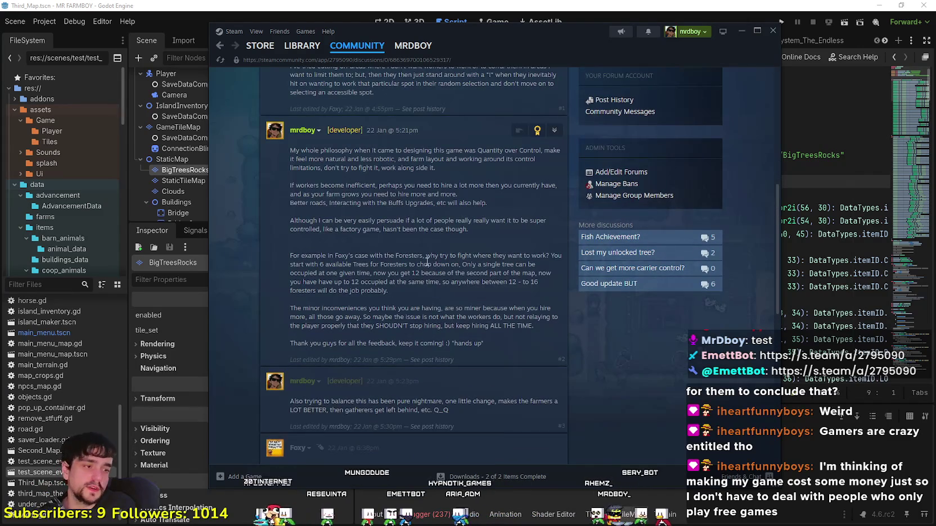
pyautogui.click(302, 46)
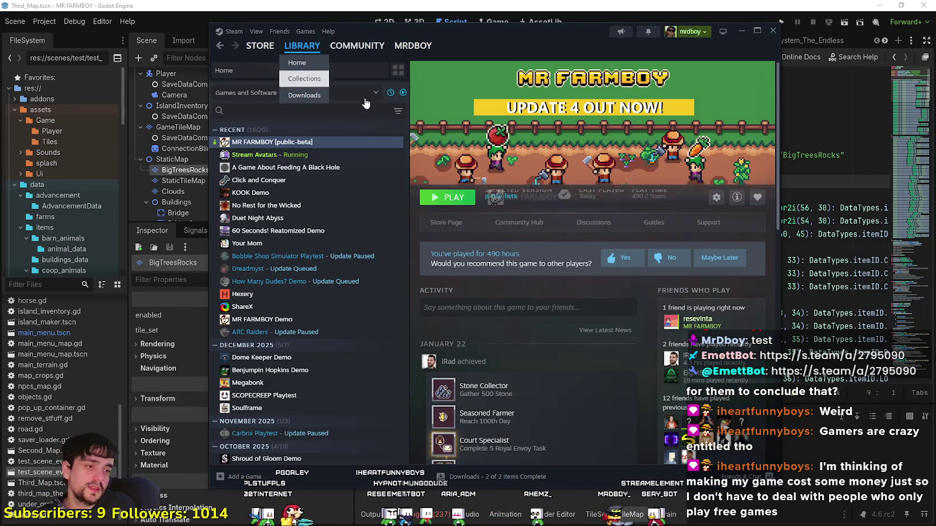
# - Return to the editor and start attaching a script to the BigTreesRocks node
pyautogui.hotkey('alt', 'Tab')
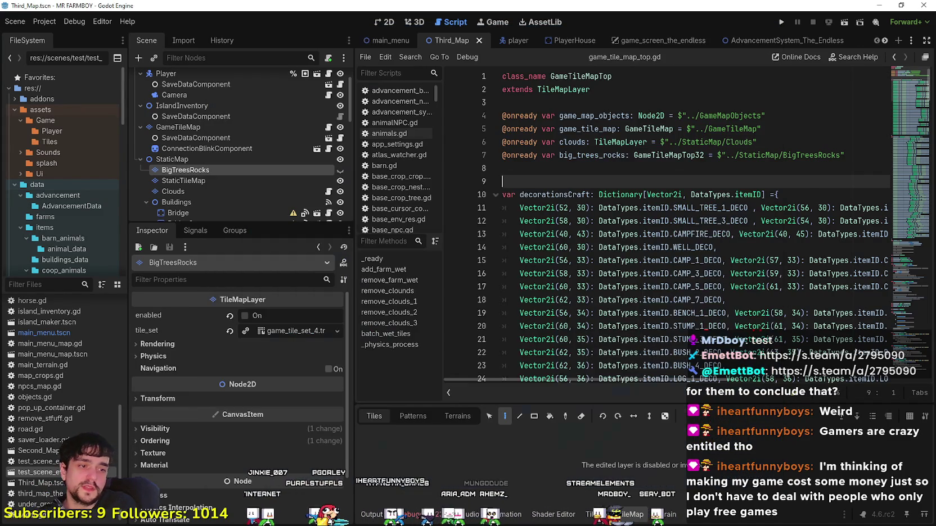
pyautogui.click(532, 174)
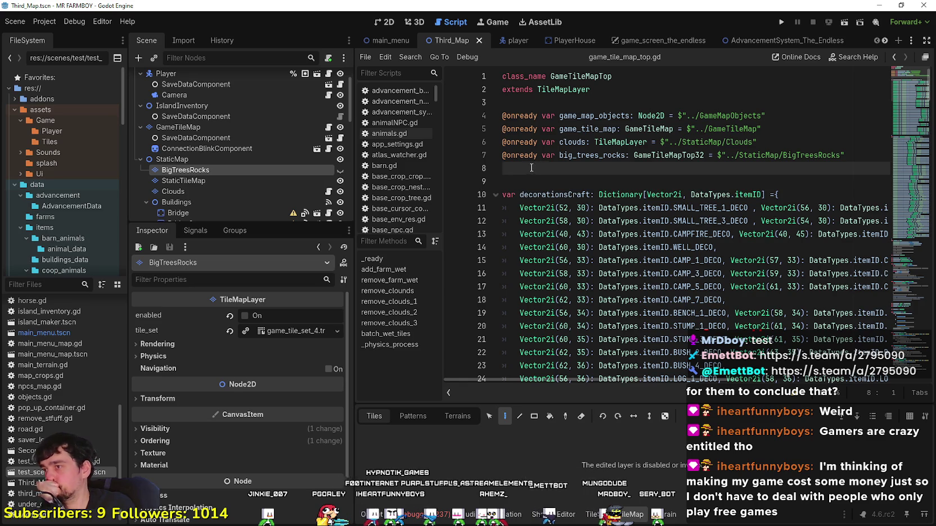
pyautogui.rightClick(270, 170)
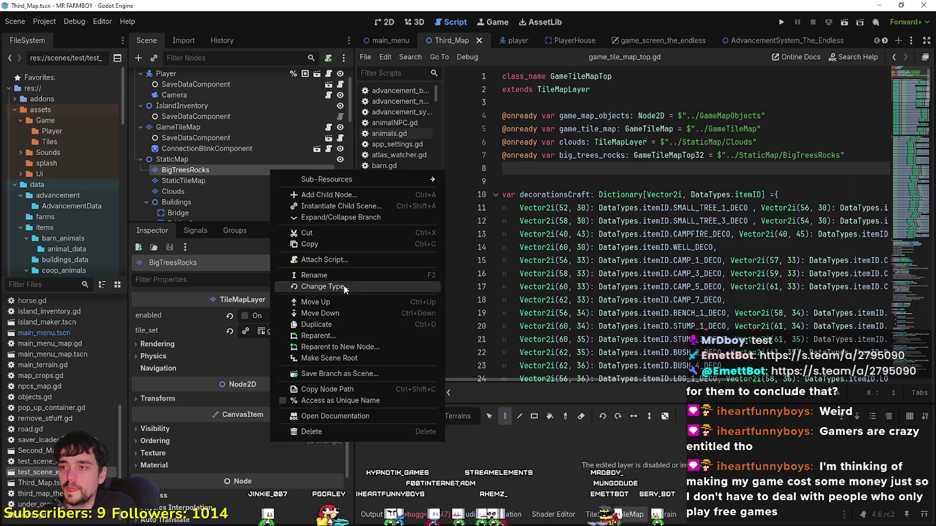
pyautogui.click(341, 263)
pyautogui.click(343, 264)
# - Browse to and load the existing game_tile_map_top_2.gd as the BigTreesRocks script
pyautogui.click(515, 342)
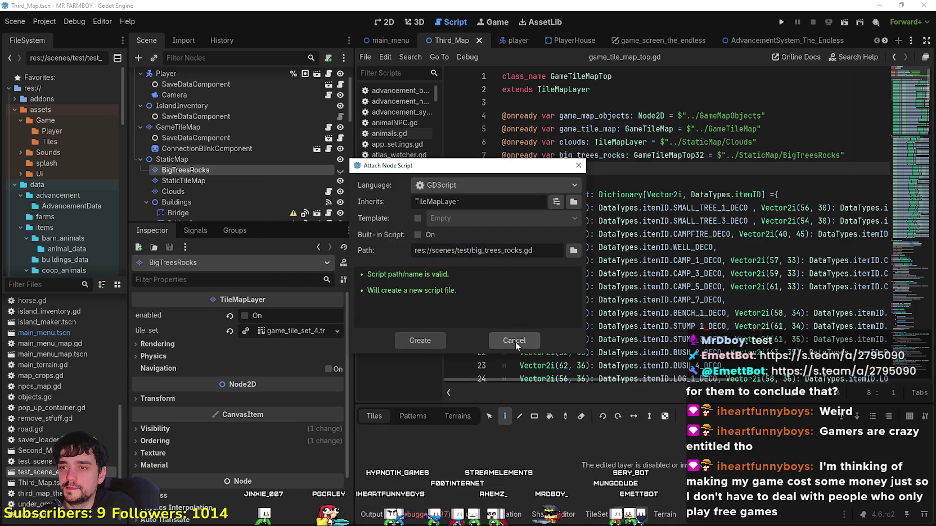
pyautogui.click(573, 251)
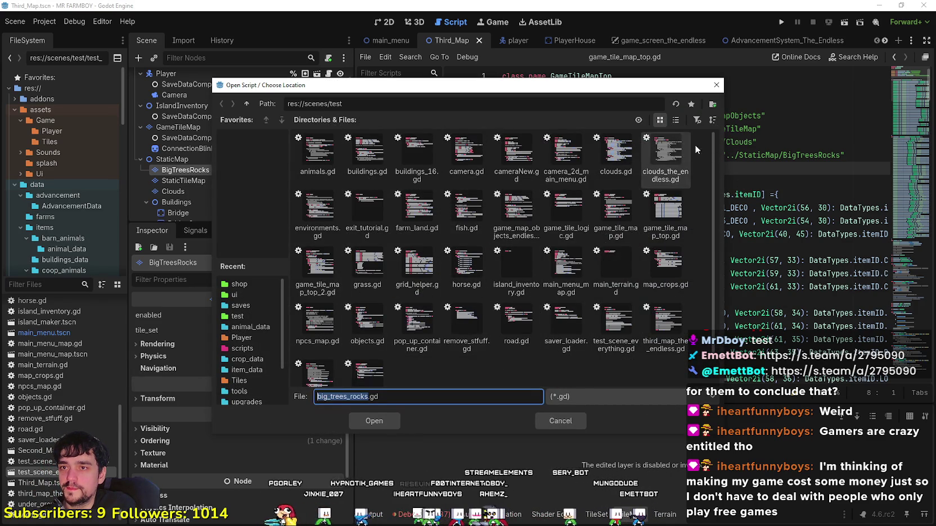
pyautogui.click(675, 120)
pyautogui.scroll(-2, 492, 287)
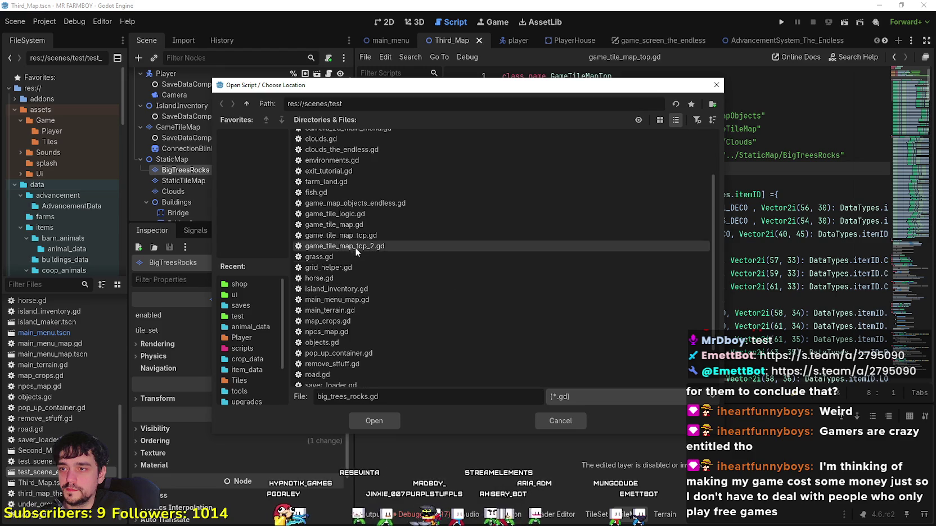
pyautogui.click(354, 247)
pyautogui.click(393, 422)
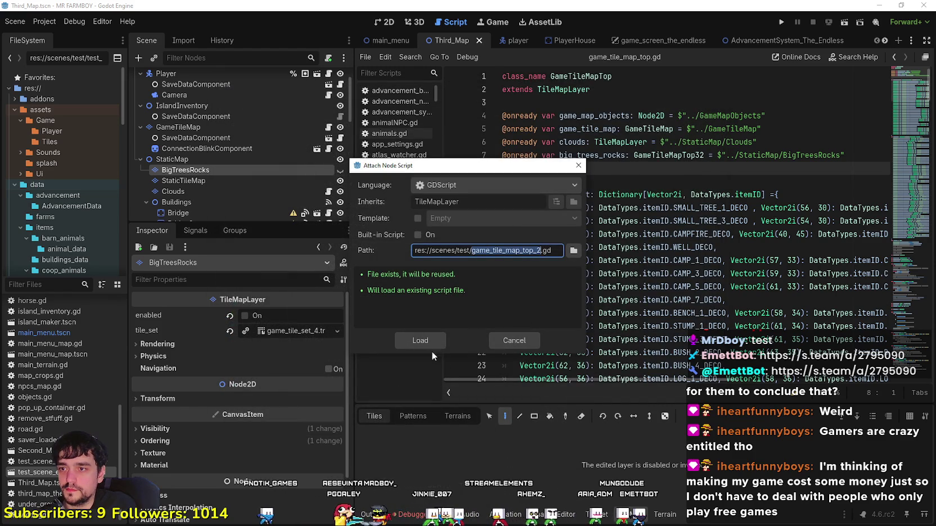
pyautogui.click(428, 342)
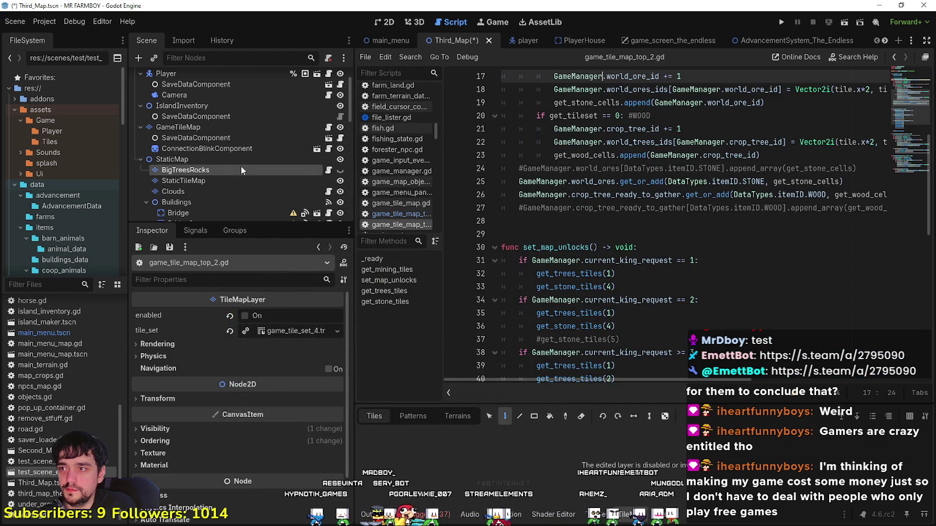
pyautogui.click(734, 215)
# - Run the project, then close the frozen game and restart it with F5
pyautogui.click(783, 22)
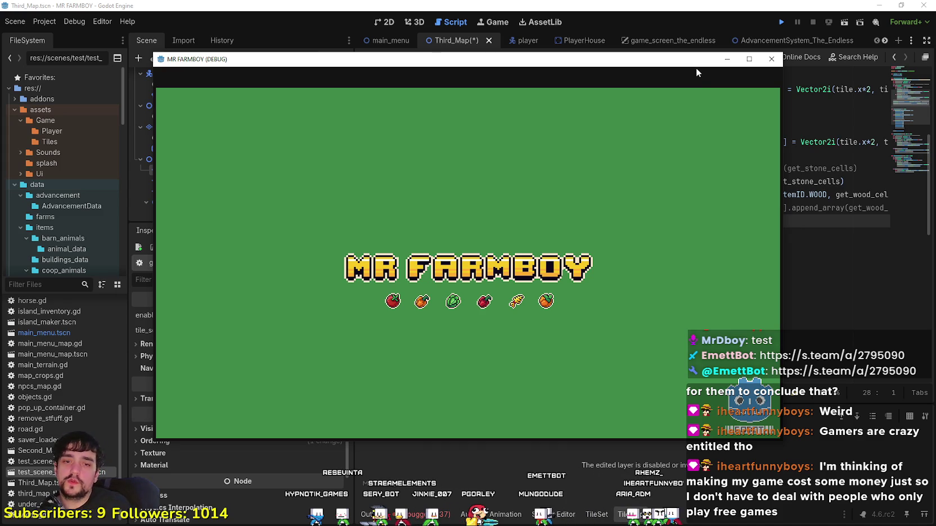
pyautogui.click(771, 59)
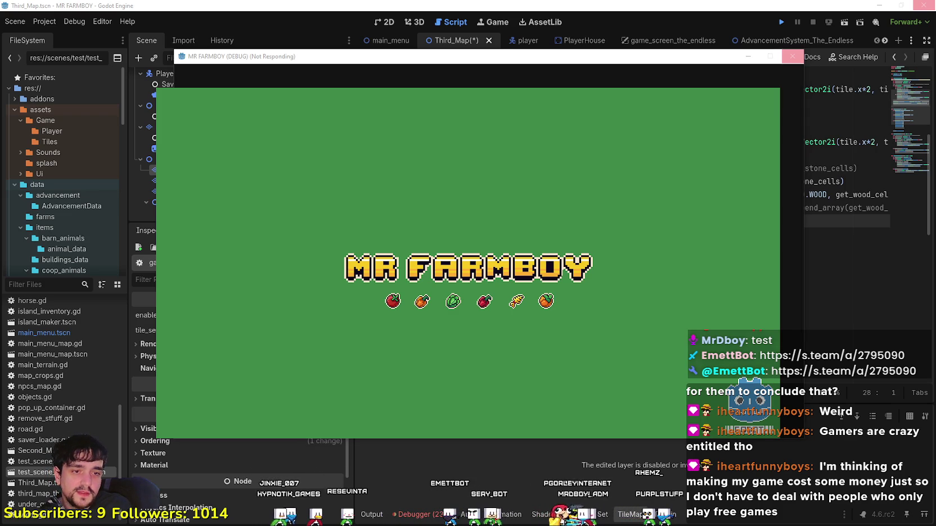
pyautogui.press('F5')
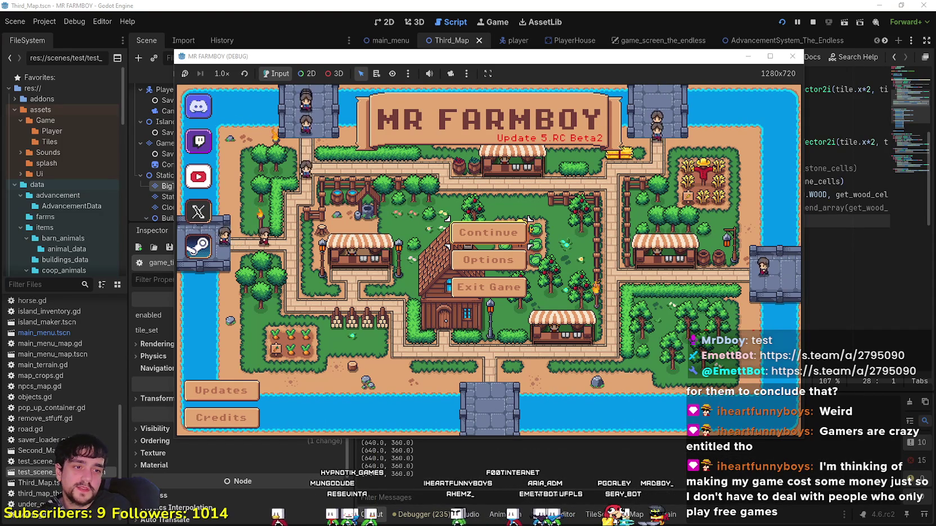
# - Create a new save with the chosen island type and load into it
pyautogui.click(488, 232)
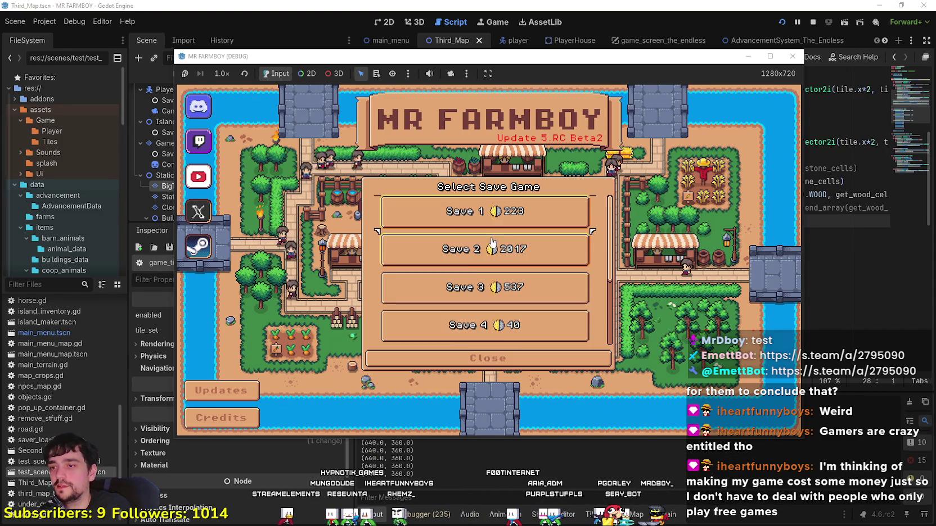
pyautogui.scroll(-2, 494, 287)
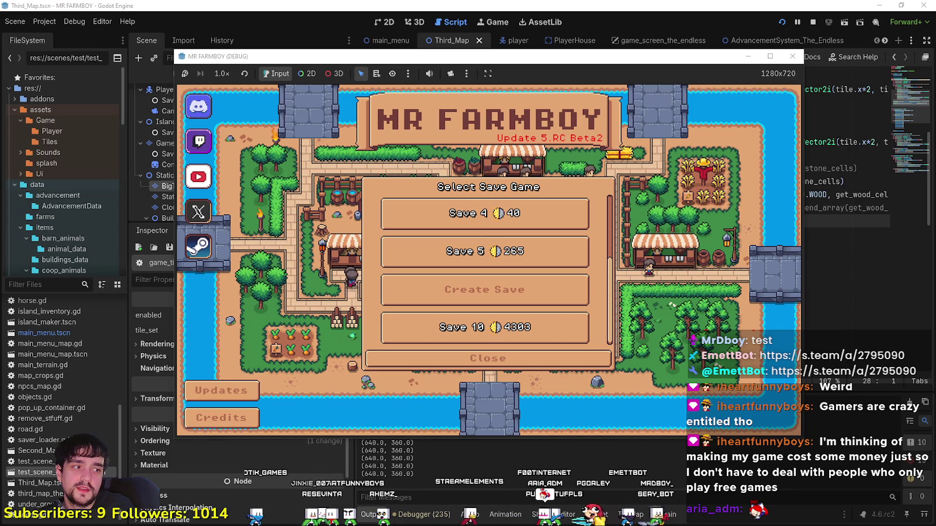
pyautogui.click(443, 297)
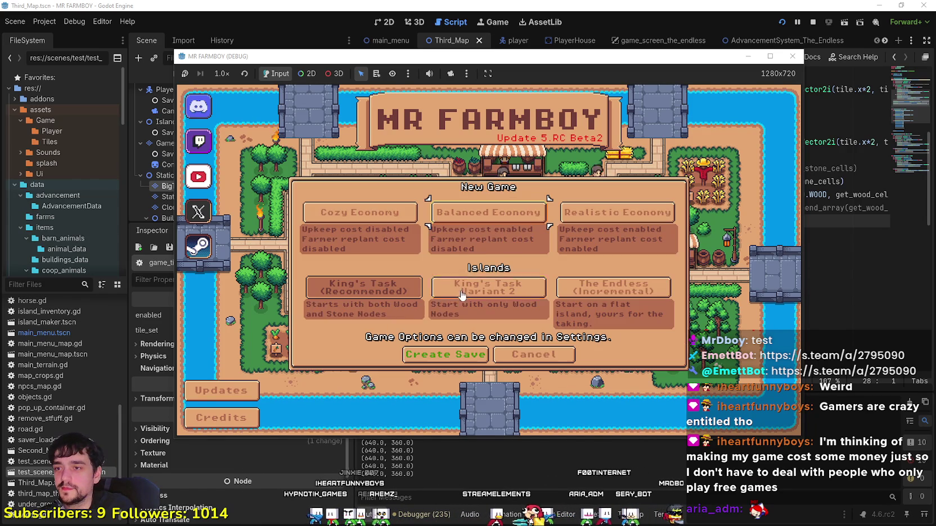
pyautogui.click(575, 291)
pyautogui.click(444, 355)
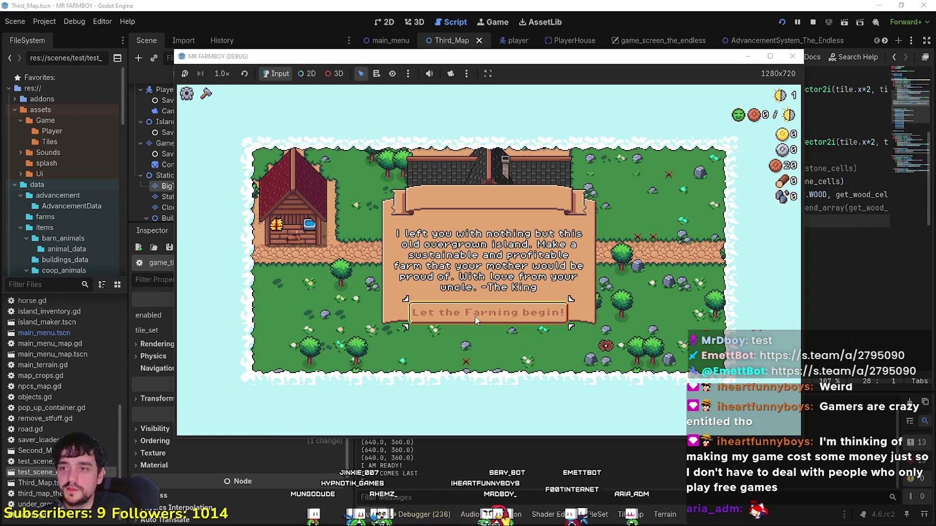
# - Maximize the game, begin farming, and chop nearby trees and mine a rock
pyautogui.press('super+Up')
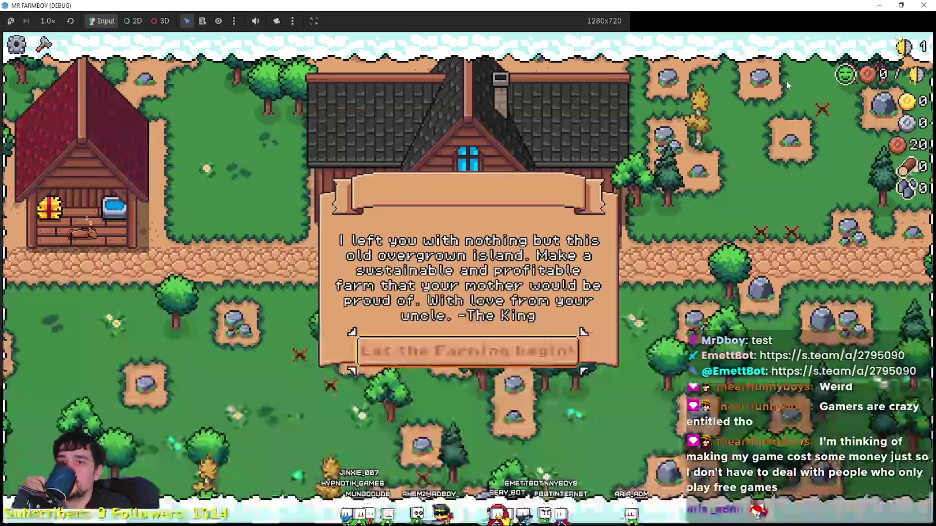
pyautogui.click(445, 363)
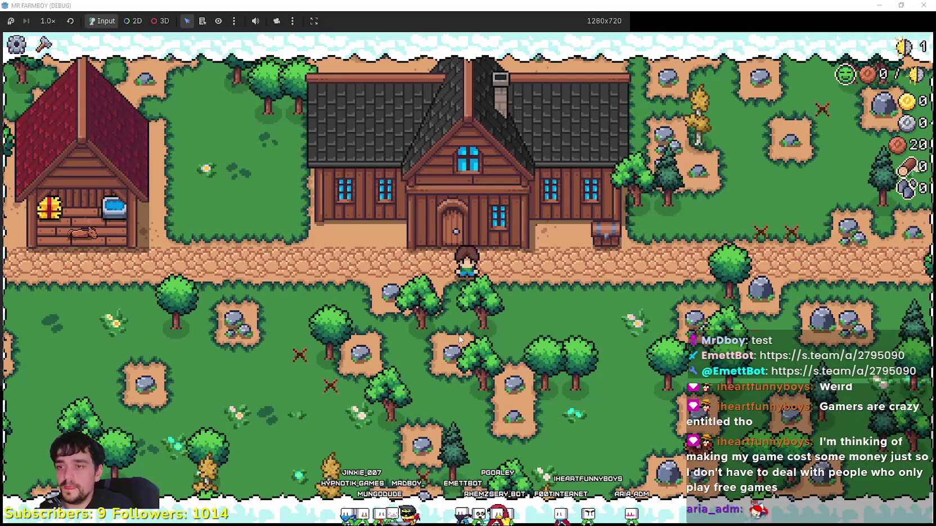
pyautogui.click(457, 332)
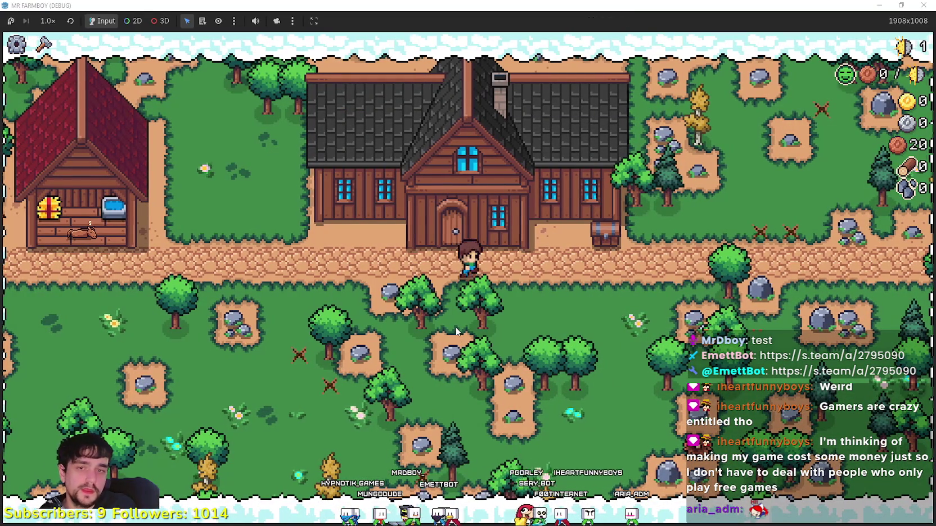
pyautogui.press('a')
pyautogui.press('s')
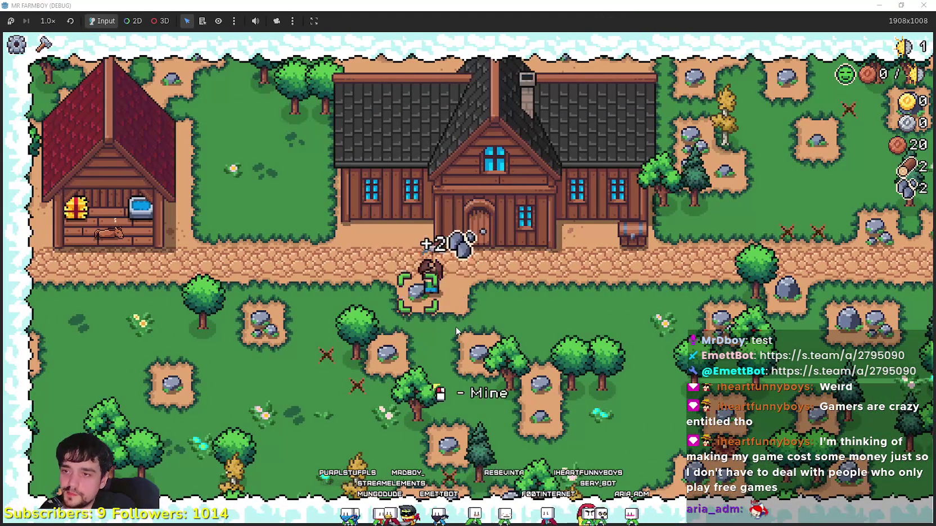
pyautogui.press('d')
pyautogui.press('w')
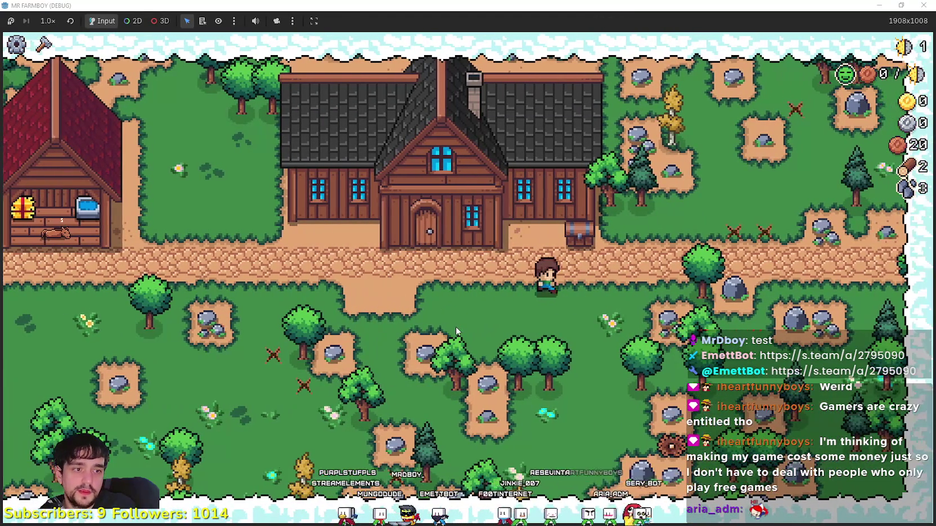
# - Walk right to chop another tree, return along the path, and exit fullscreen
pyautogui.press('d')
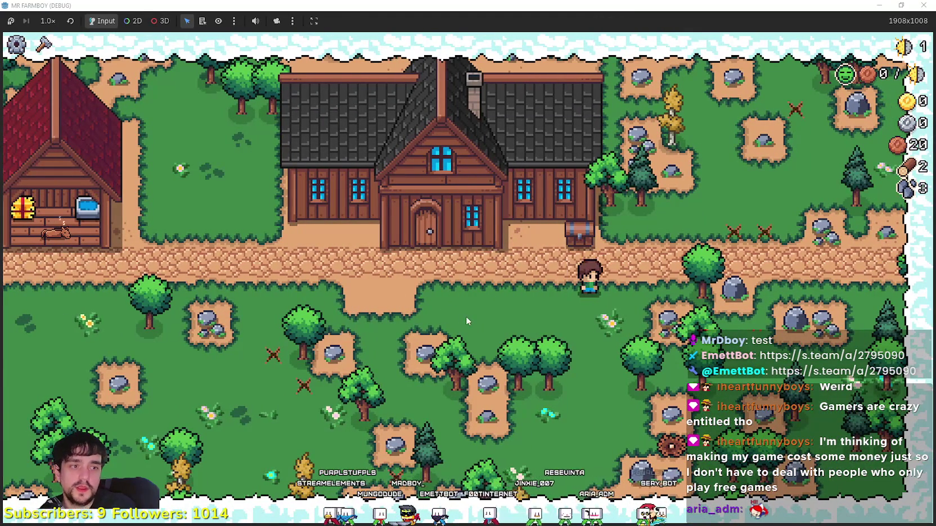
pyautogui.press('w')
pyautogui.press('d')
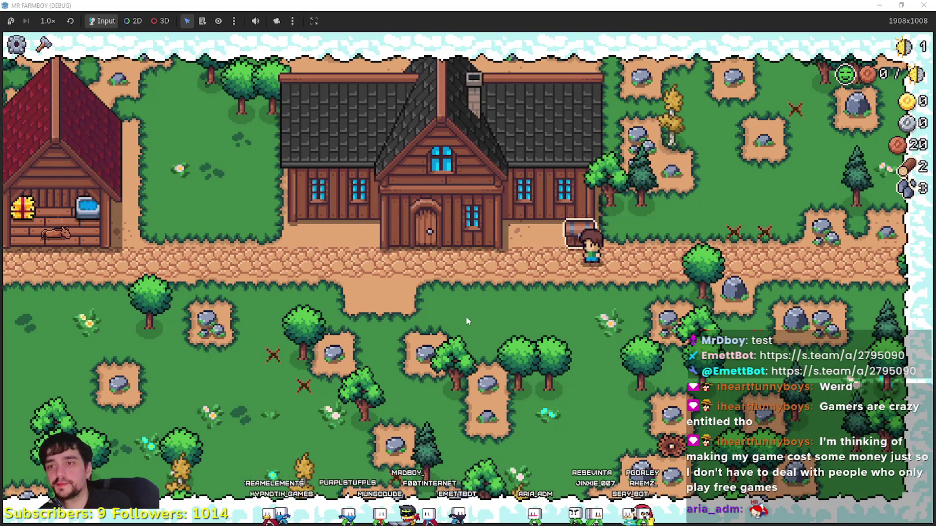
pyautogui.click(653, 315)
pyautogui.press('s')
pyautogui.press('a')
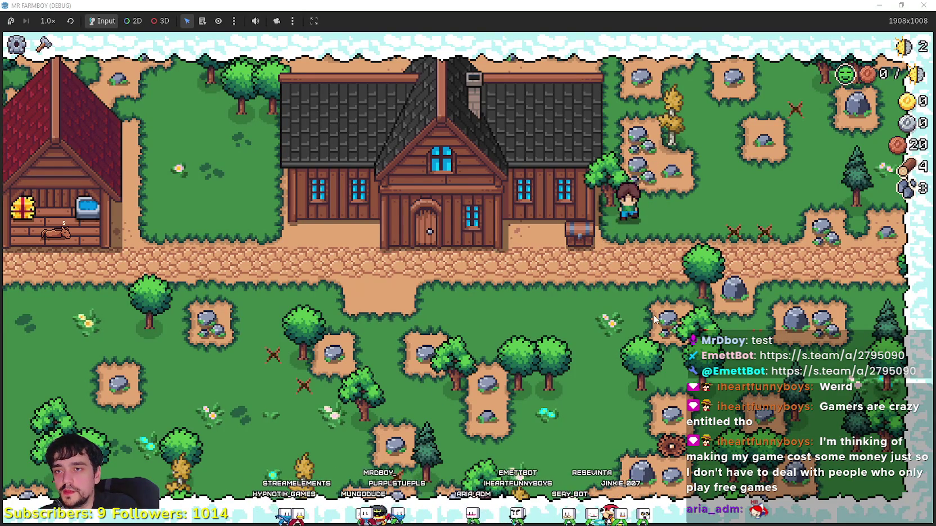
pyautogui.press('F11')
# - Check the debugger's Errors list, then bring the game window back to the front
pyautogui.click(426, 522)
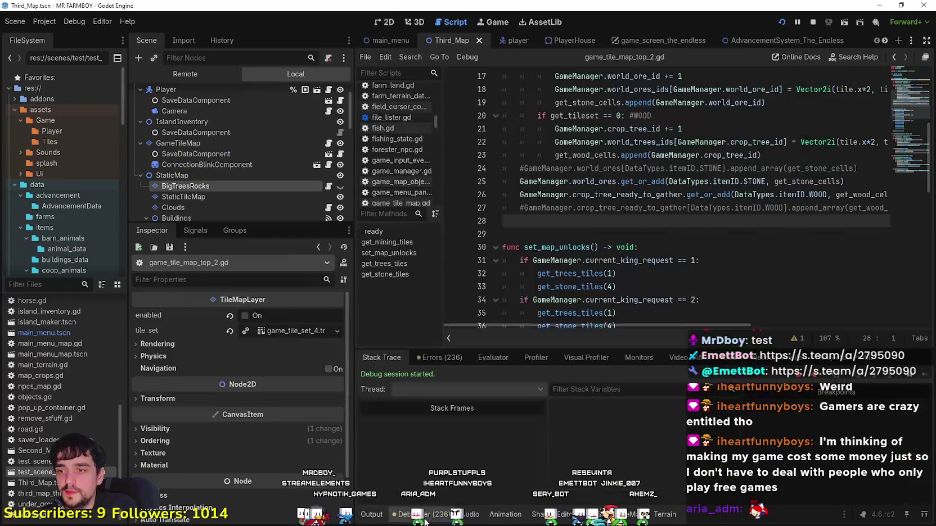
pyautogui.click(441, 357)
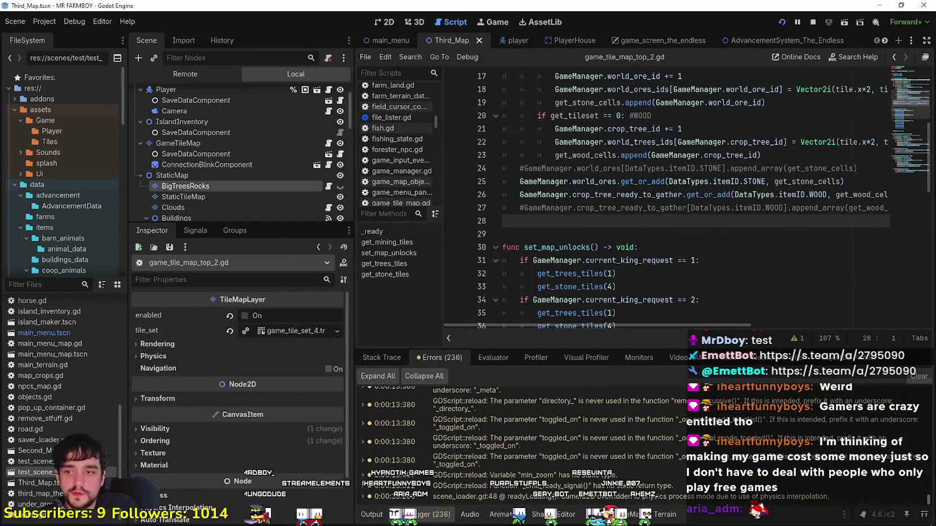
pyautogui.hotkey('alt', 'Tab')
# - Maximize the game, harvest rocks and trees while zooming the camera, then resume play
pyautogui.click(766, 13)
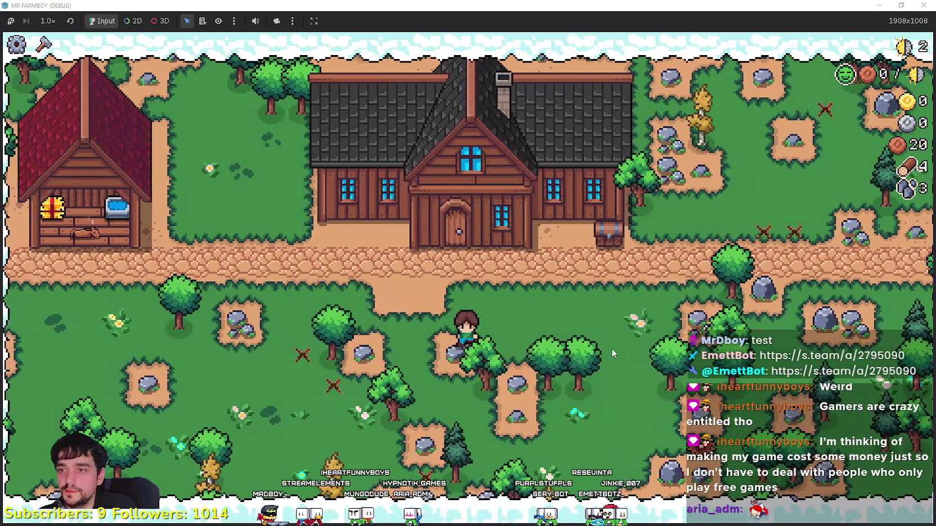
pyautogui.click(611, 348)
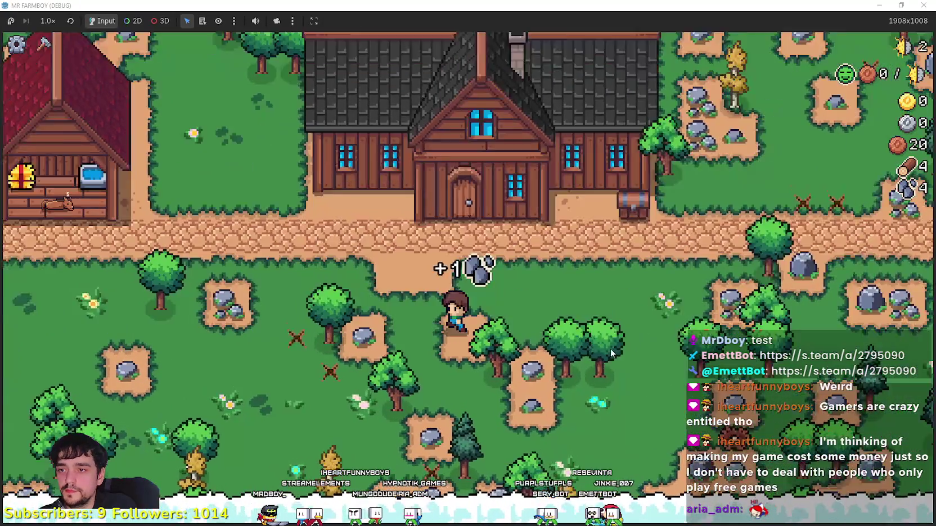
pyautogui.press('a')
pyautogui.click(608, 349)
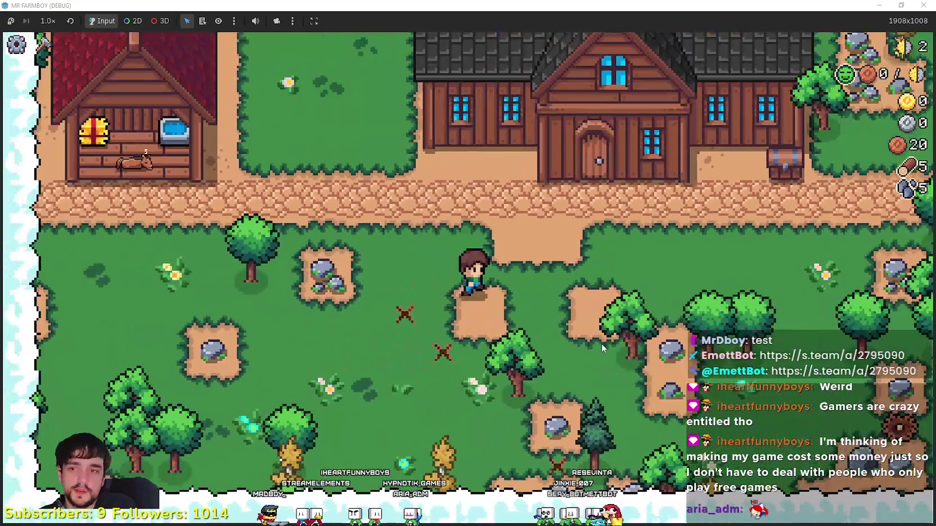
pyautogui.press('d')
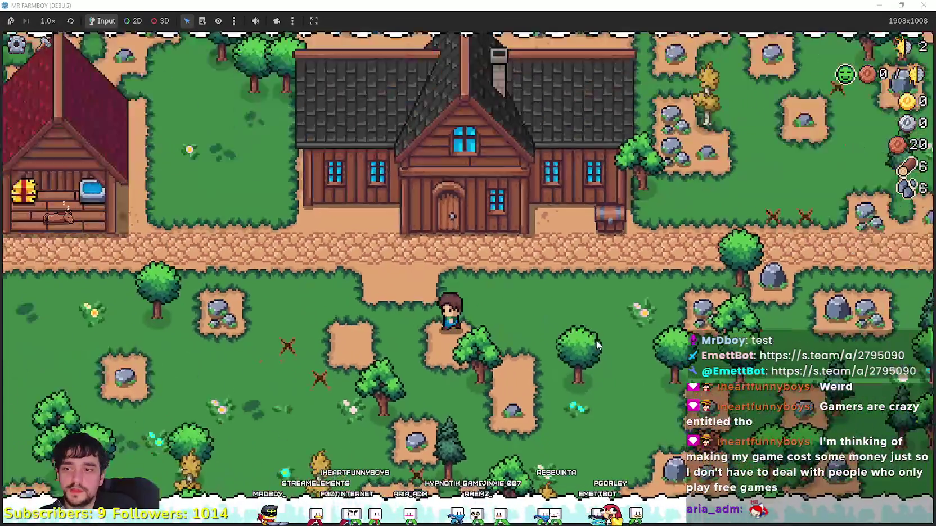
pyautogui.press('F8')
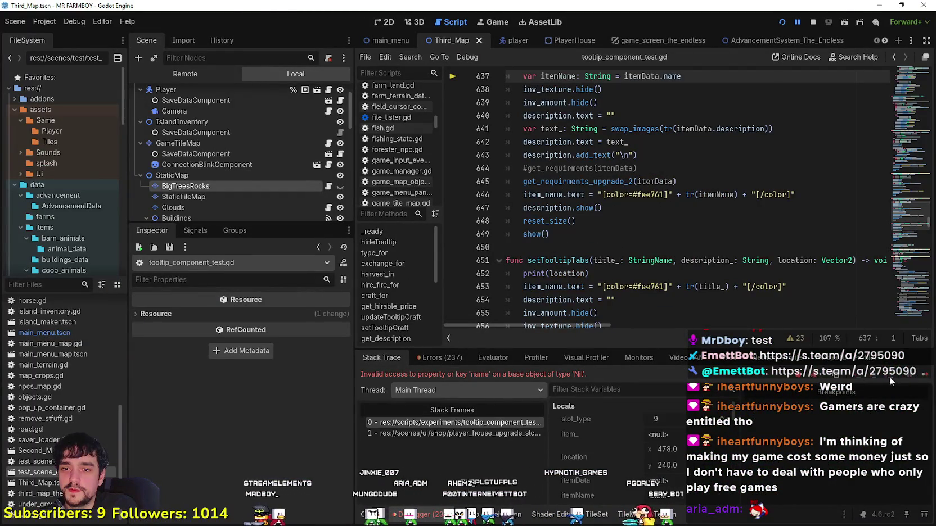
pyautogui.click(889, 377)
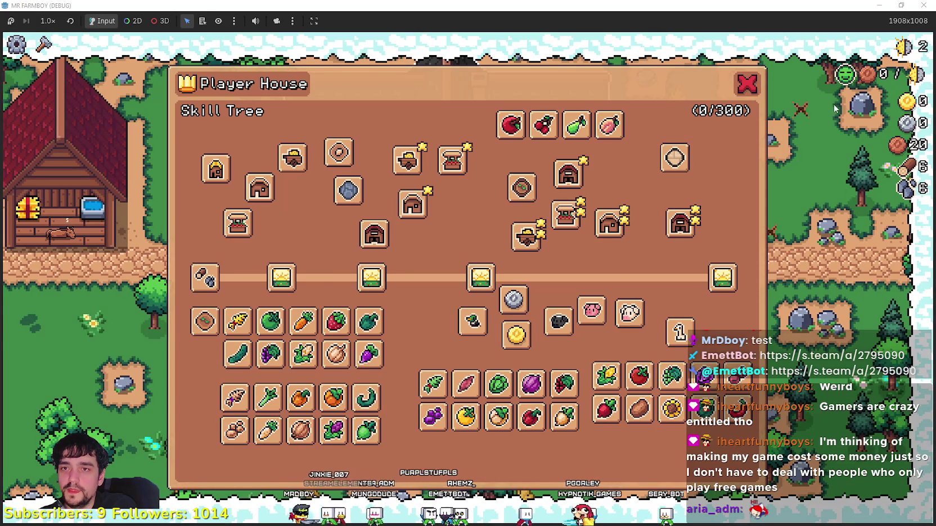
pyautogui.press('Escape')
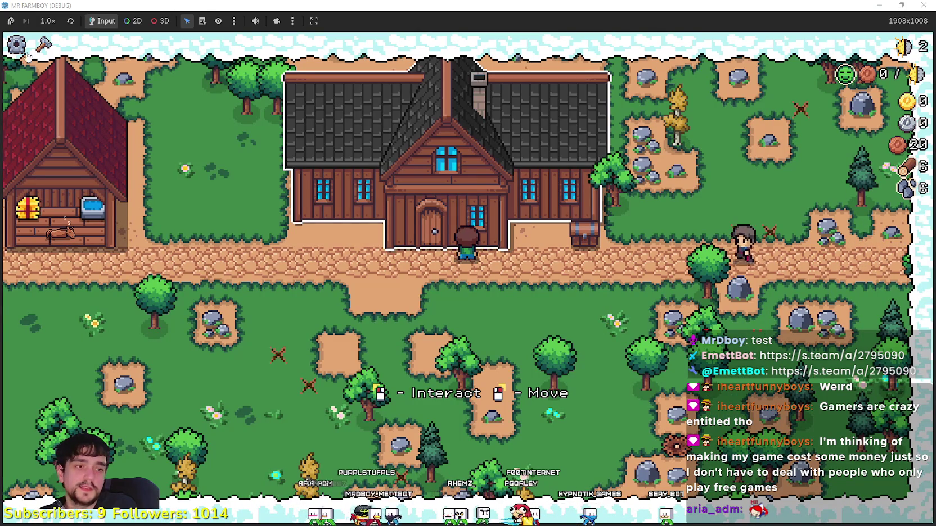
pyautogui.press('s')
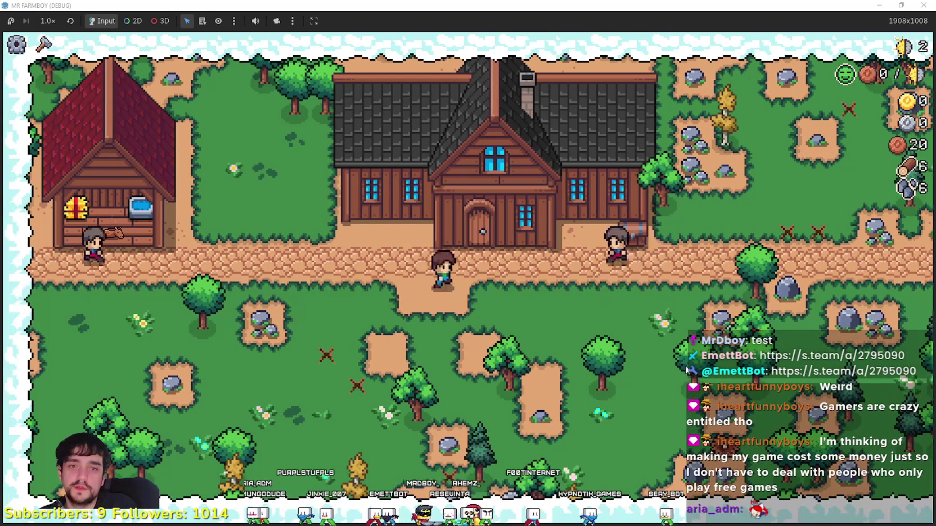
pyautogui.press('e')
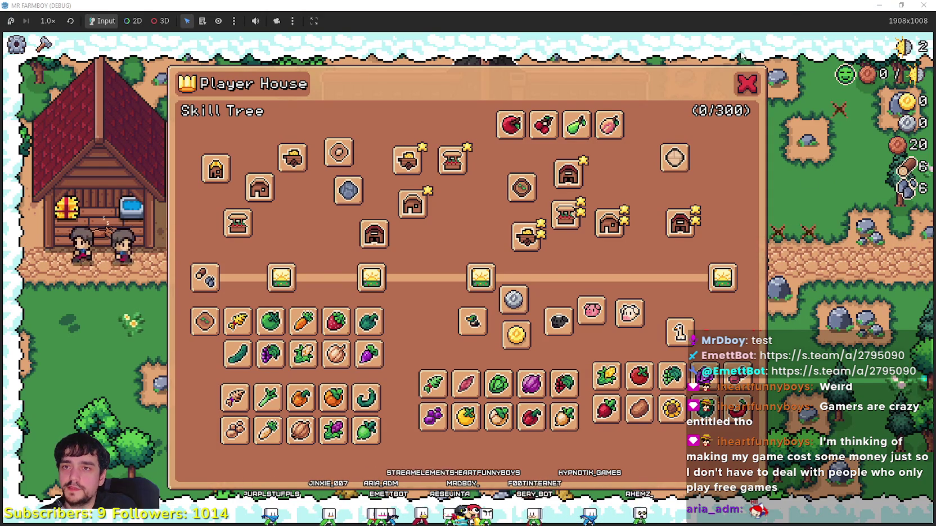
pyautogui.press('Escape')
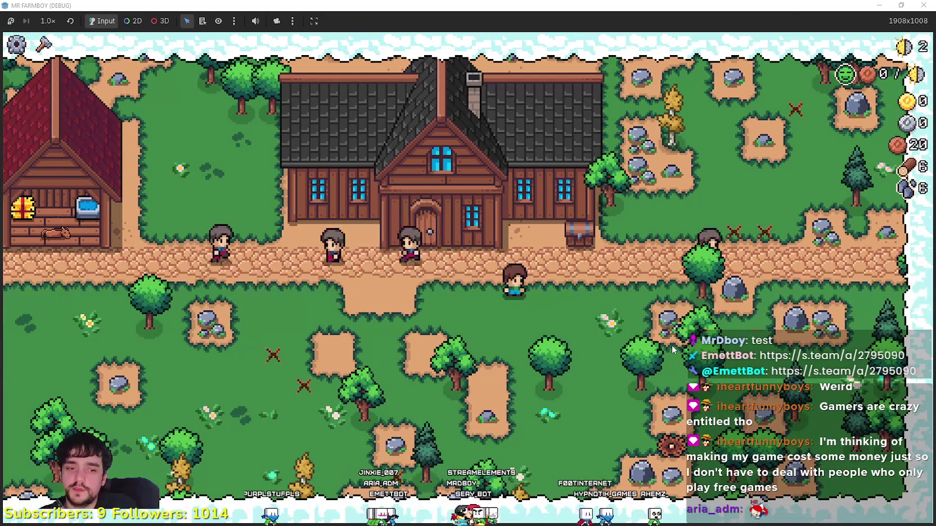
pyautogui.press('e')
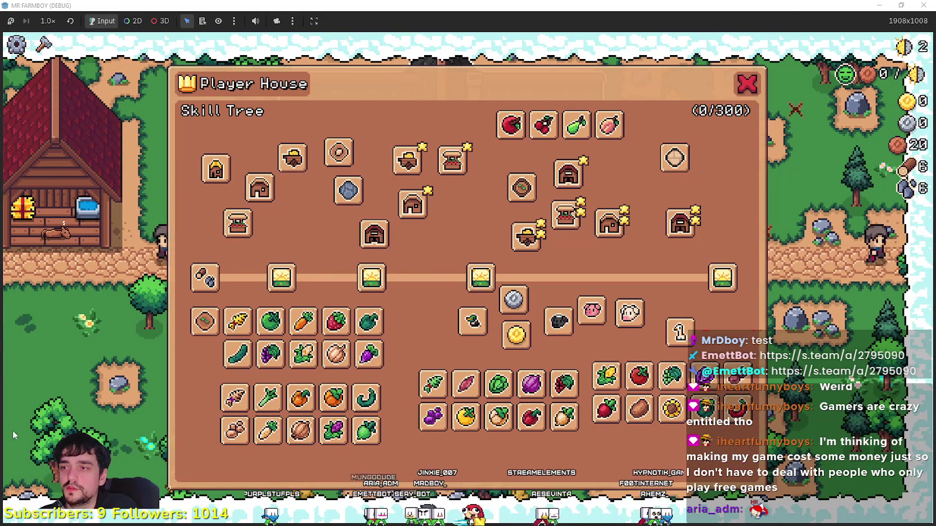
pyautogui.moveTo(242, 228)
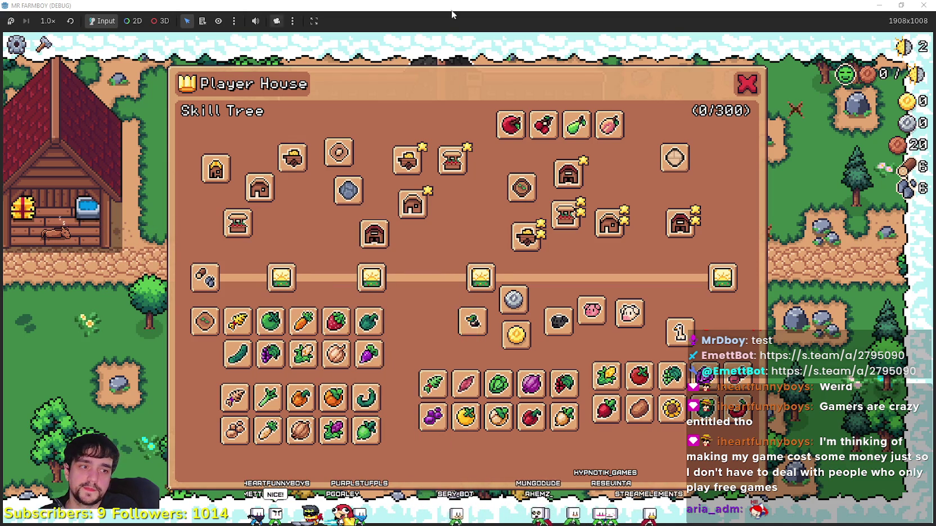
pyautogui.press('Escape')
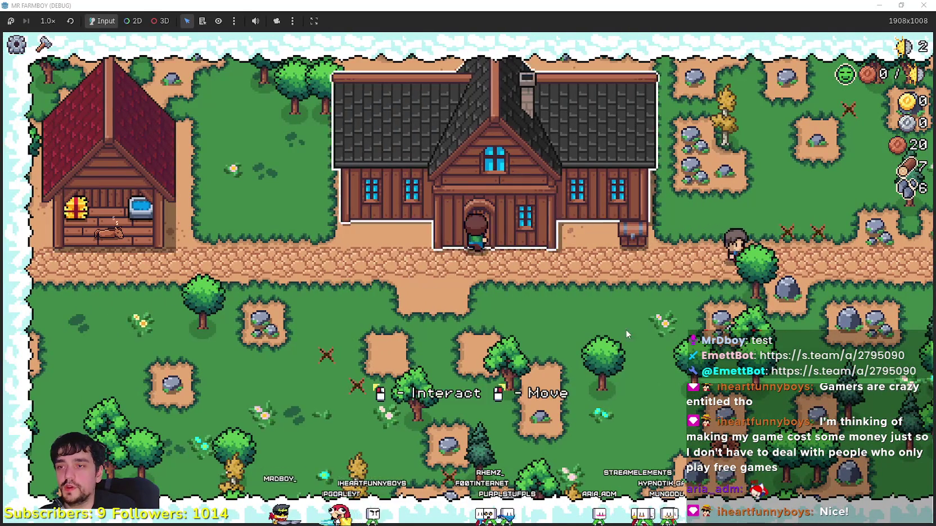
pyautogui.press('e')
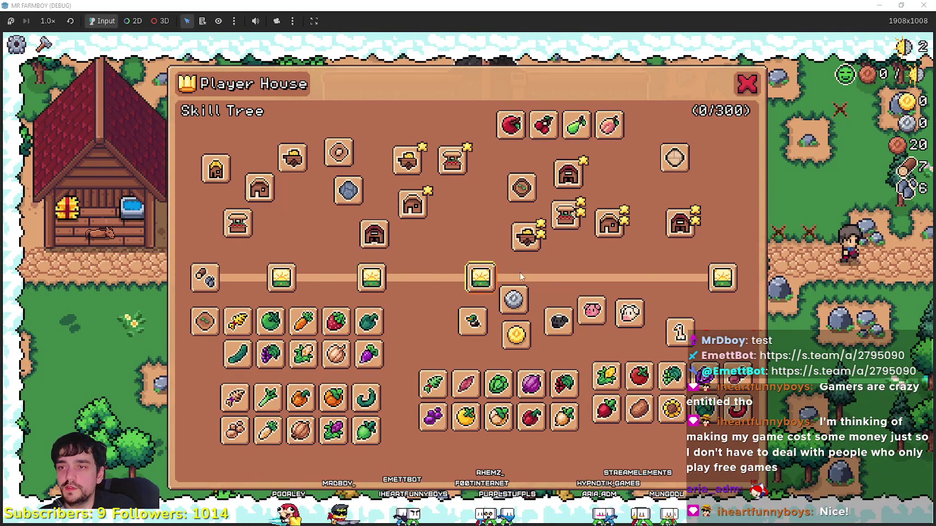
pyautogui.click(738, 92)
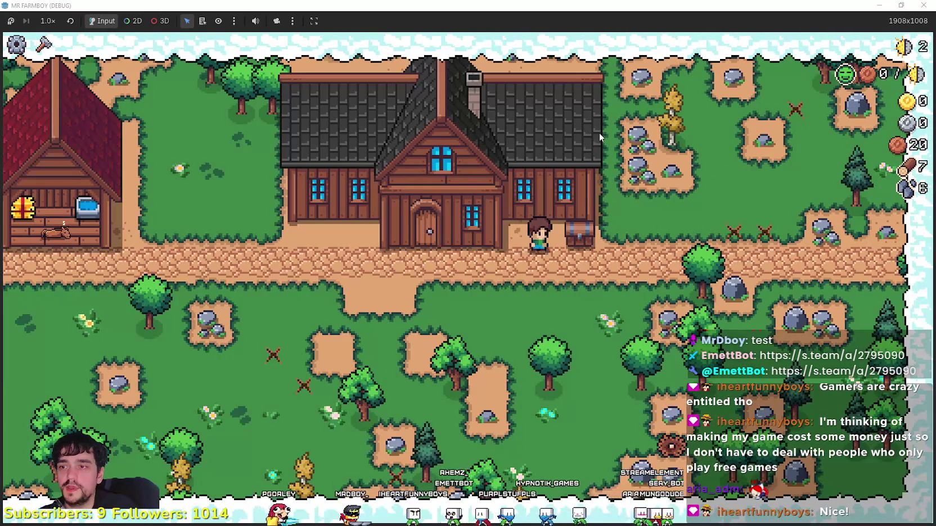
# - Walk the farmer around the path to the house door and open the Player House skill tree
pyautogui.press('s')
pyautogui.press('s')
pyautogui.press('d')
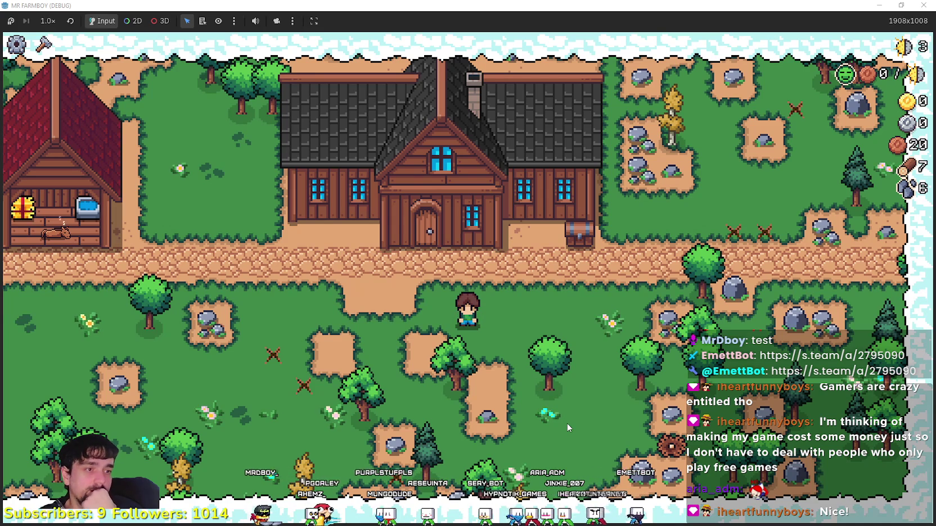
pyautogui.press('a')
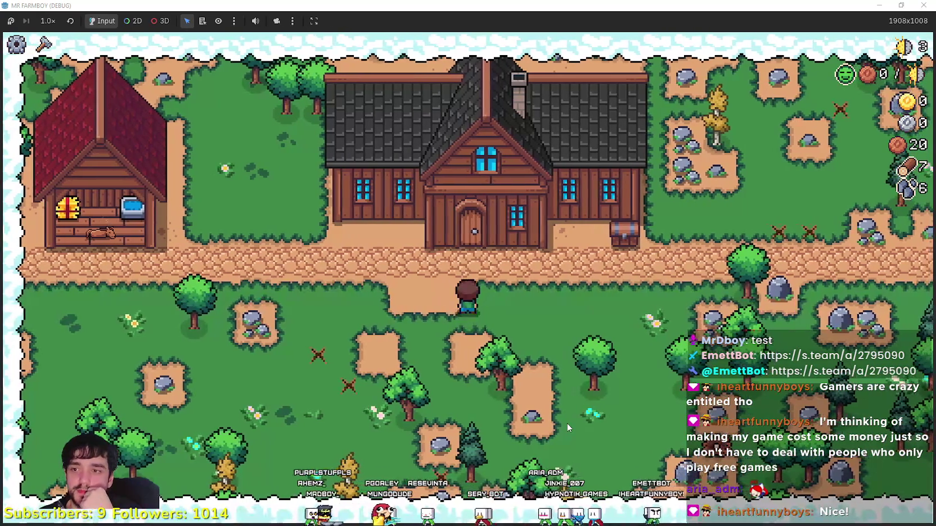
pyautogui.press('d')
pyautogui.press('w')
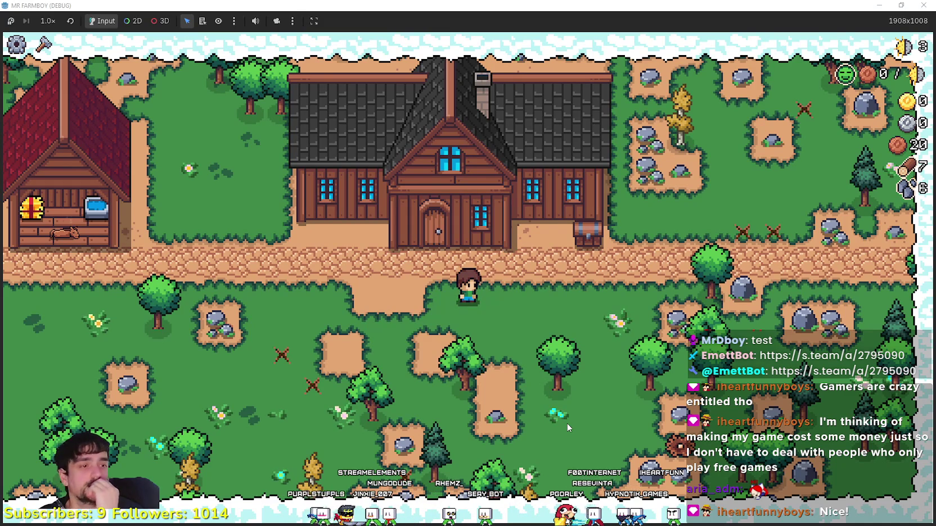
pyautogui.press('w')
pyautogui.press('e')
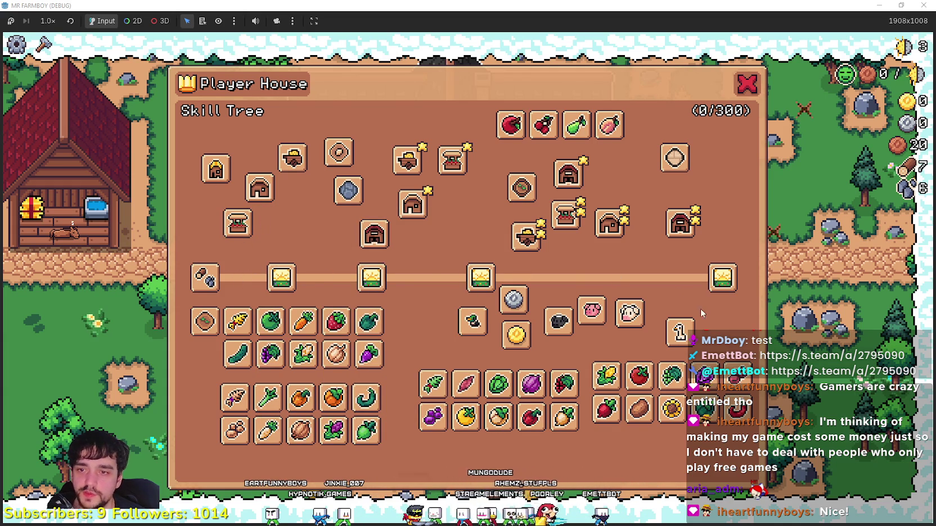
# - Close, reopen and close the skill tree, then mine a rock beside the path for stone
pyautogui.click(747, 87)
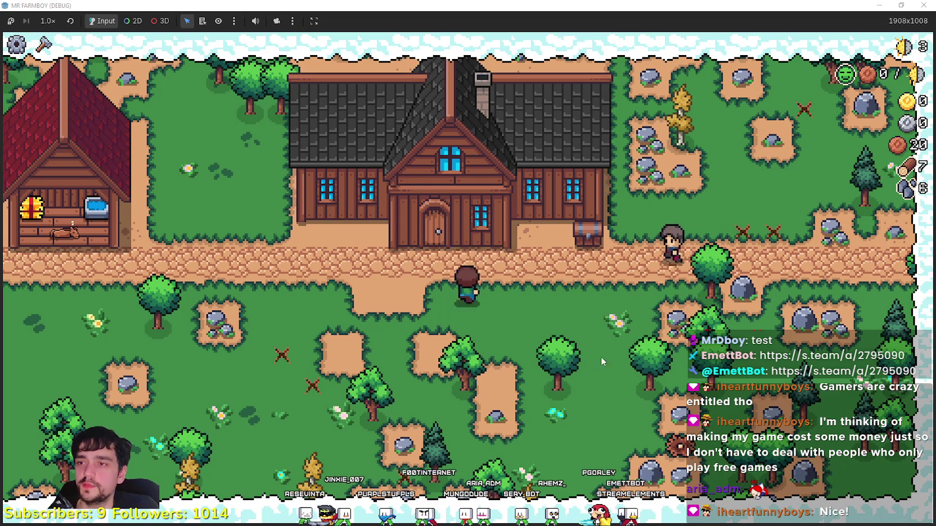
pyautogui.click(701, 344)
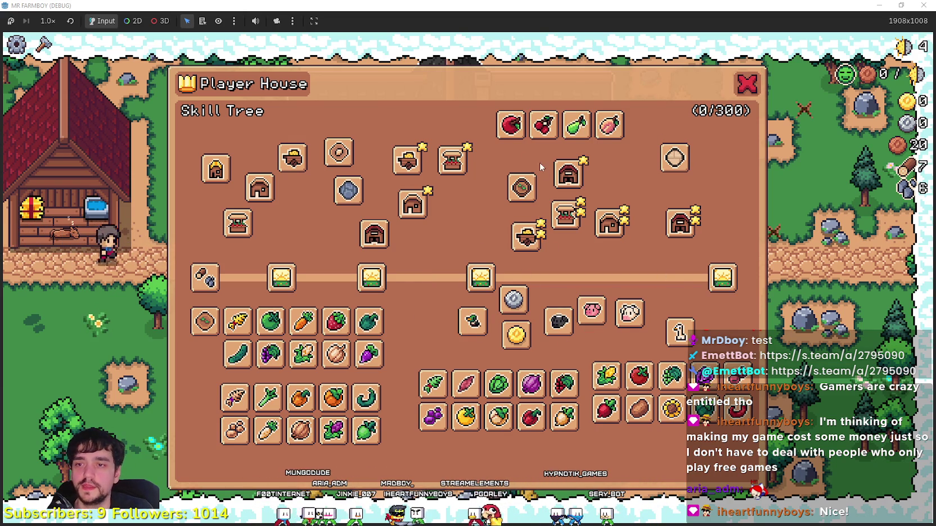
pyautogui.click(748, 86)
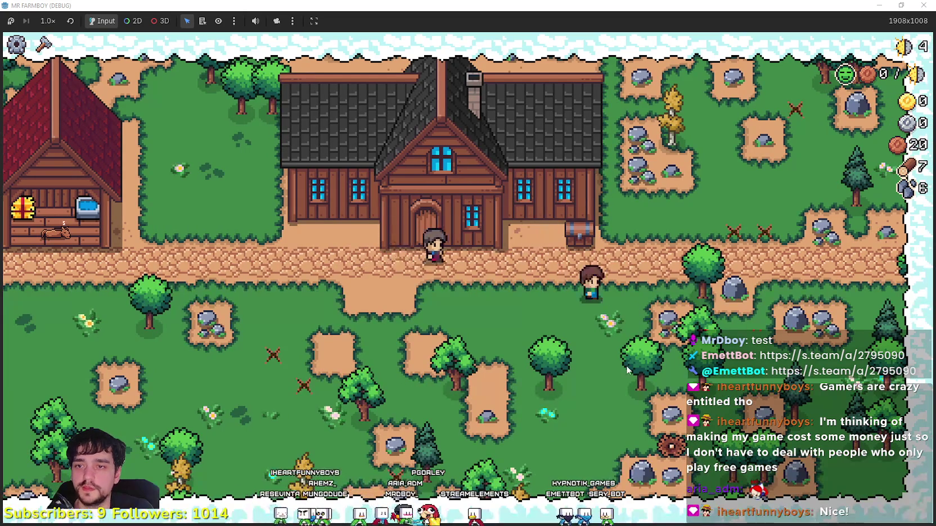
pyautogui.click(630, 367)
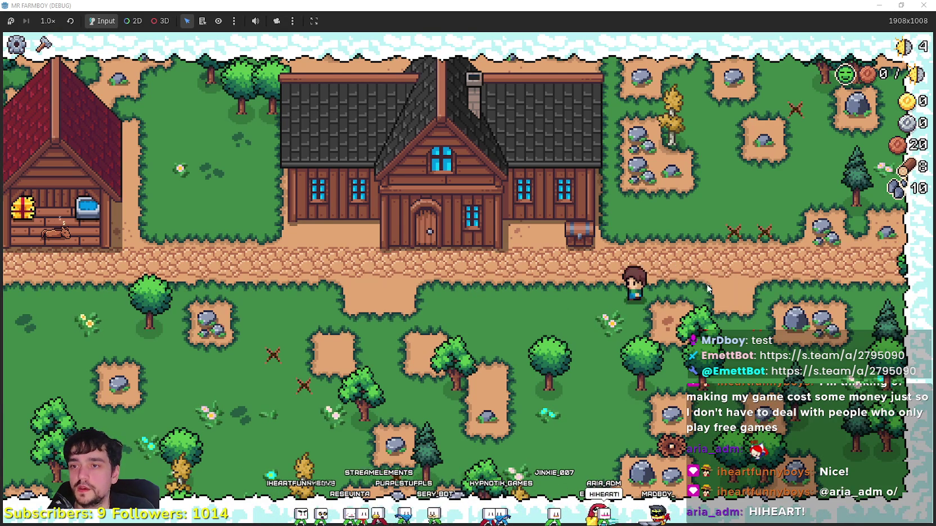
pyautogui.scroll(2, 685, 264)
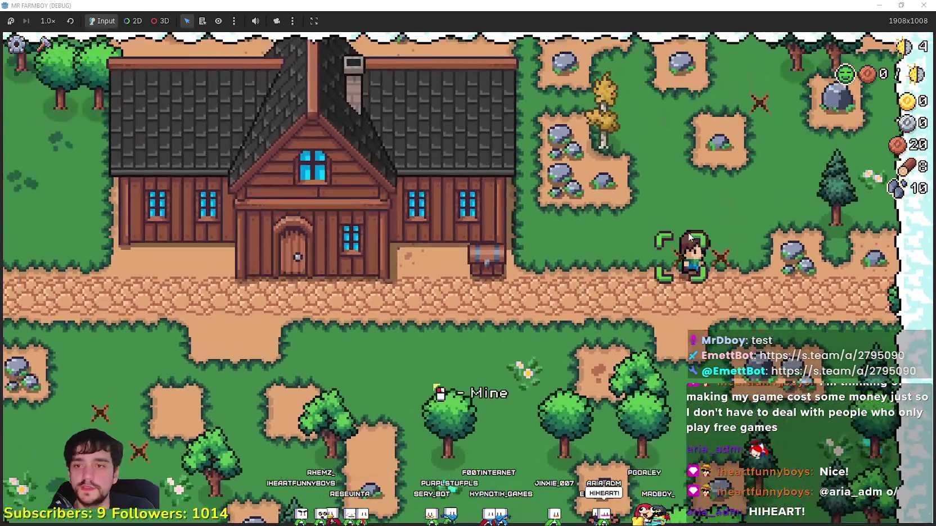
pyautogui.scroll(-1, 692, 237)
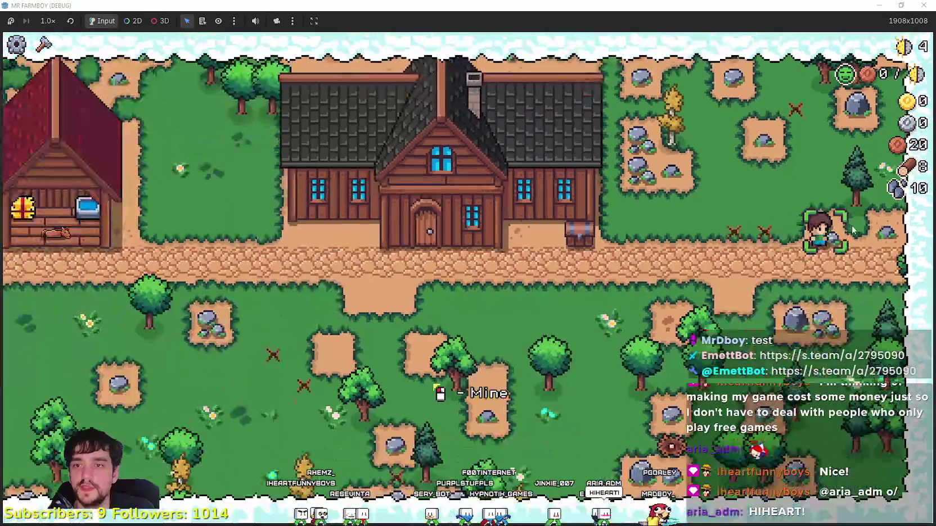
pyautogui.scroll(2, 703, 241)
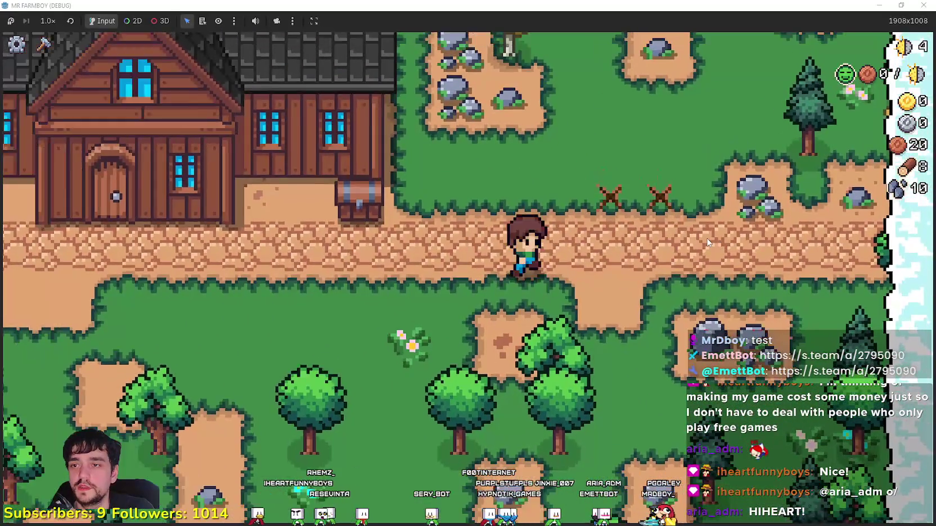
pyautogui.scroll(-2, 884, 255)
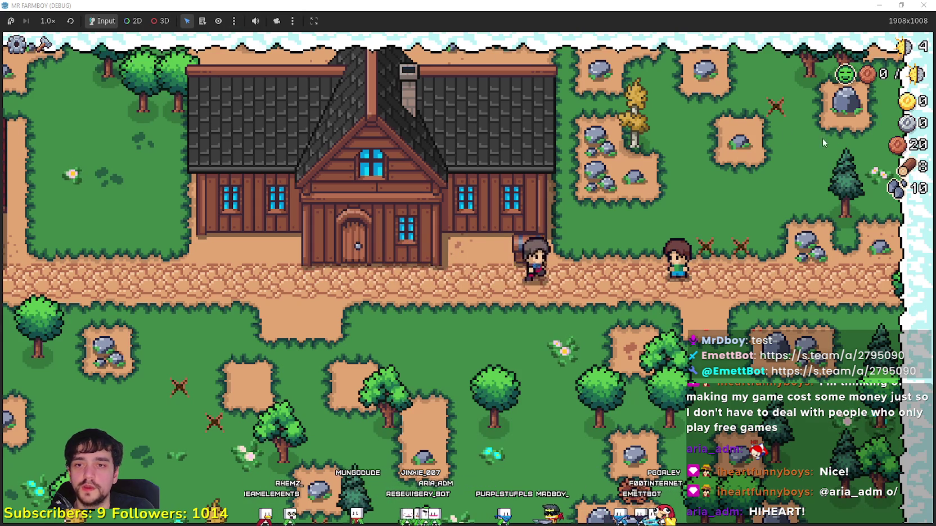
pyautogui.scroll(1, 598, 288)
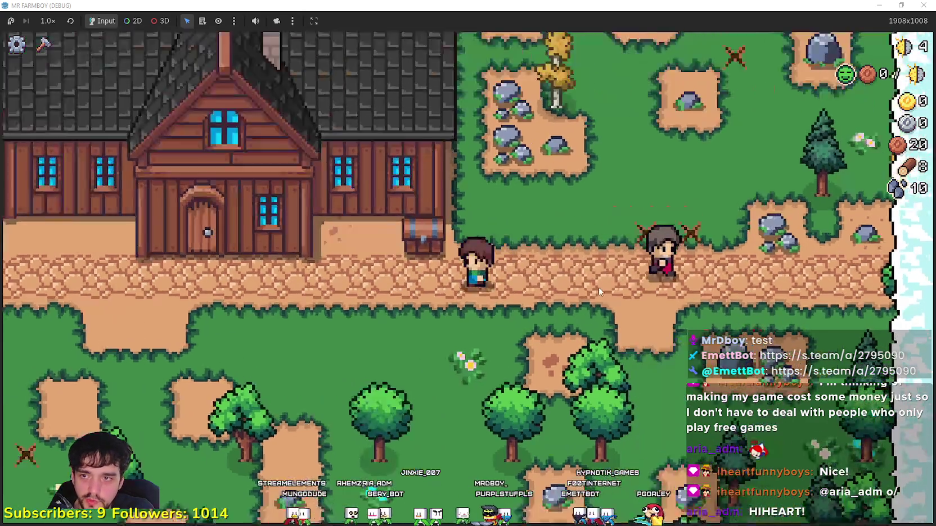
pyautogui.scroll(1, 598, 287)
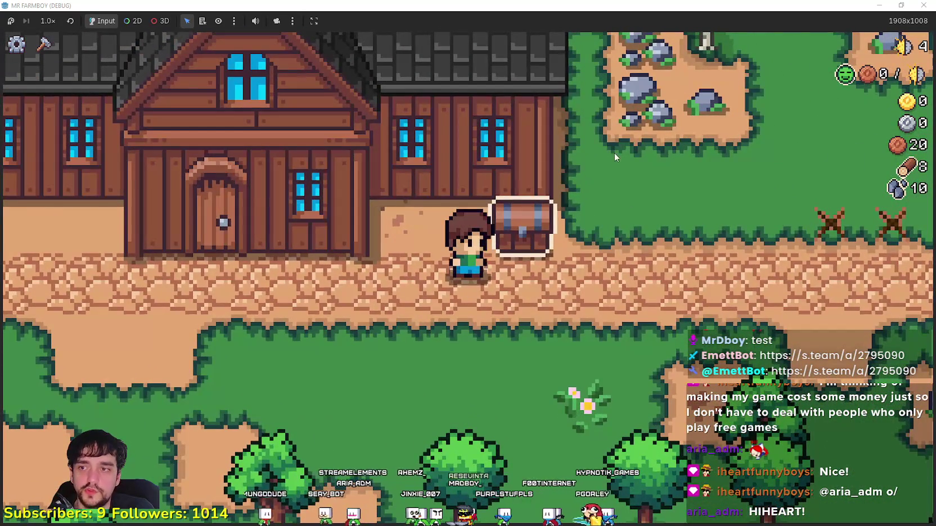
pyautogui.scroll(-1, 590, 258)
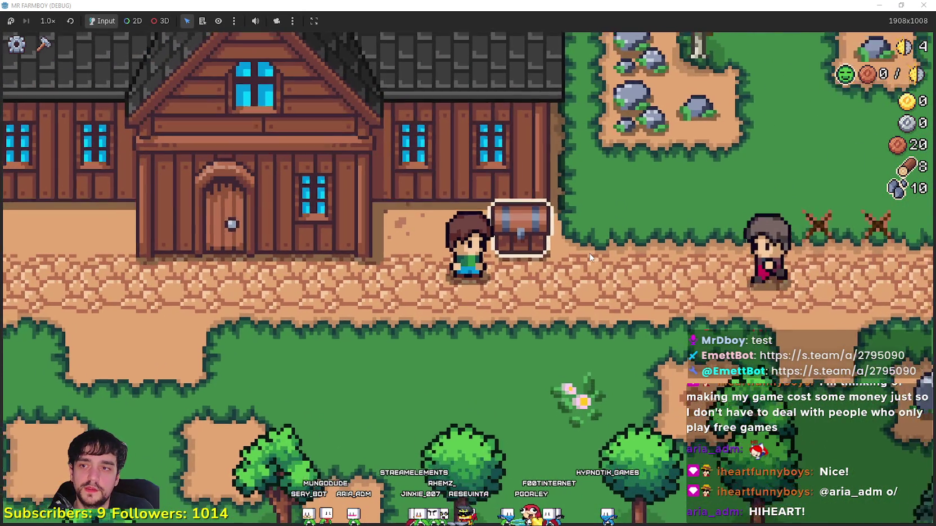
pyautogui.scroll(-1, 590, 258)
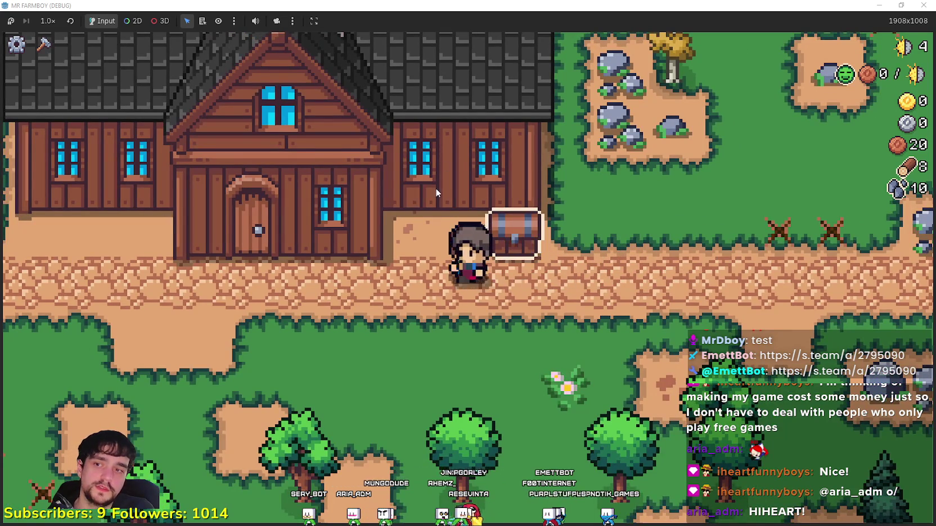
pyautogui.scroll(1, 568, 147)
pyautogui.scroll(1, 532, 101)
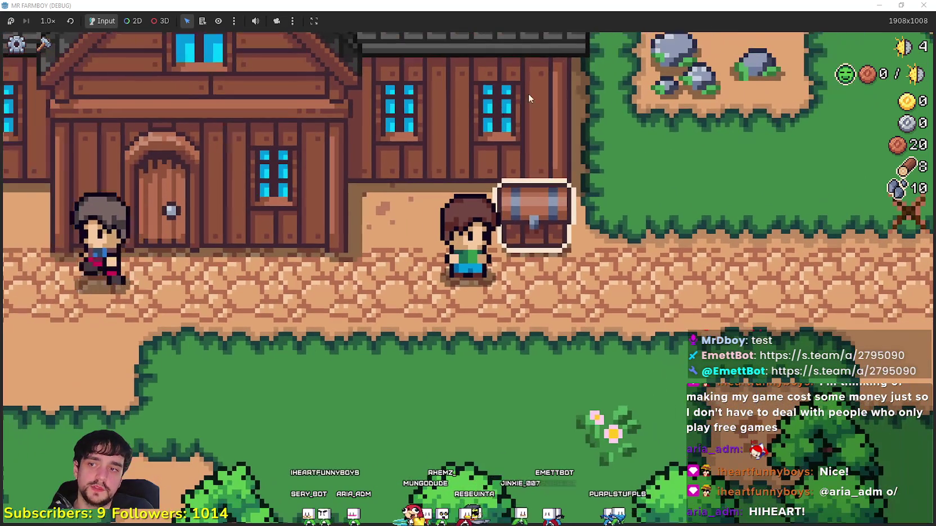
pyautogui.scroll(-2, 596, 262)
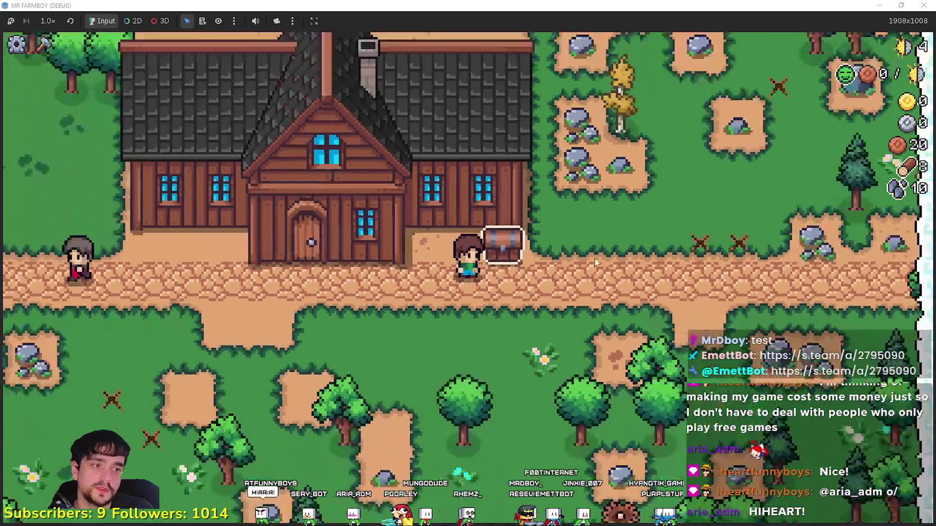
pyautogui.scroll(-1, 597, 262)
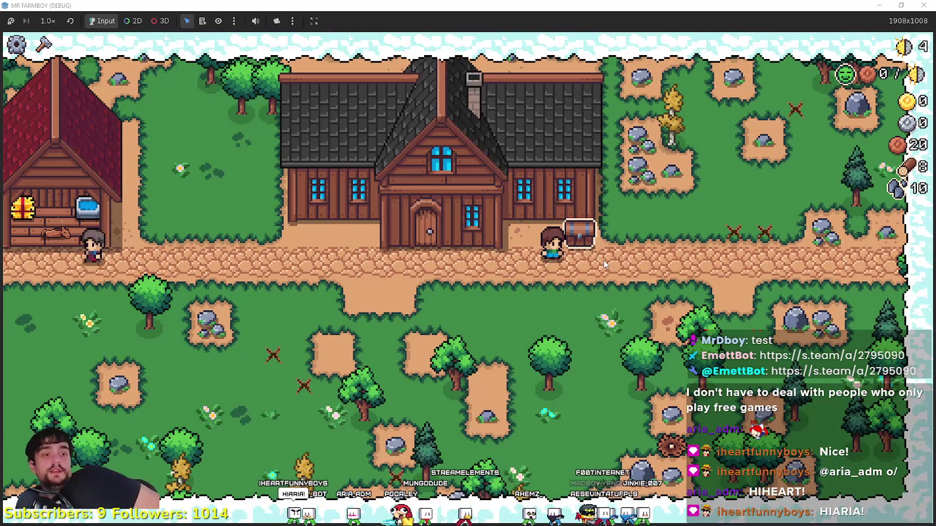